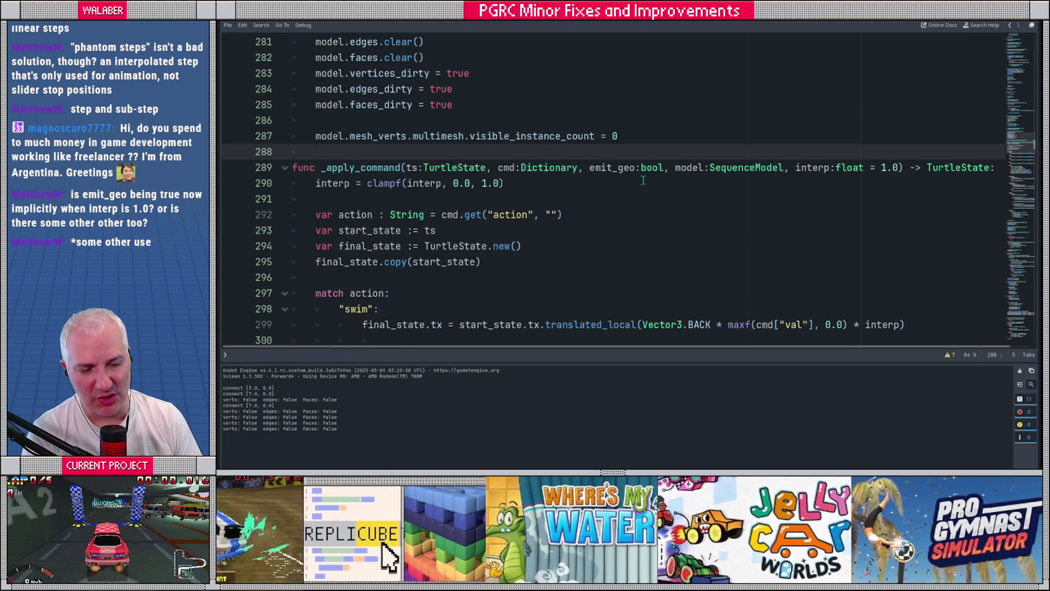
Insert blank lines above func _apply_command and place the caret on empty line 290.
left_click_drag(406, 167, 901, 169)
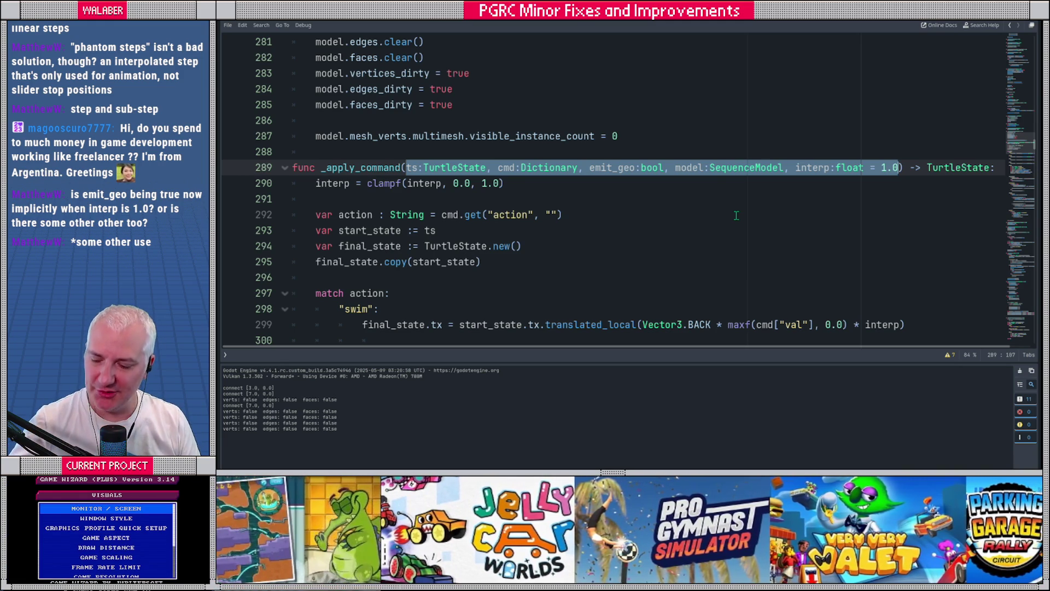
left_click(424, 153)
key("Return")
key("Return")
key("Up")
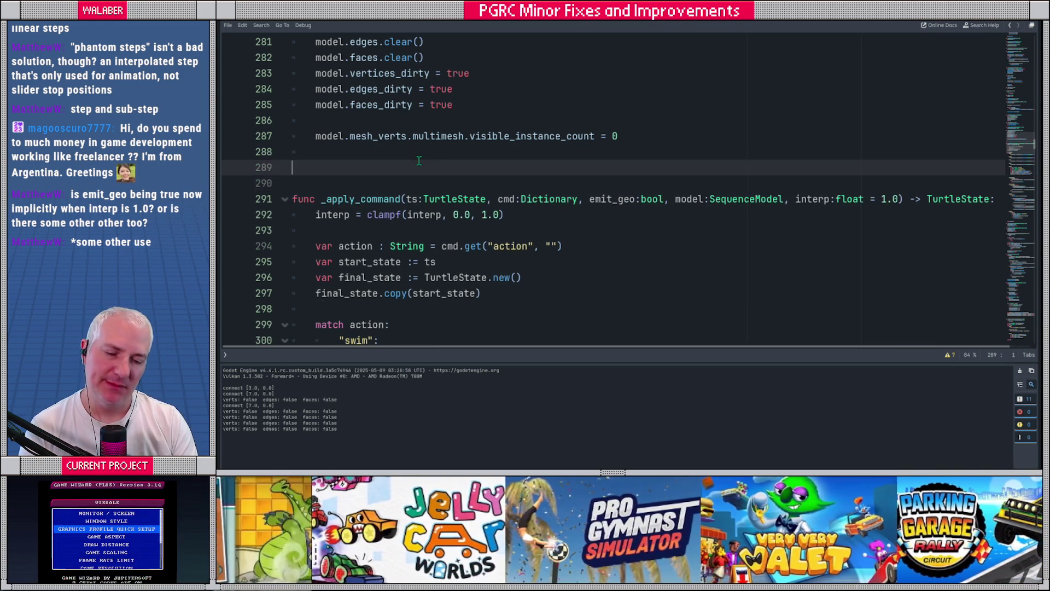
key("Return")
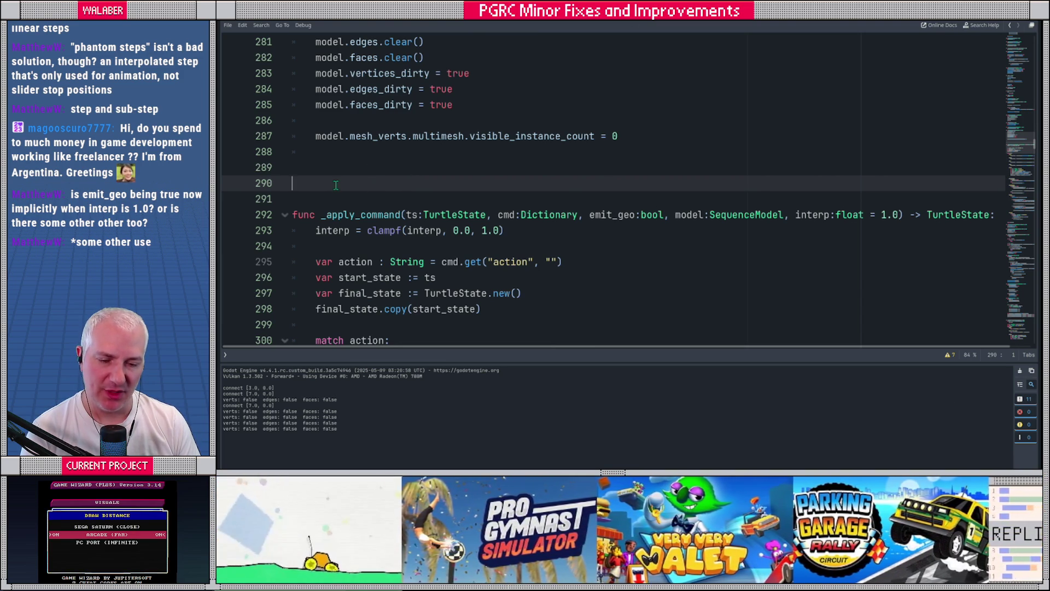
left_click_drag(343, 215, 710, 214)
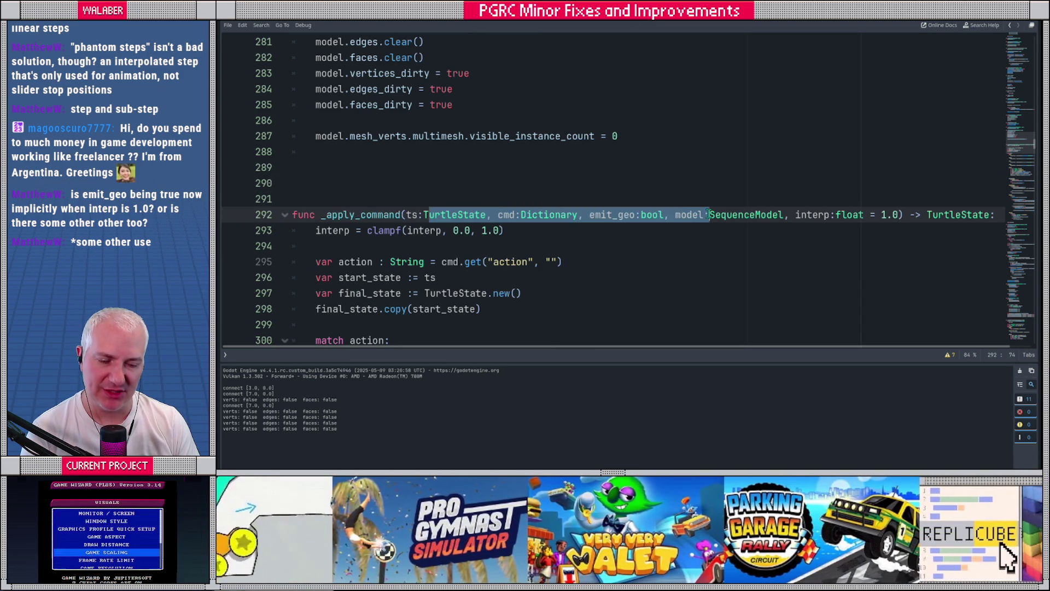
left_click(736, 214)
left_click(375, 185)
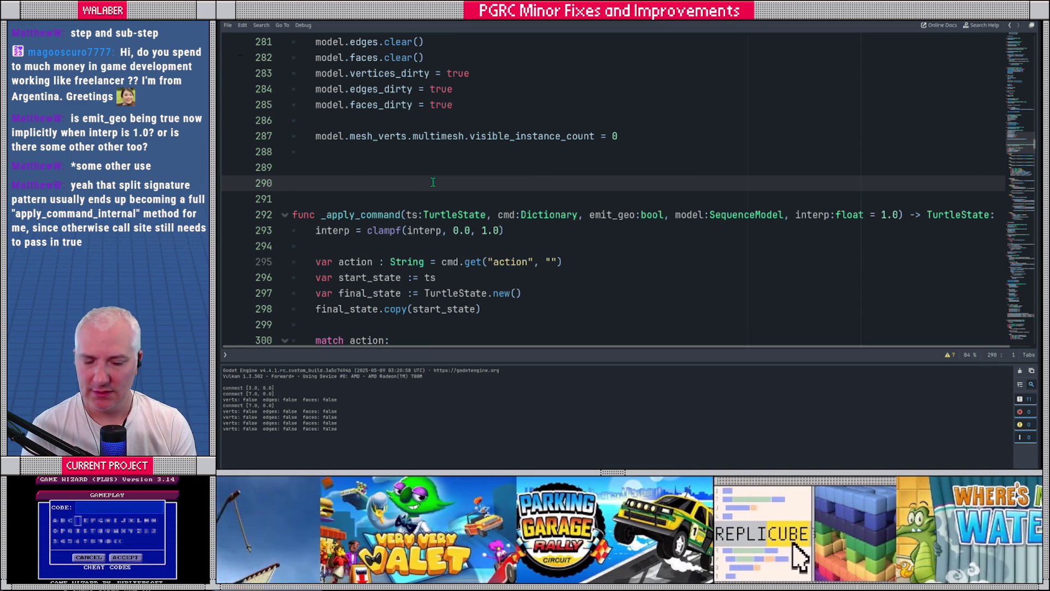
Write _apply_partial_command(ts, cmd, model, interp) -> TurtleState returning _apply_command_internal(ts, cmd, false, model, interp).
type("func_sq")
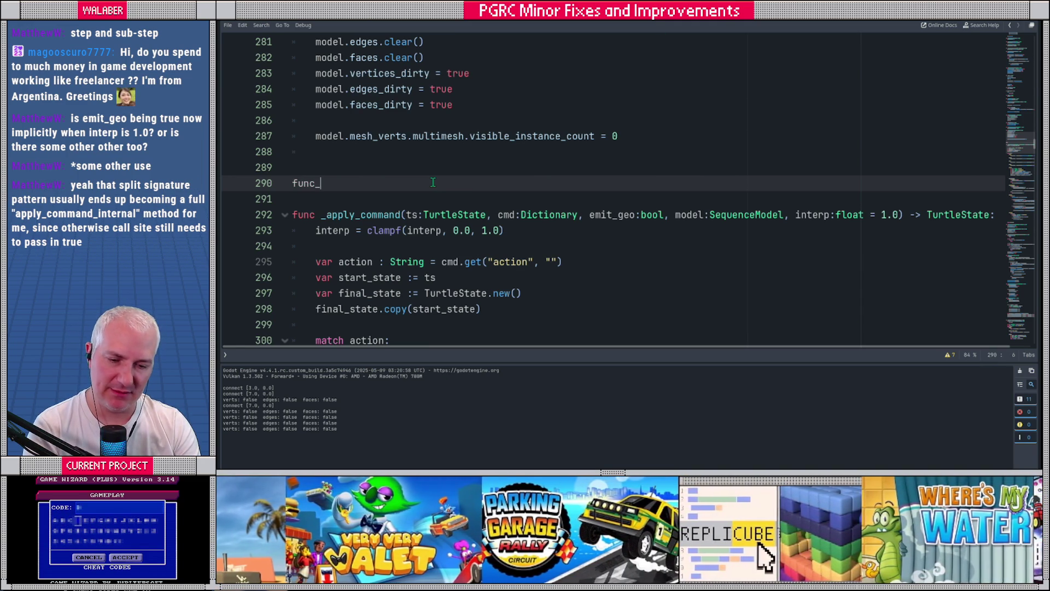
key("BackSpace")
key("BackSpace")
key("BackSpace")
type("_app")
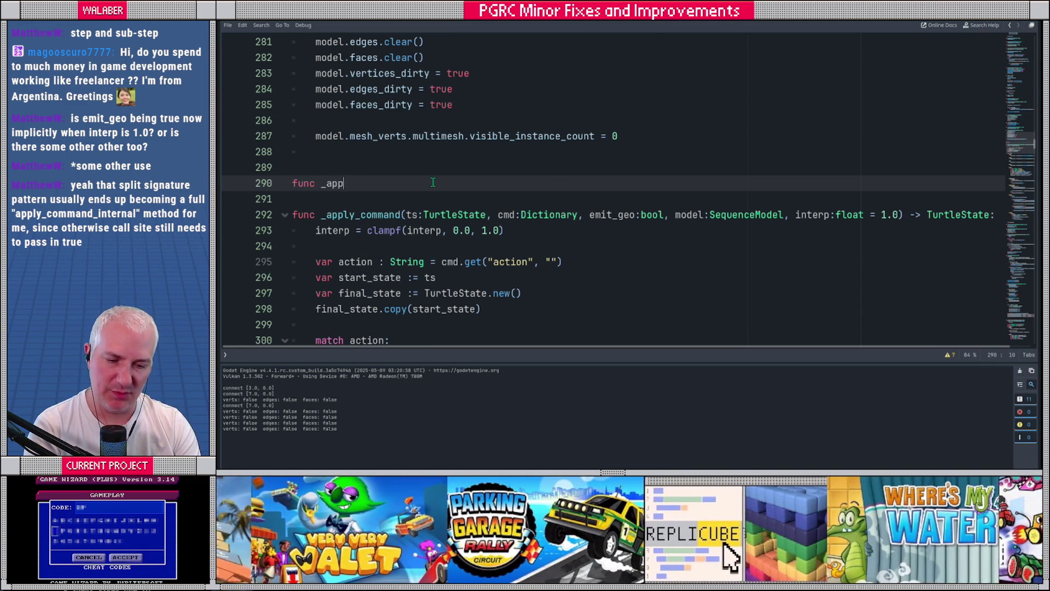
type("ly_partial")
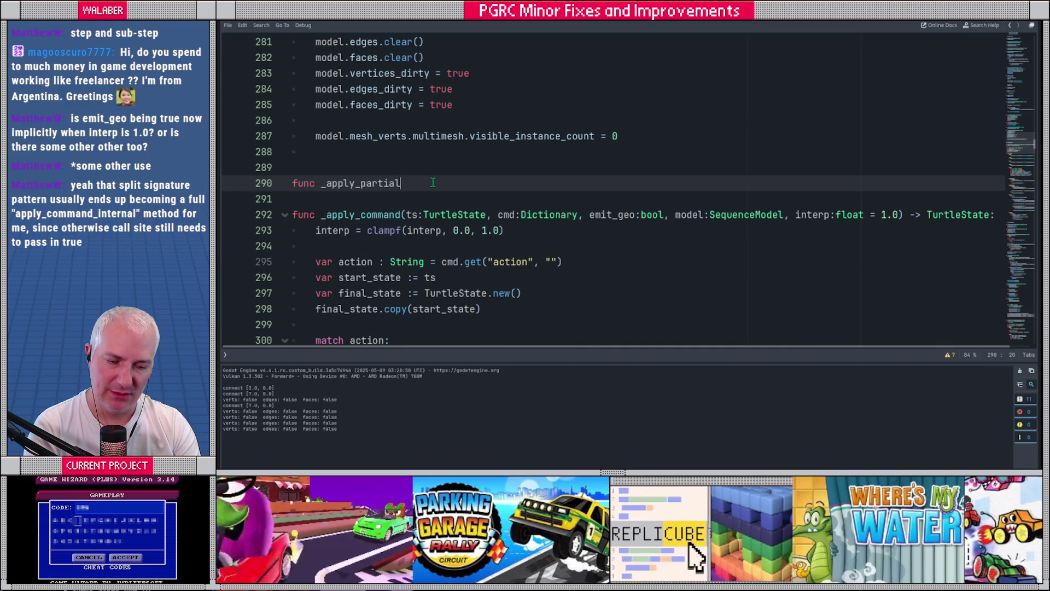
type("_command(ts:")
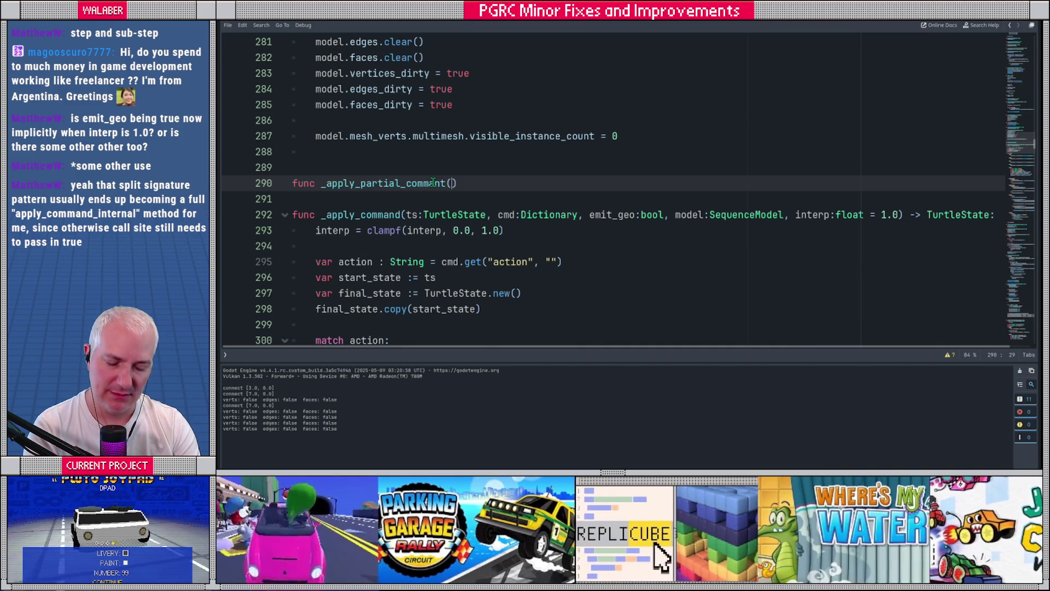
type("TurtleState, ")
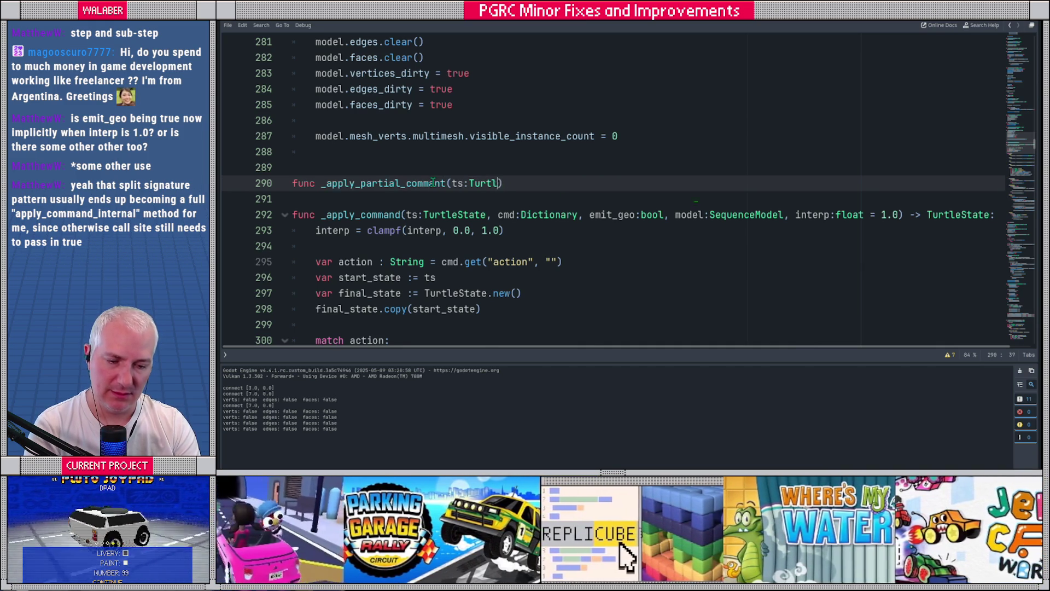
type("cmd:Dictionary")
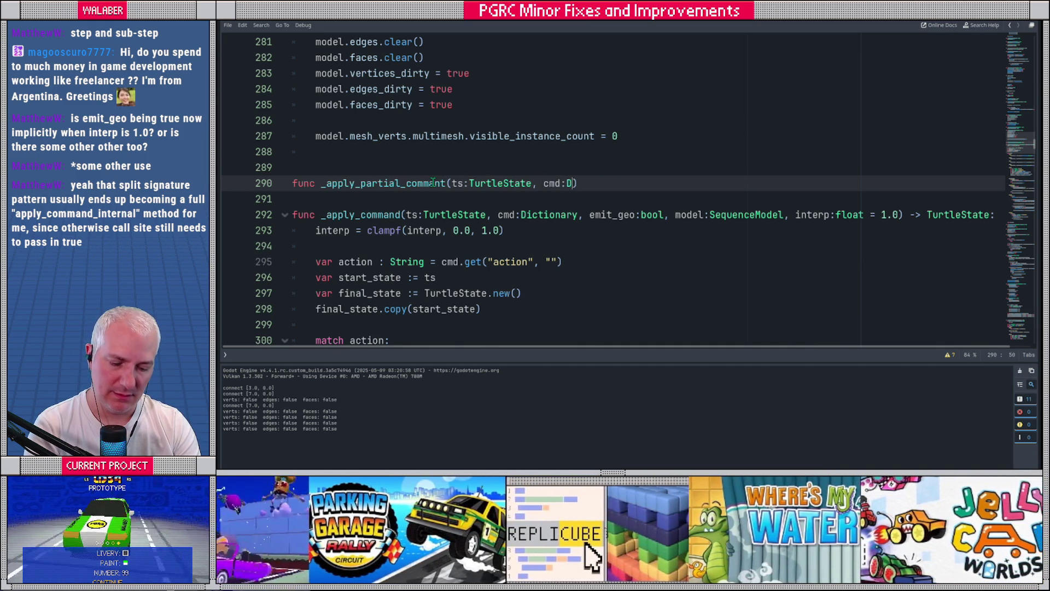
type(", model:S")
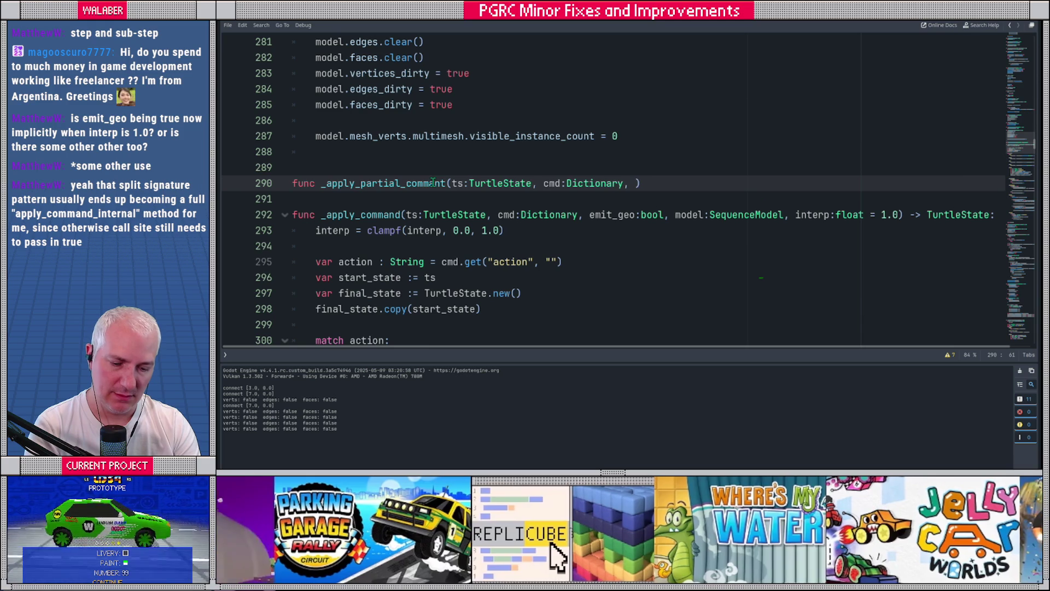
type("equenceModel, ")
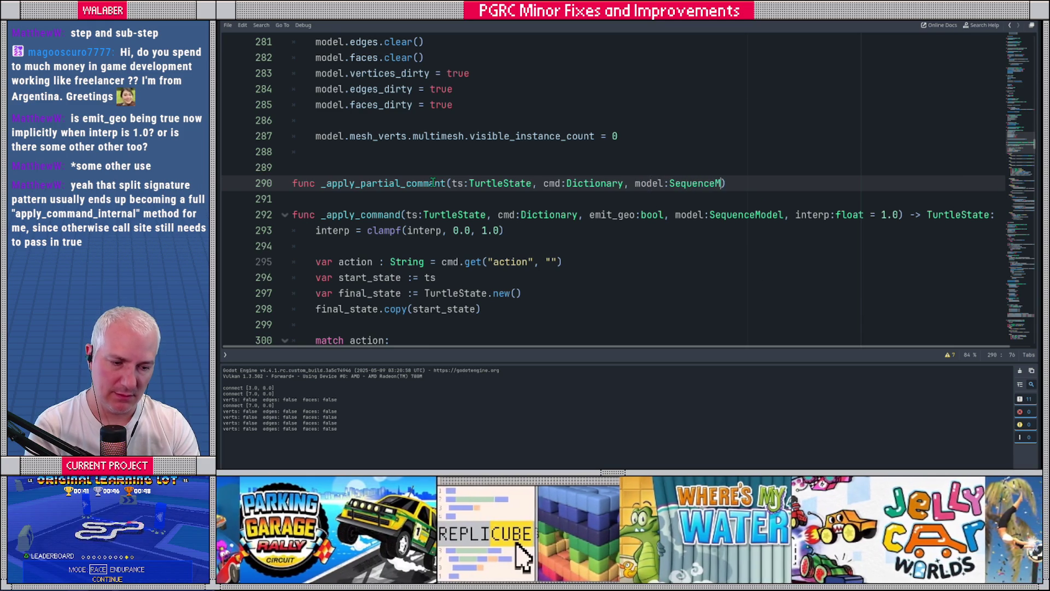
type("interp:float) -> ")
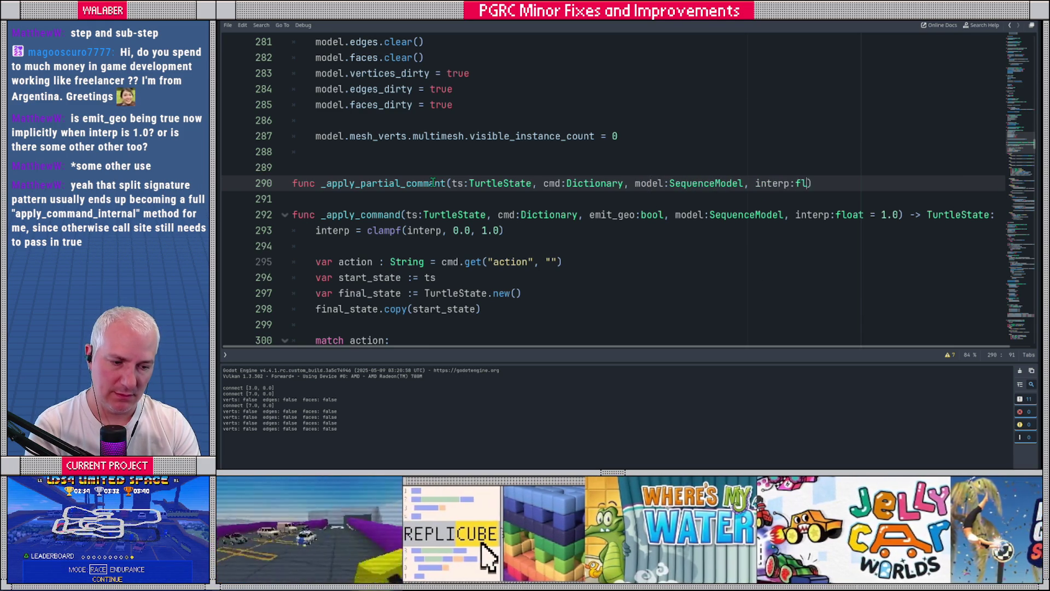
type("TurtleSt")
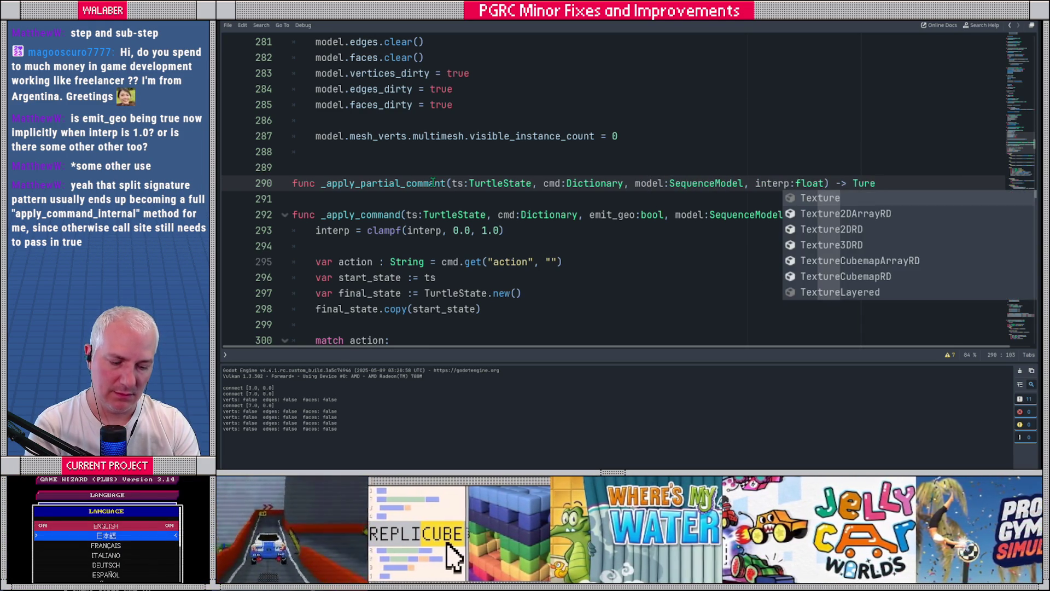
key("Return")
type(":")
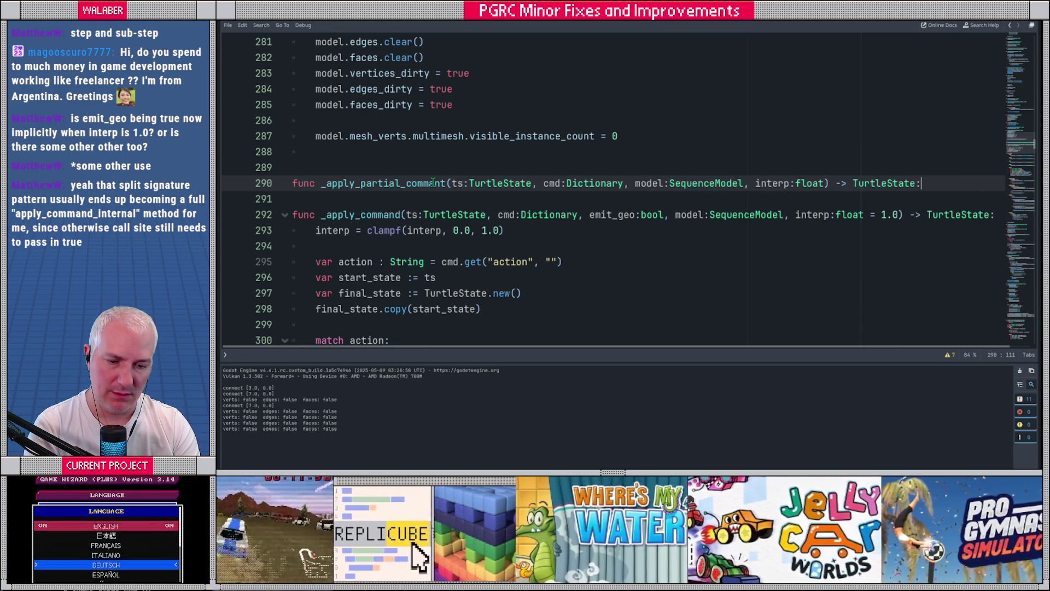
key("Return")
type("return _apply_command_")
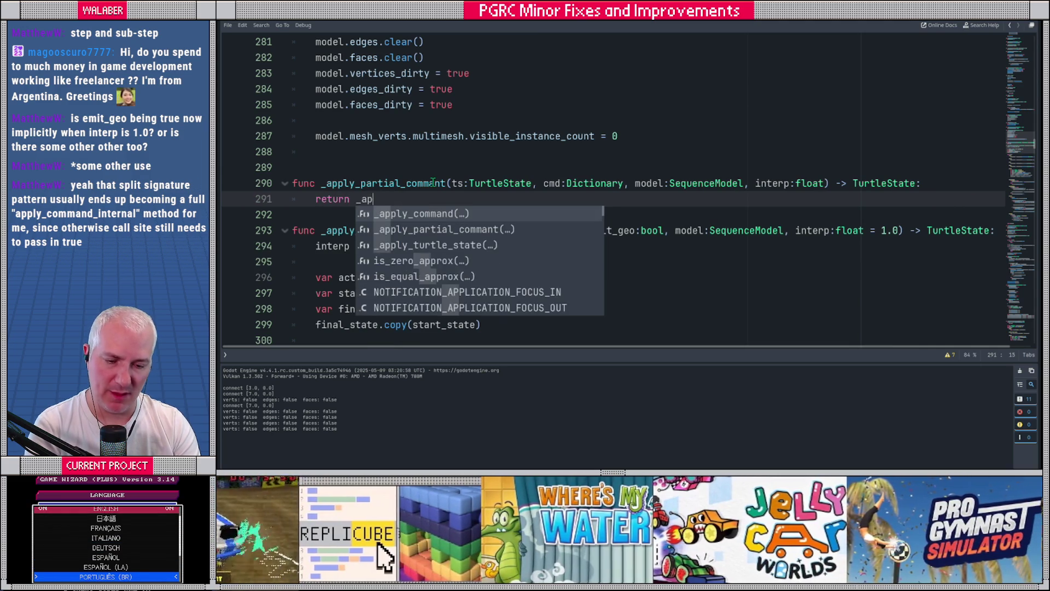
type("inter")
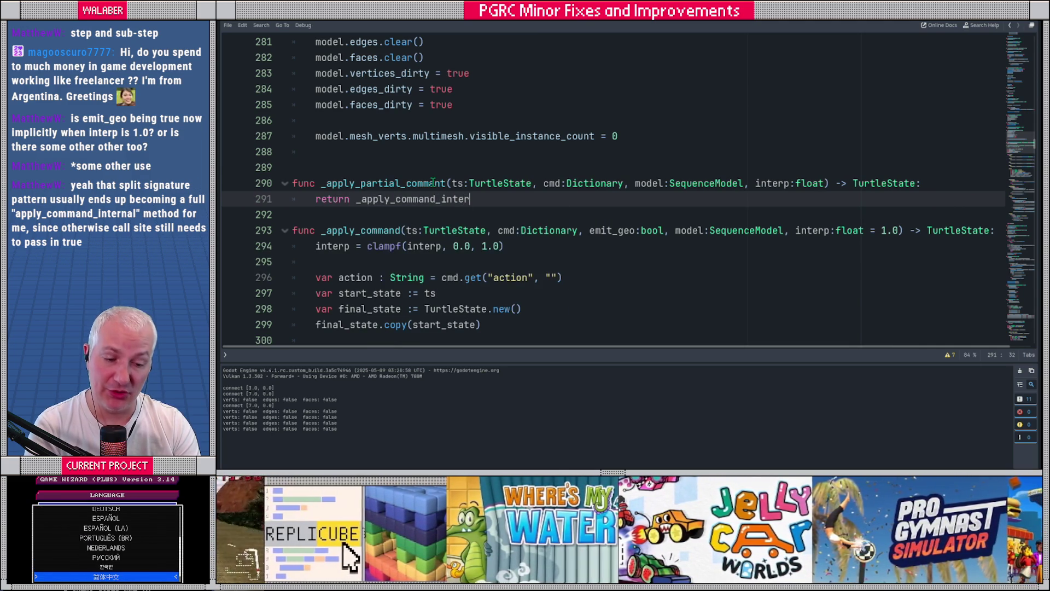
type("nal(ts, cmd, fa")
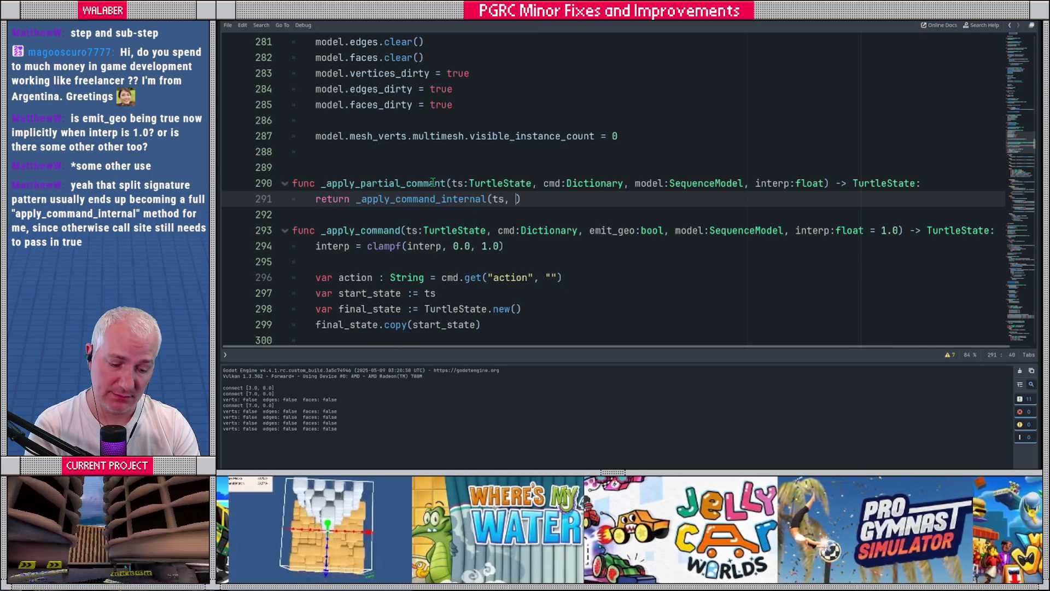
type("lse, model, interp")
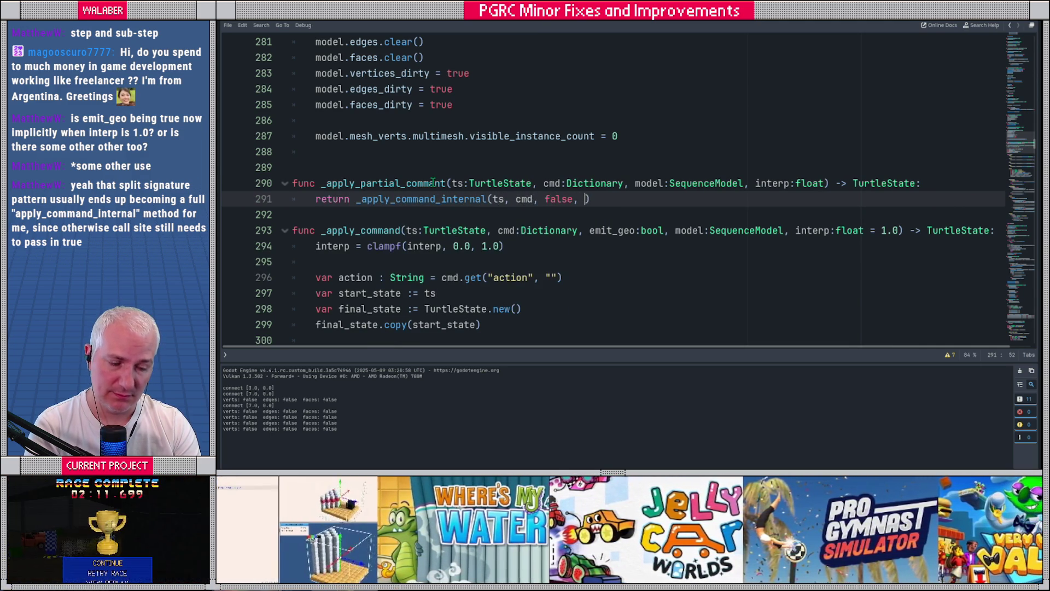
Begin a new func _apply_command( declaration below it.
key("Return")
key("Return")
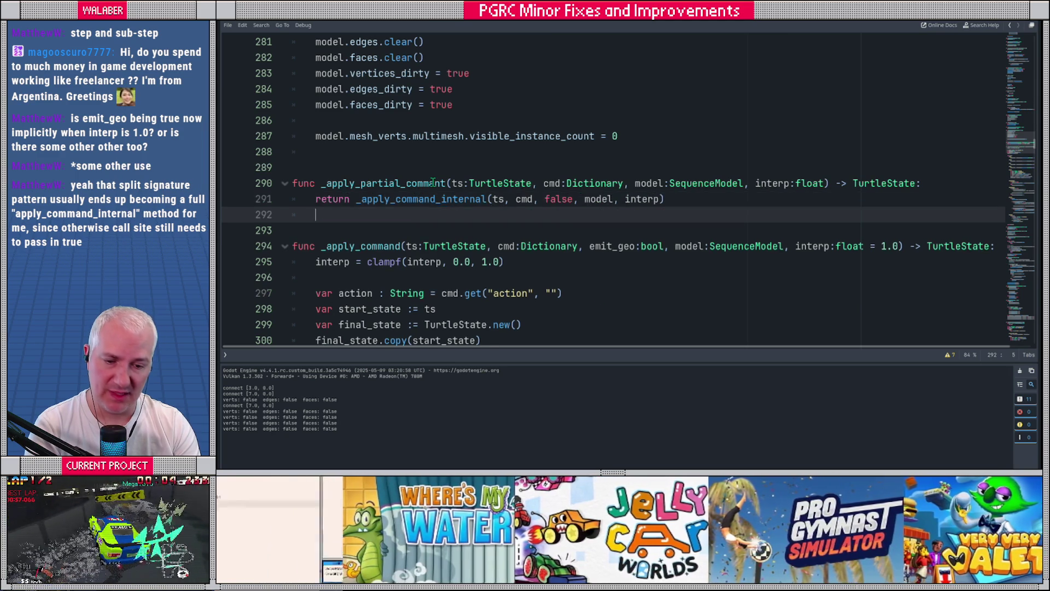
key("BackSpace")
type("func _apply_command(")
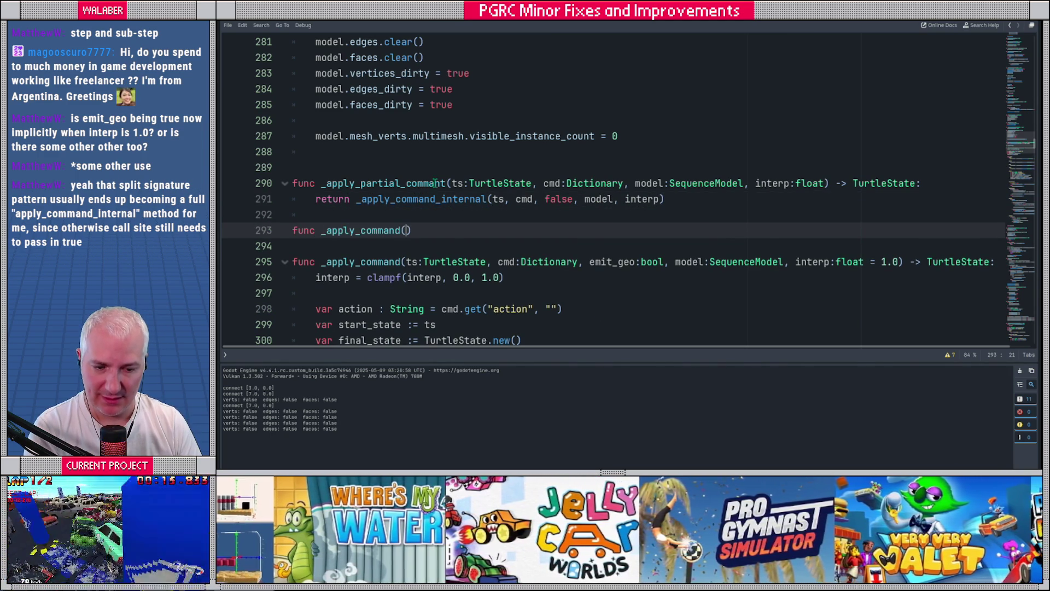
Give the new _apply_command stub the copied signature and body return _apply_command_internal(ts, cmd, true, model, 1.0).
left_click(446, 183)
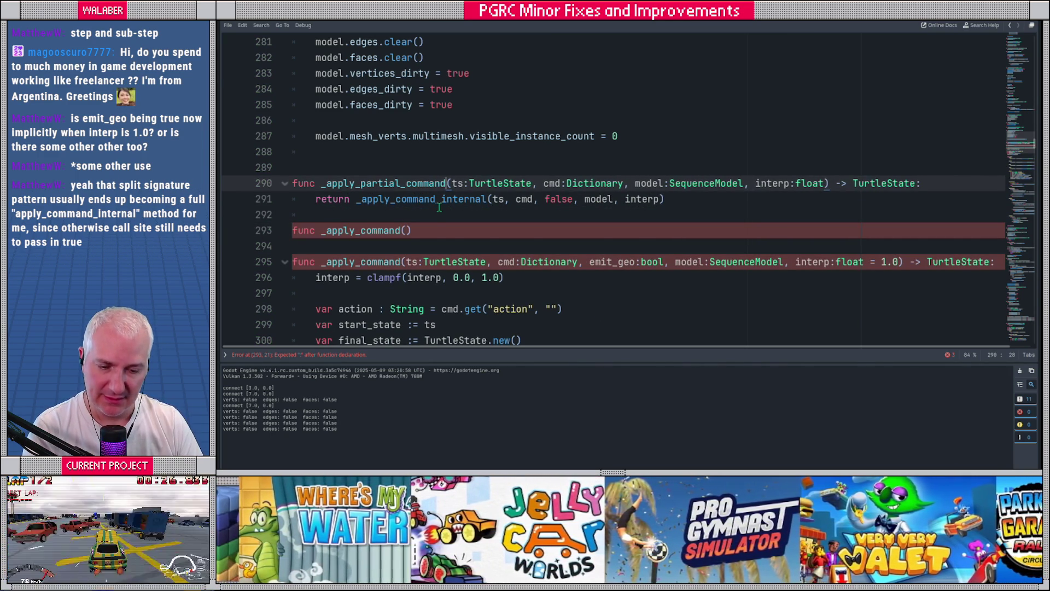
left_click_drag(405, 261, 561, 262)
left_click_drag(635, 257, 996, 262)
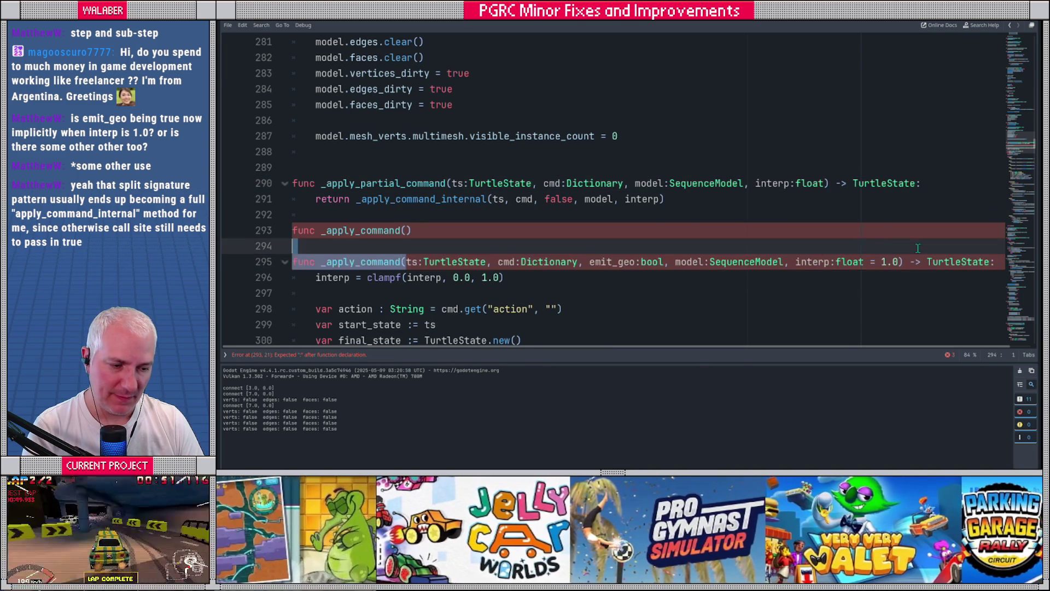
key("ctrl+c")
left_click(402, 230)
key("Delete")
key("ctrl+v")
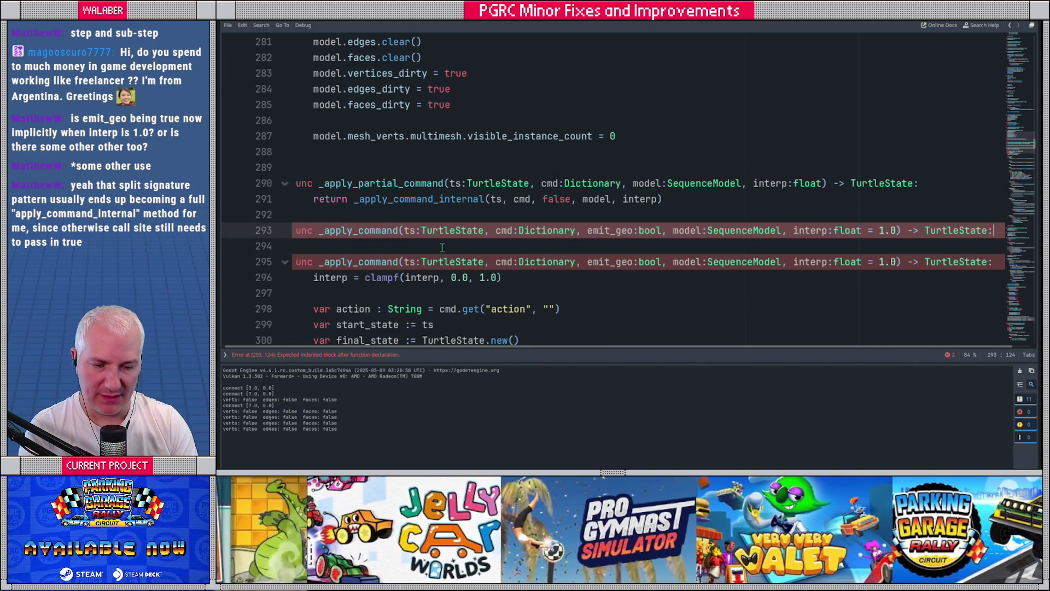
key("Return")
type("return _apply_command_inter")
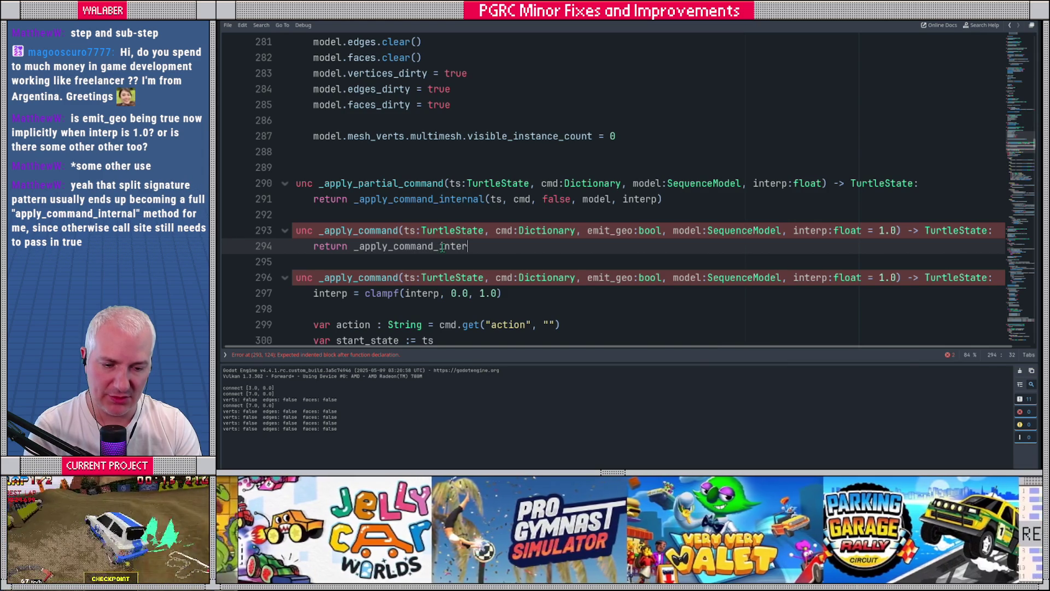
type("nal(ts, c")
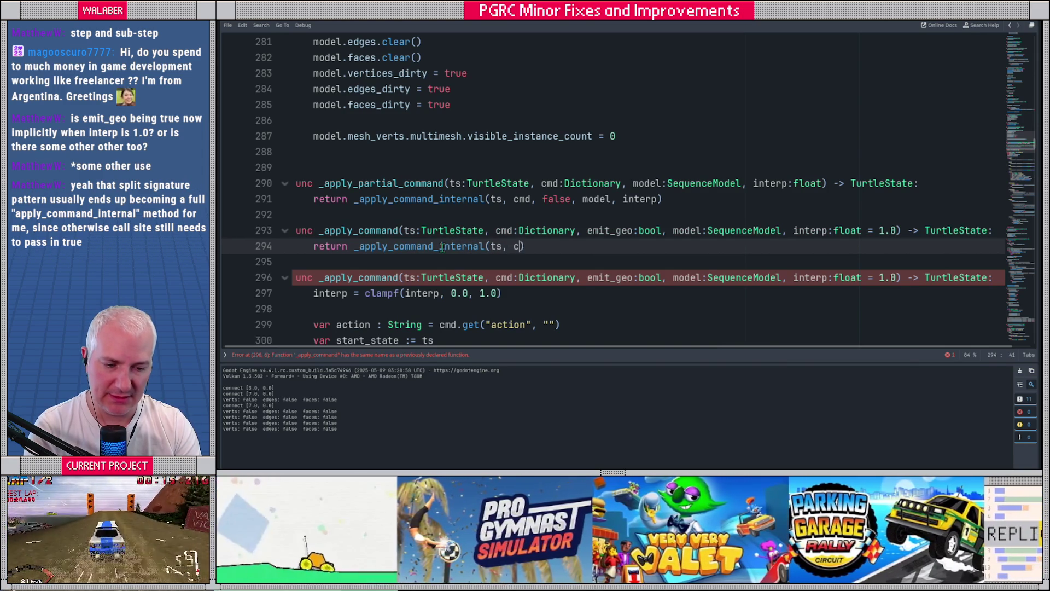
type("md, true, ")
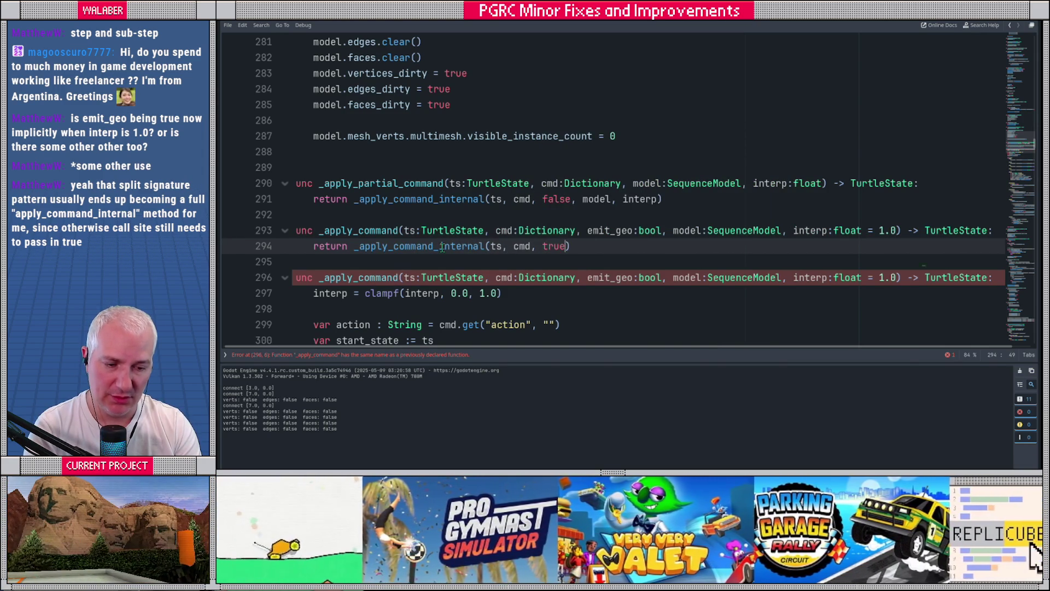
type("model, 1.0")
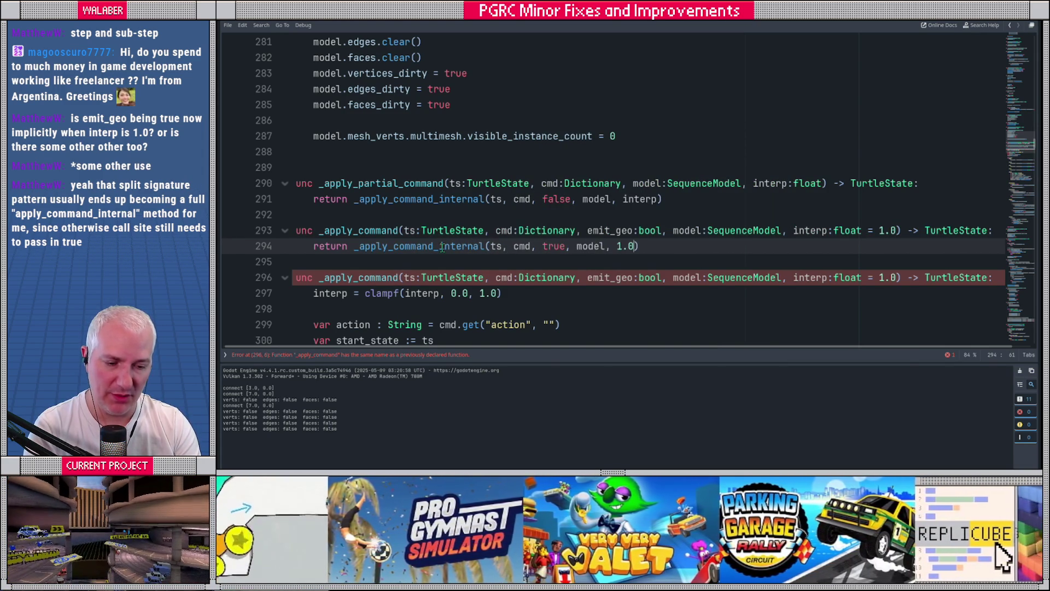
Drop interp from the wrapper, remove line 296's 1.0 default, and rename it _apply_command_internal.
left_click_drag(897, 230, 784, 230)
key("BackSpace")
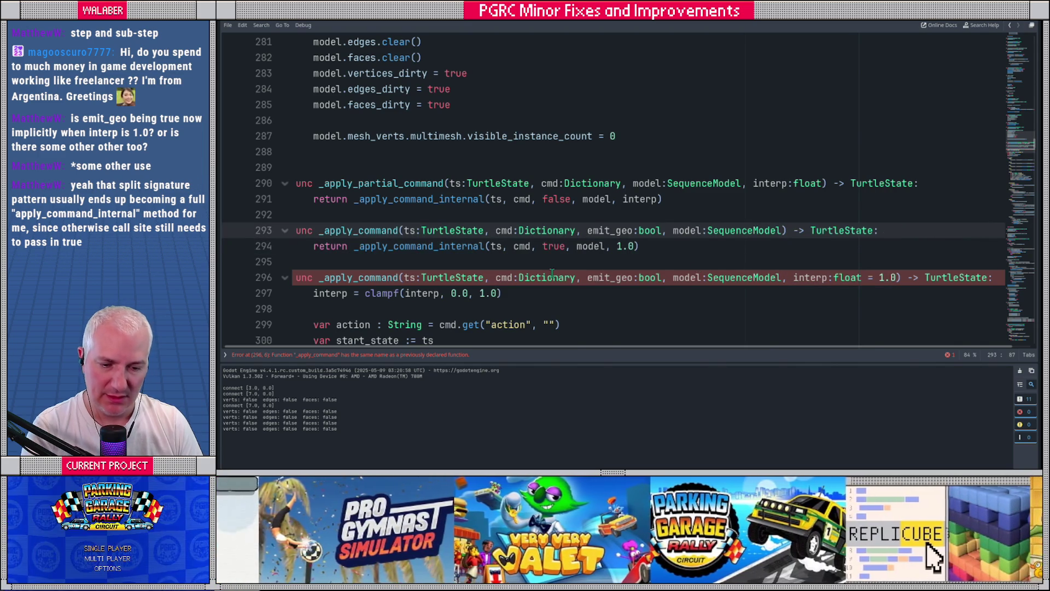
left_click(897, 277)
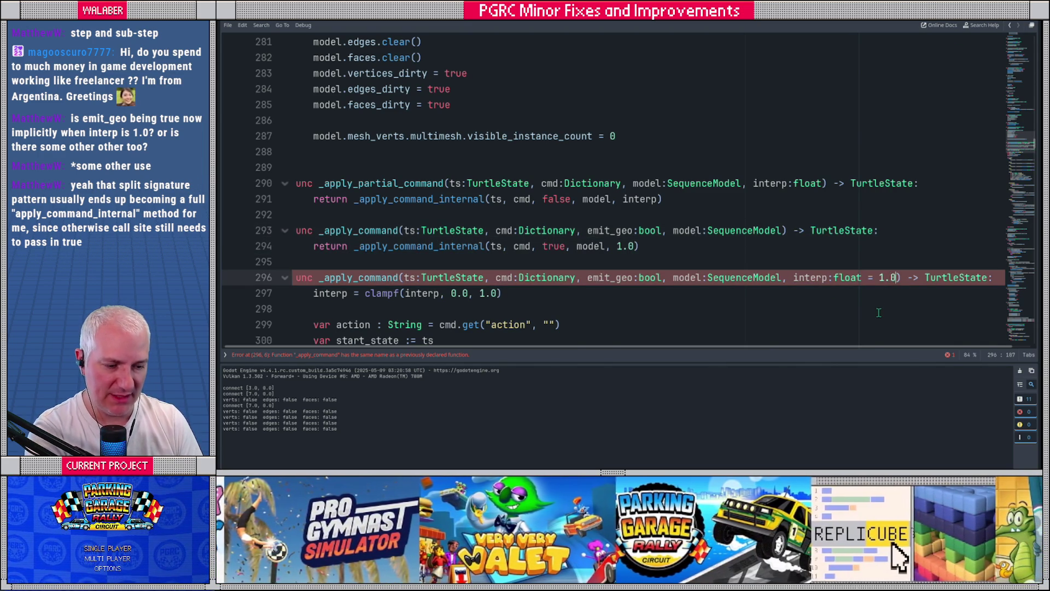
key("BackSpace")
key("BackSpace")
key("BackSpace")
key("BackSpace")
key("BackSpace")
key("BackSpace")
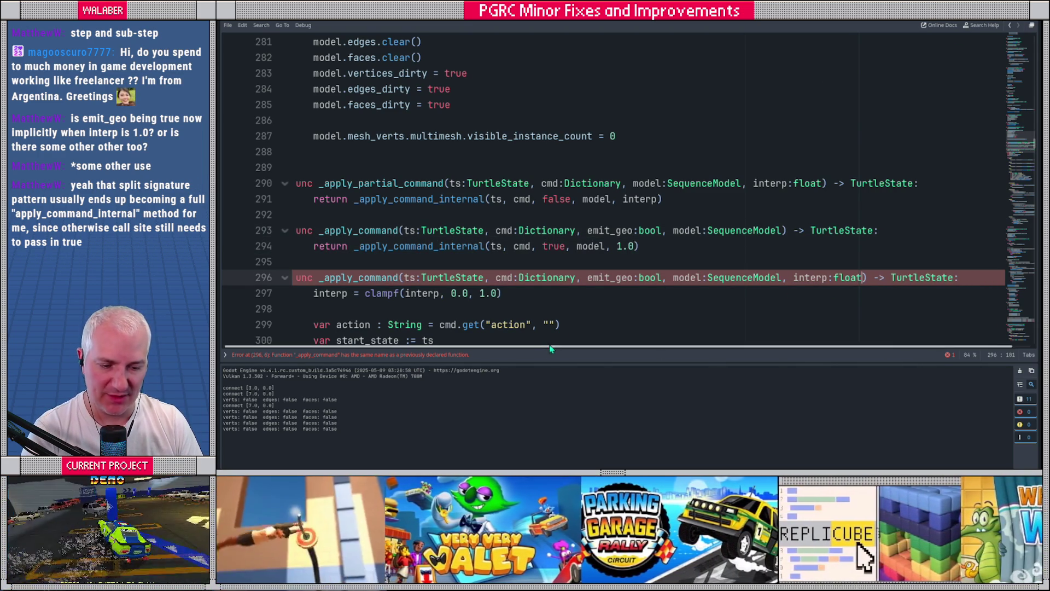
left_click(398, 278)
type("_internal")
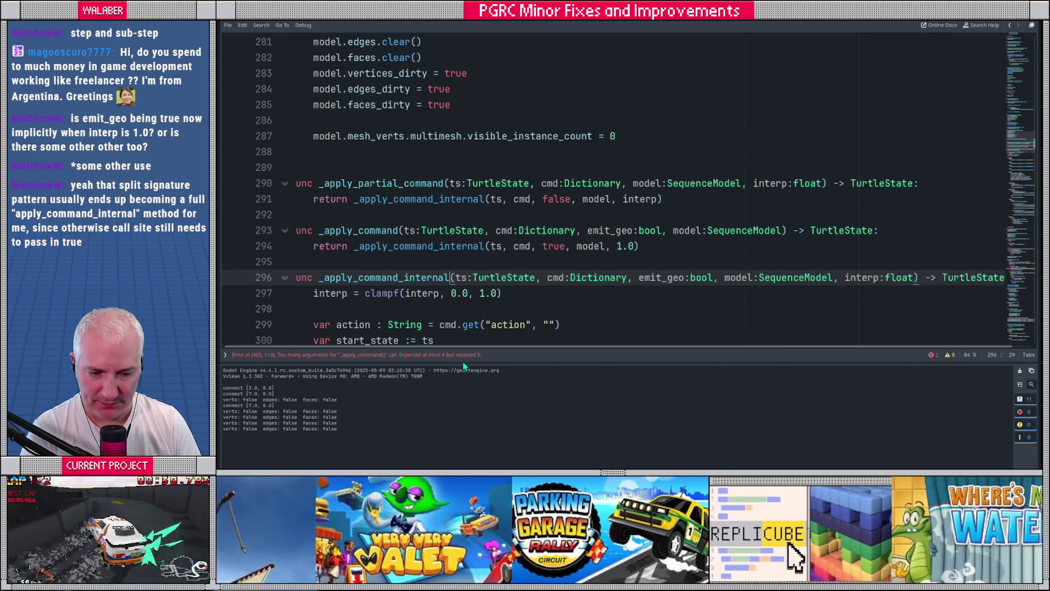
left_click(361, 262)
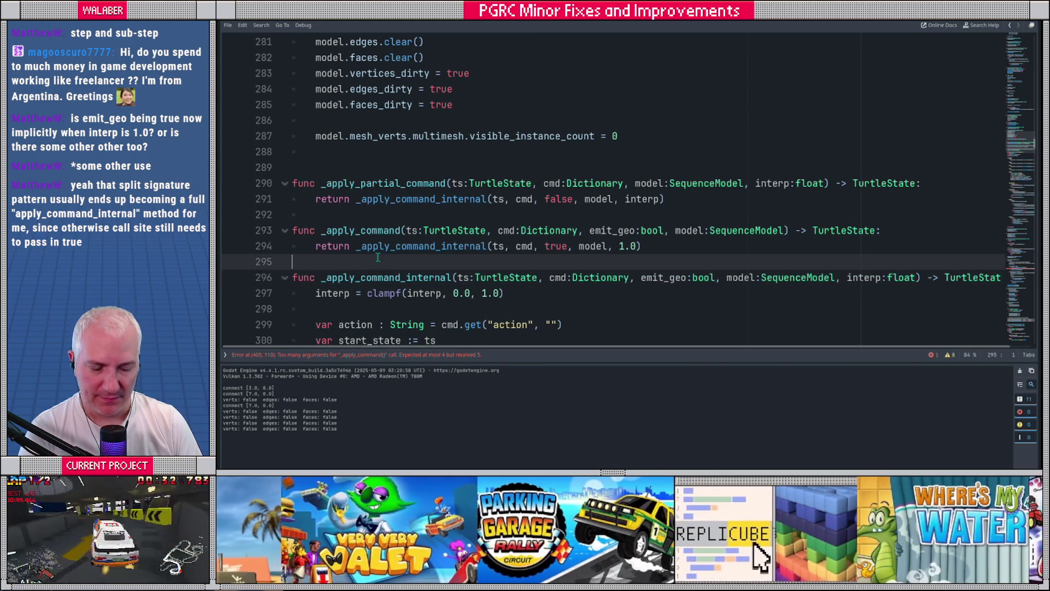
Jump via the minimap to the red error on line 405 in _process.
mouse_move(594, 186)
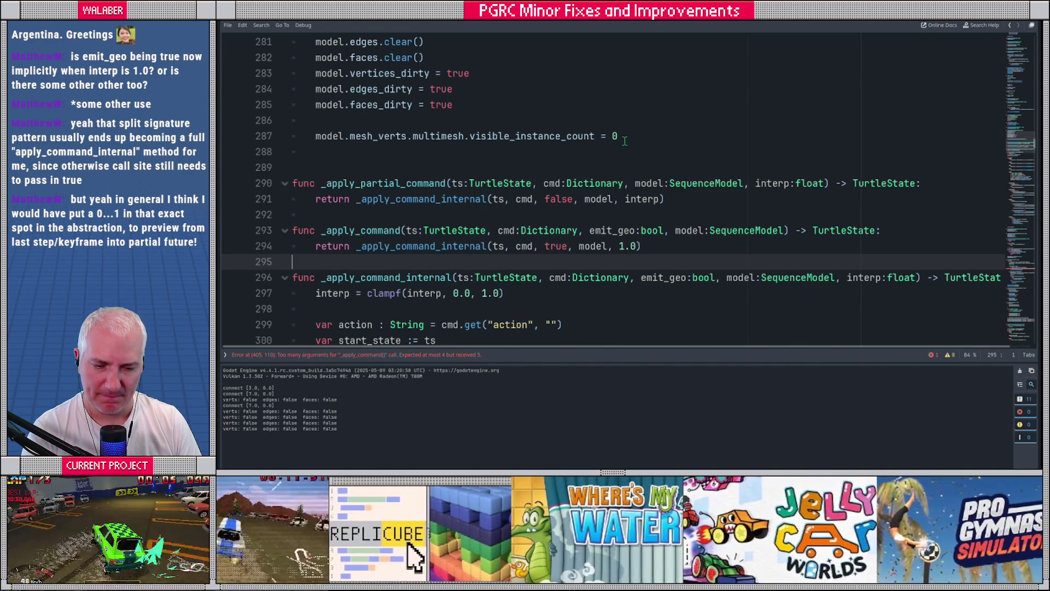
left_click(1021, 272)
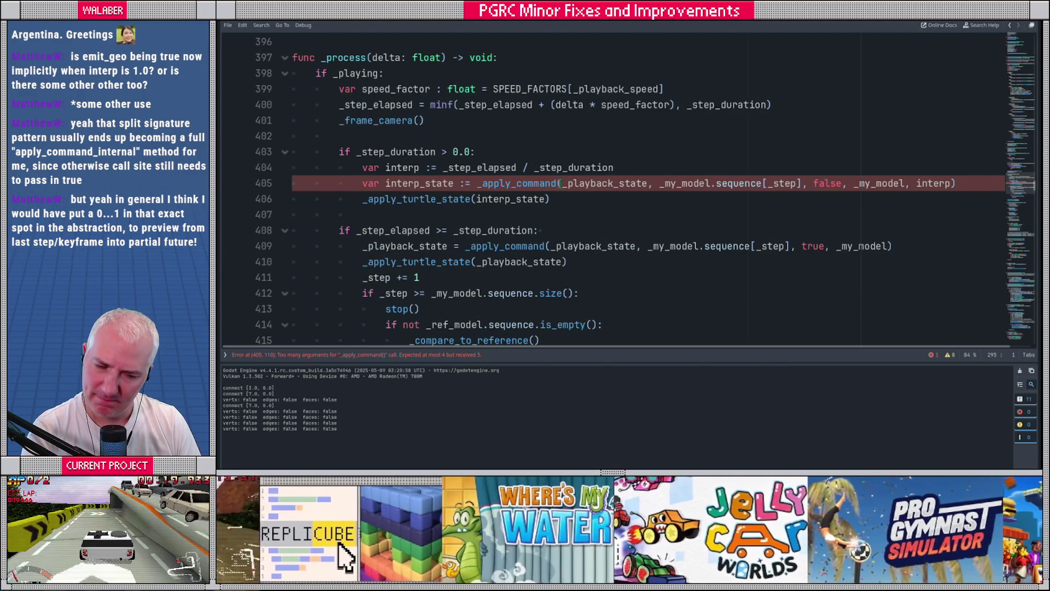
Change line 405's call to _apply_partial_command and delete its false argument.
left_click(558, 184)
type("_pa")
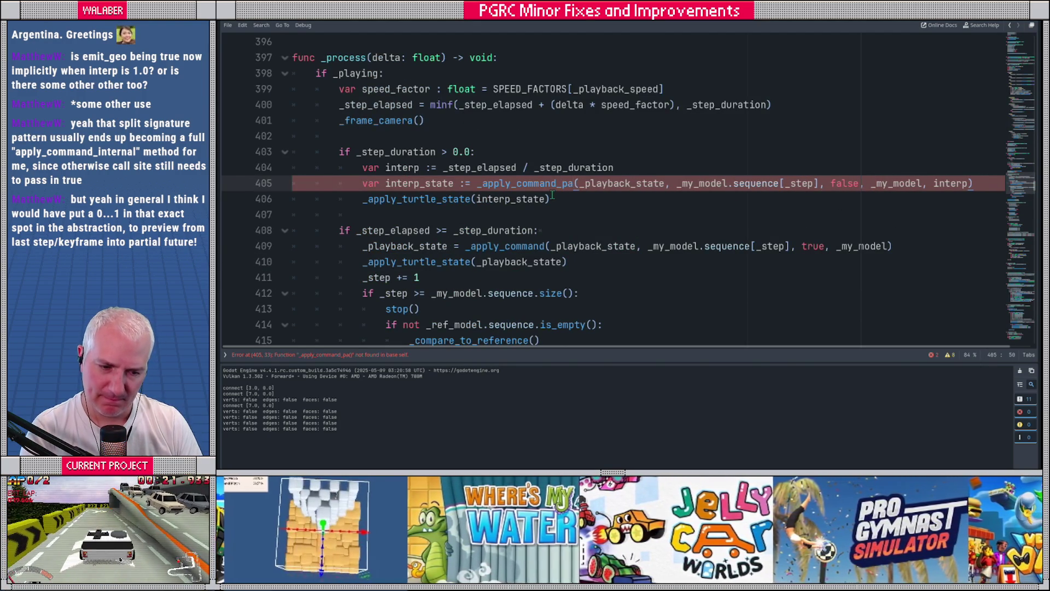
key("BackSpace")
key("BackSpace")
key("BackSpace")
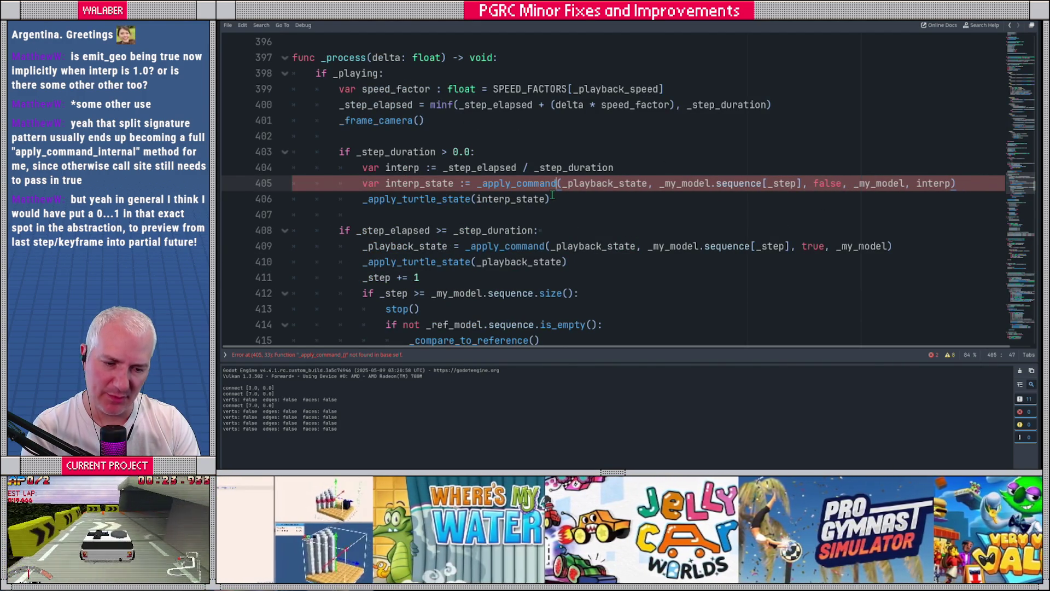
key("Left")
key("Left")
key("Left")
type("partial_")
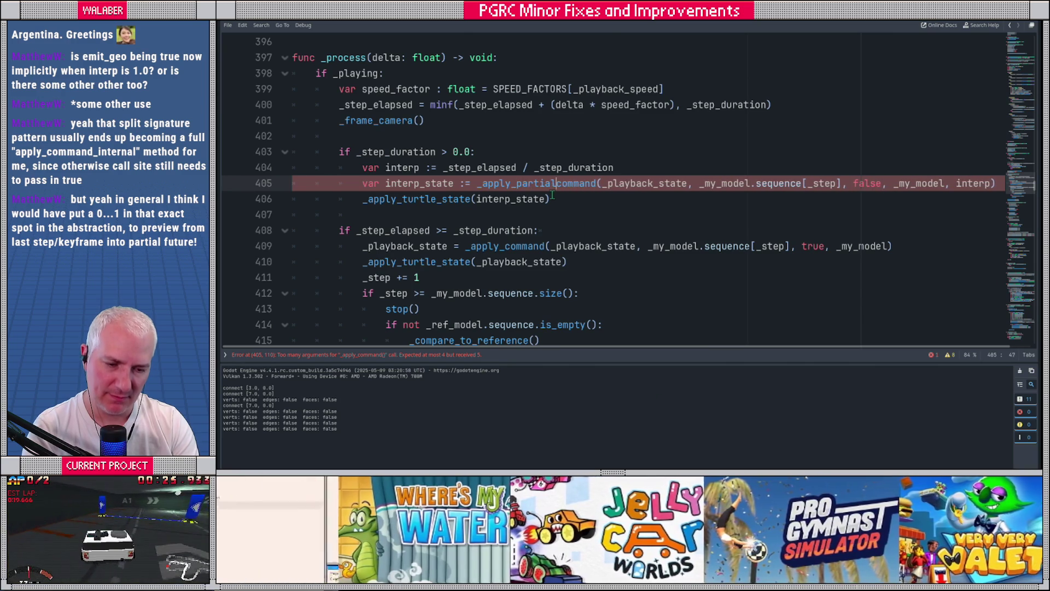
left_click(471, 232)
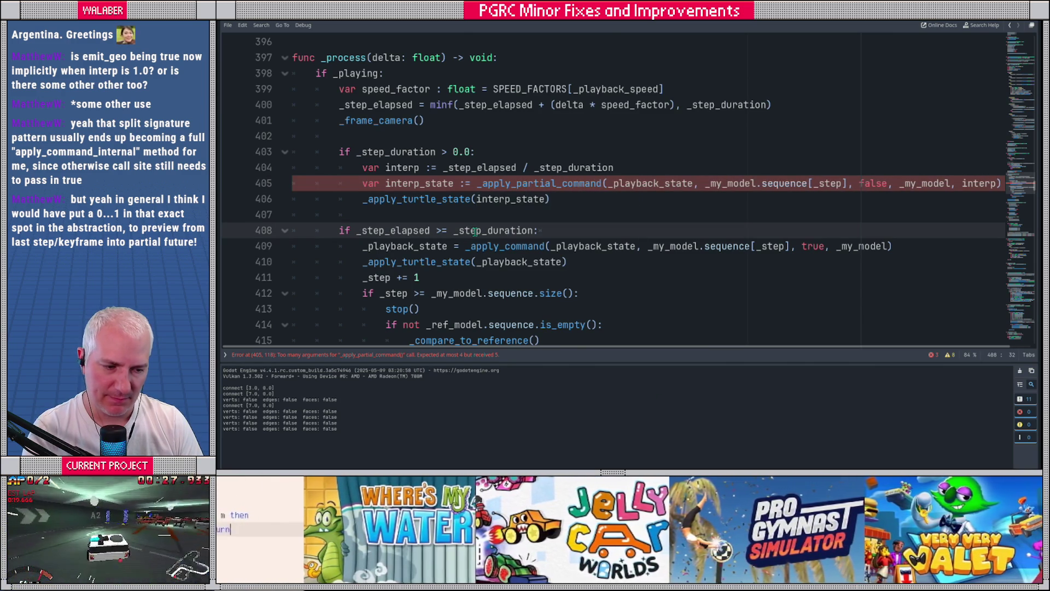
double_click(866, 184)
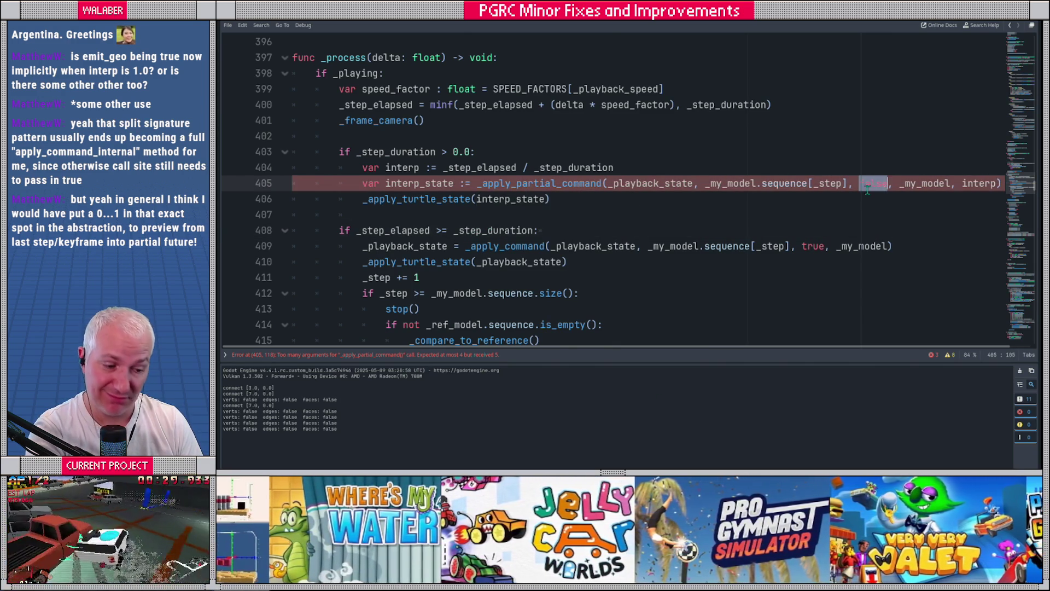
key("BackSpace")
key("Delete")
key("Delete")
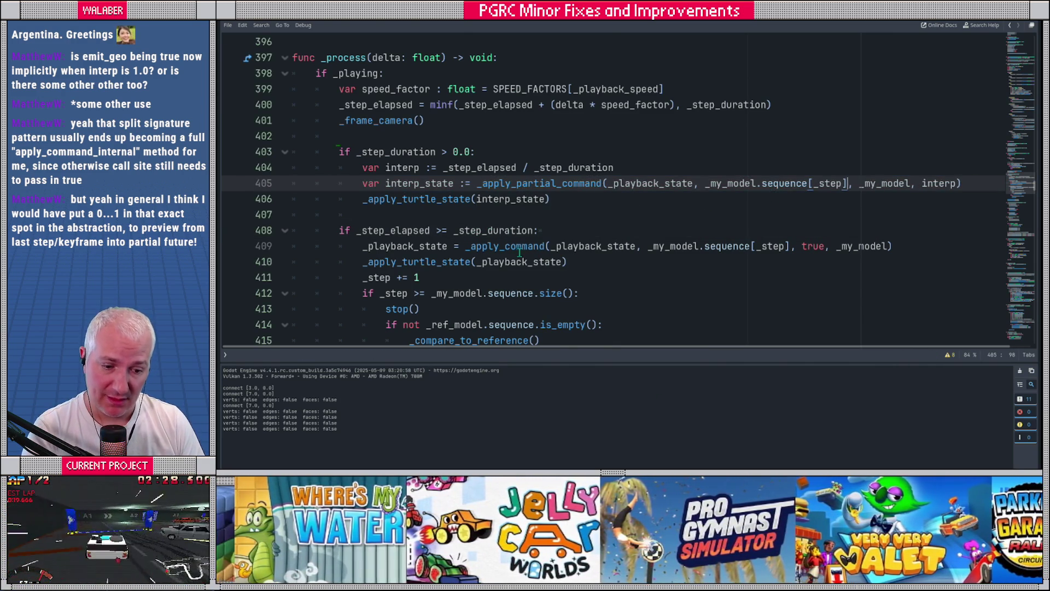
Run the TurtleCAD project with F5.
left_click(576, 217)
mouse_move(1018, 183)
left_mouse_down()
mouse_move(1018, 284)
mouse_move(1018, 123)
left_mouse_up()
left_click_drag(671, 111, 672, 120)
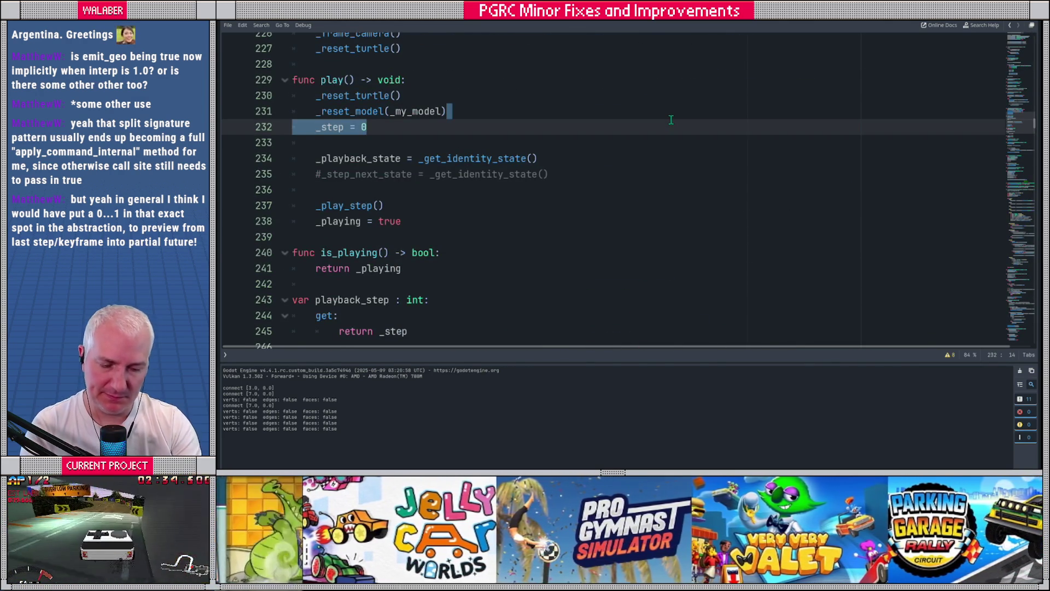
key("F5")
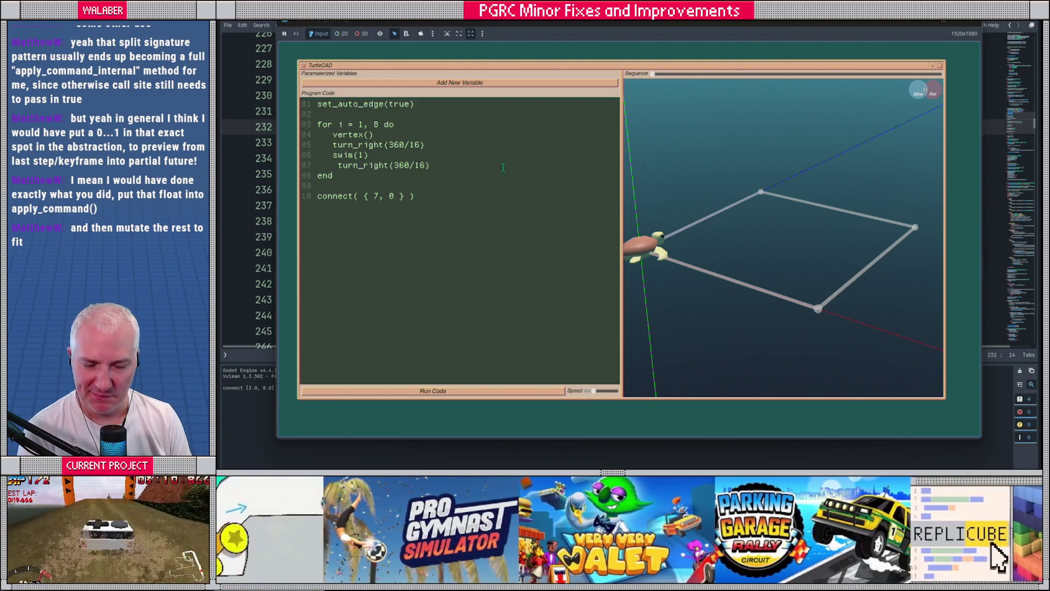
Rerun the turtle program, orbit around the octagonal ring, and close the game window.
left_click(469, 389)
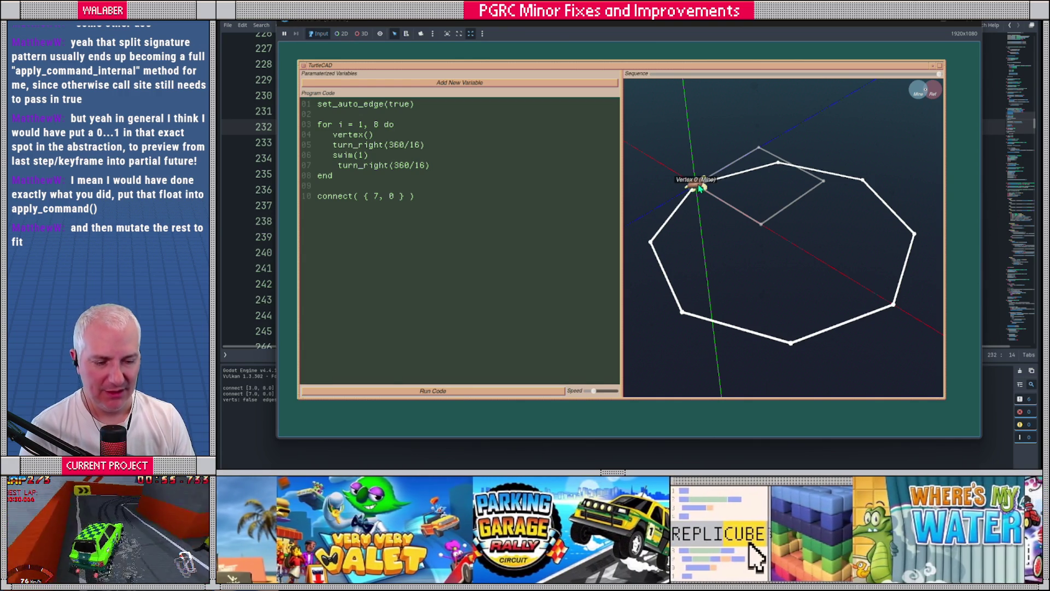
mouse_move(709, 203)
left_mouse_down()
mouse_move(767, 229)
mouse_move(764, 237)
left_mouse_up()
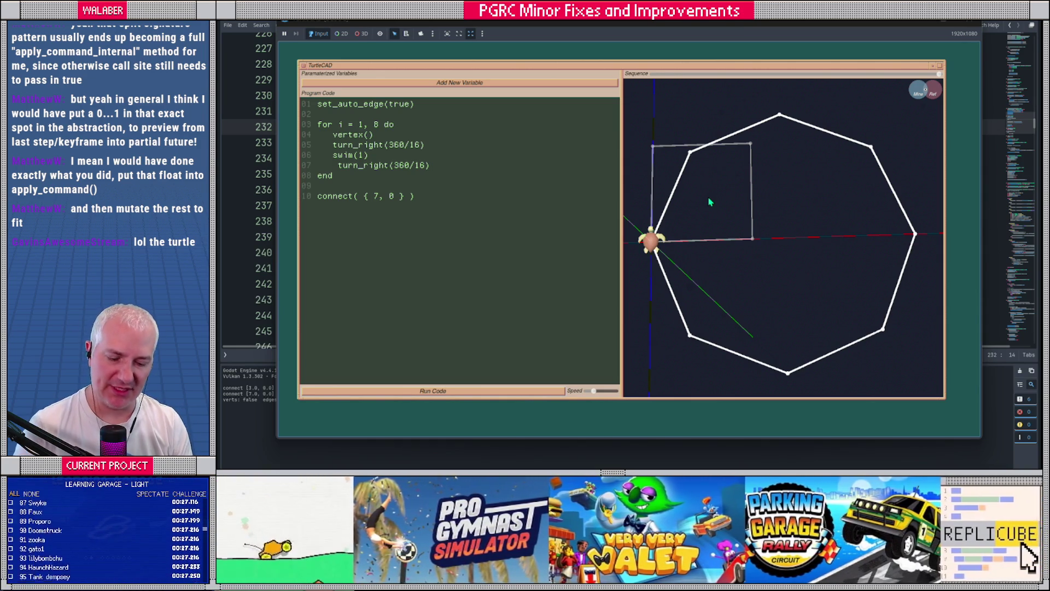
left_click(519, 29)
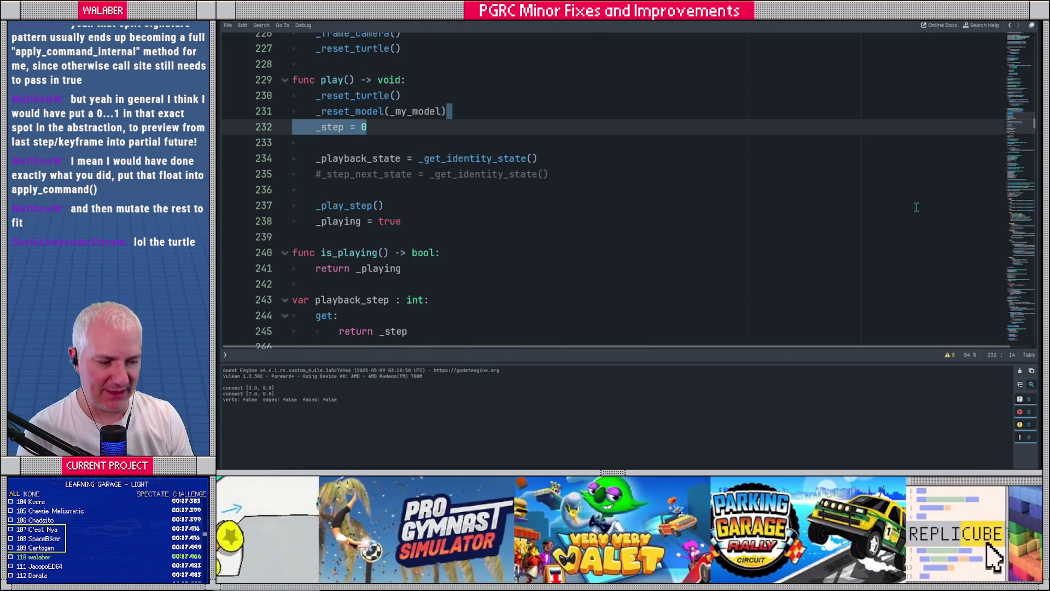
Open code_executor.gd from the script list and scroll up to the _lua_functions dictionary.
left_click_drag(1027, 144, 1022, 33)
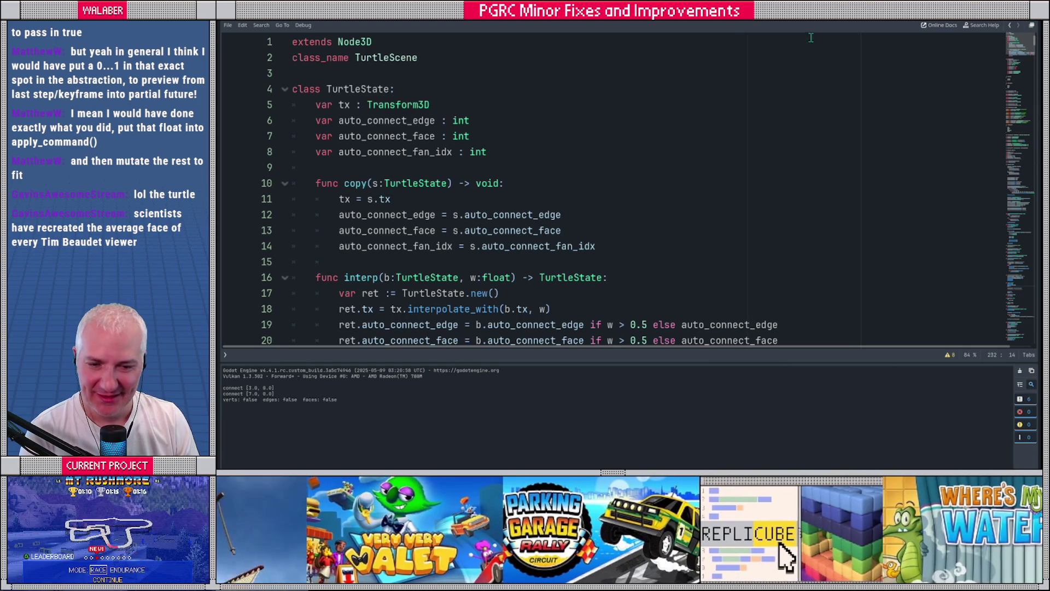
left_click(224, 354)
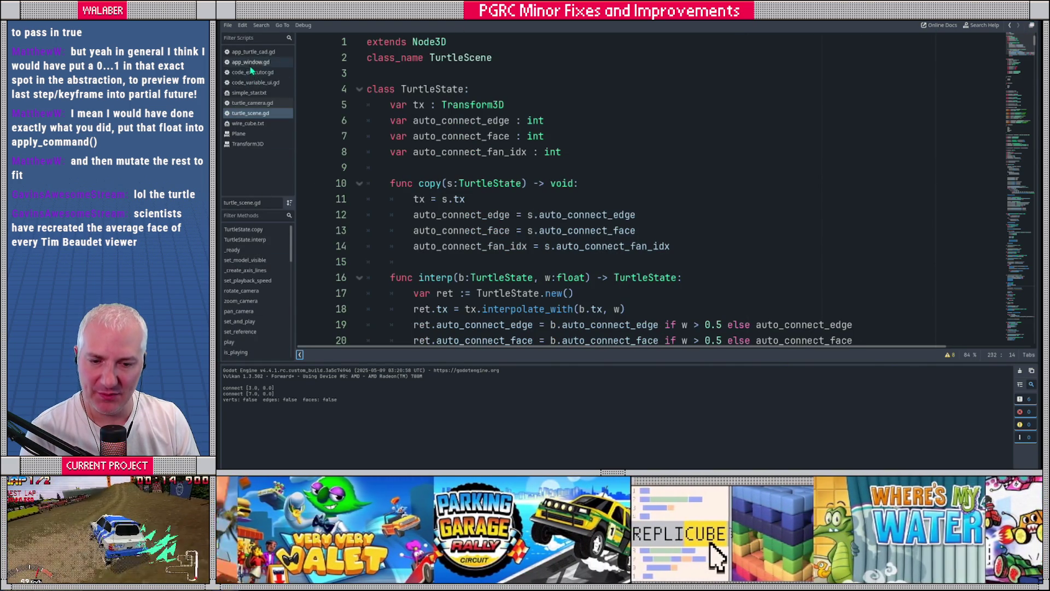
left_click(252, 71)
scroll(569, 154, "up", 20)
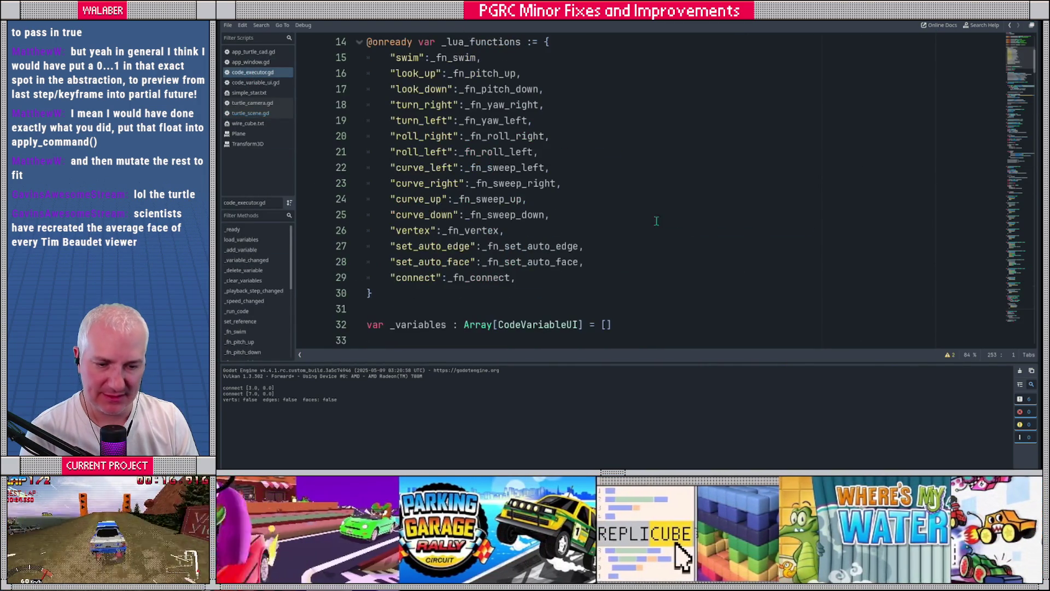
Add "on_vertex": _fn_on_vertex after the vertex entry, then jump to the _fn_vertex definition.
left_click(522, 234)
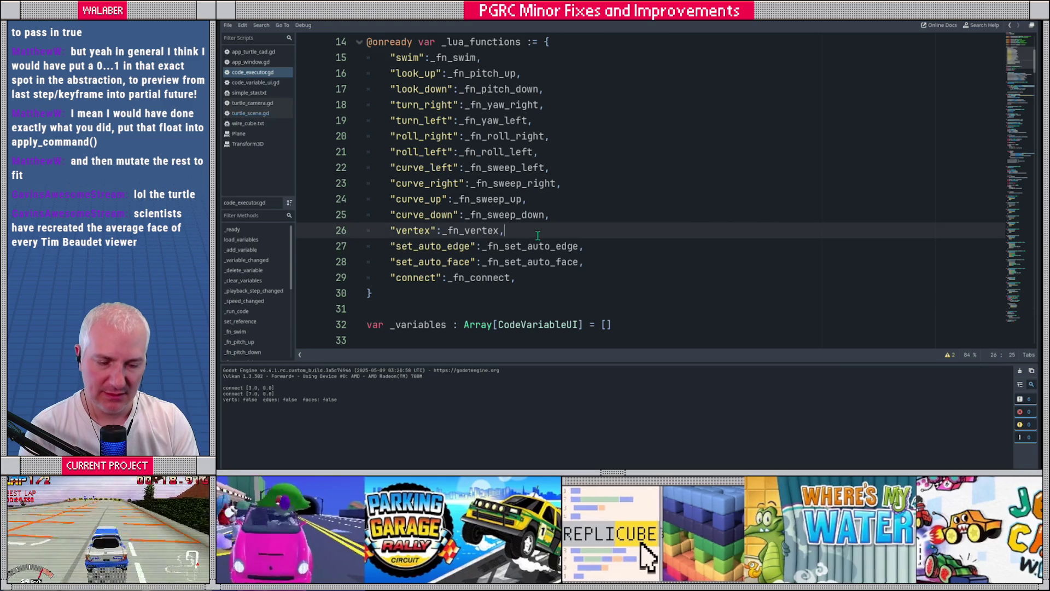
key("Return")
type("\"")
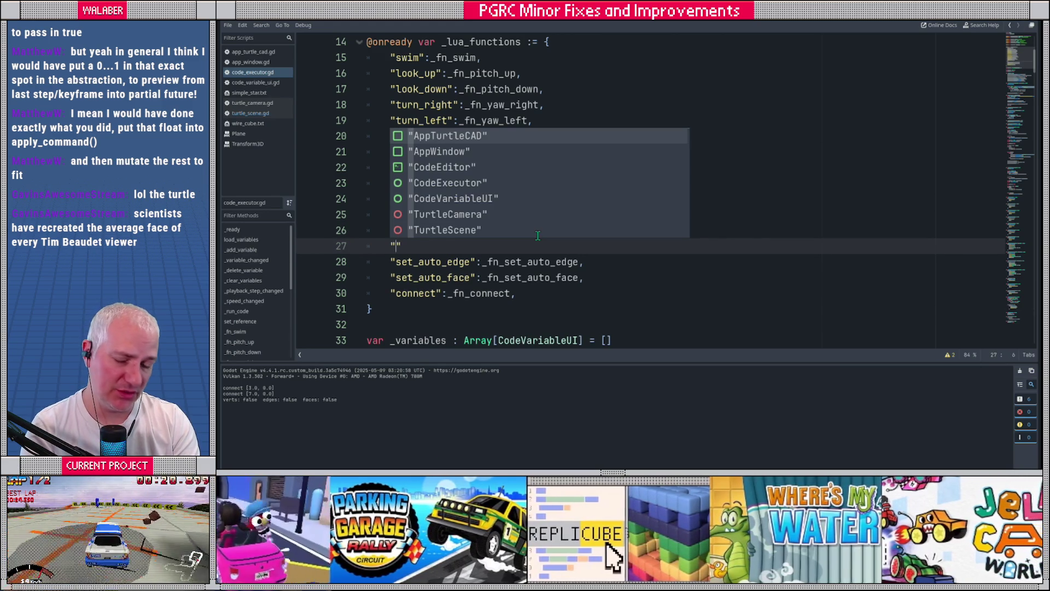
type("on_vertex")
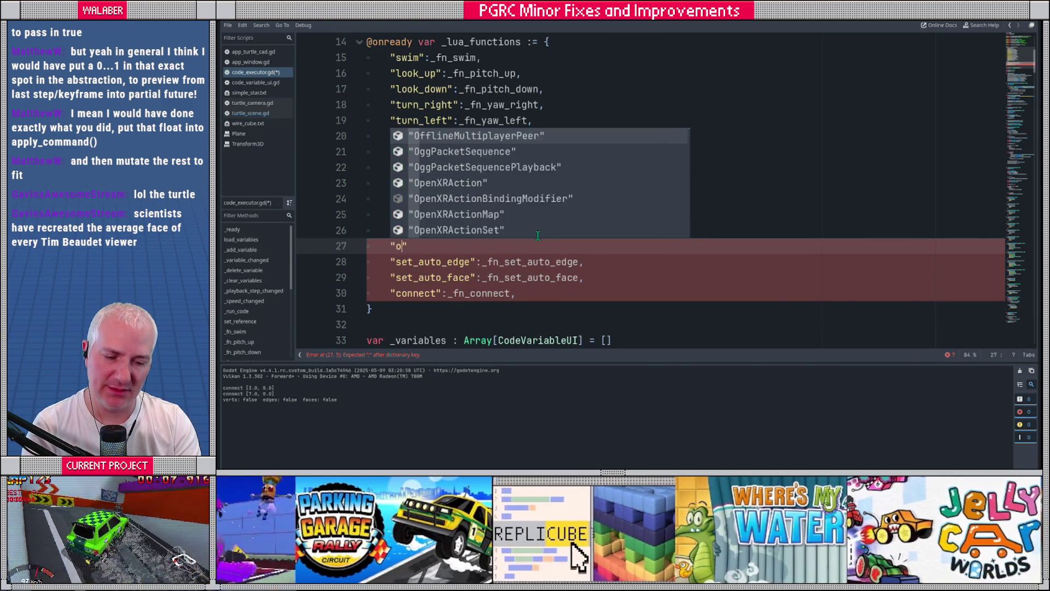
type("\":")
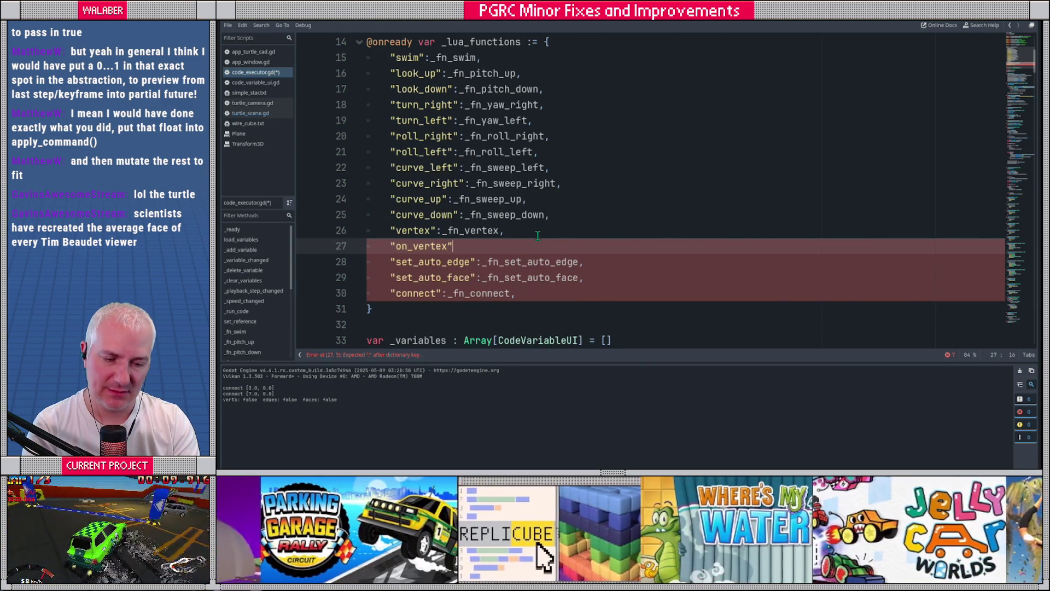
type("_fn_")
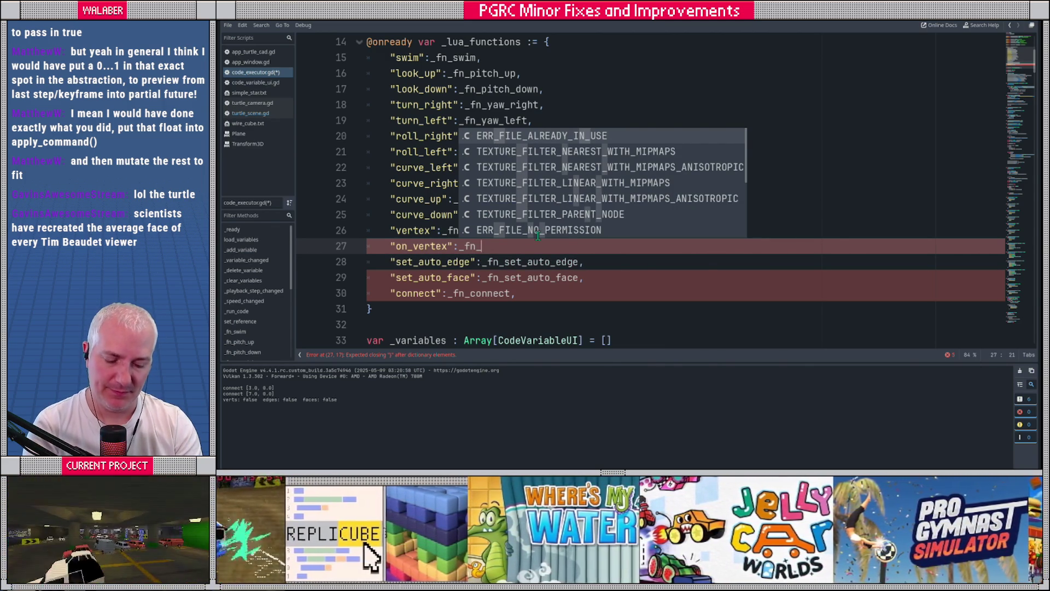
type("on_Vertex")
key("BackSpace")
key("BackSpace")
key("BackSpace")
key("BackSpace")
key("BackSpace")
type("vertex")
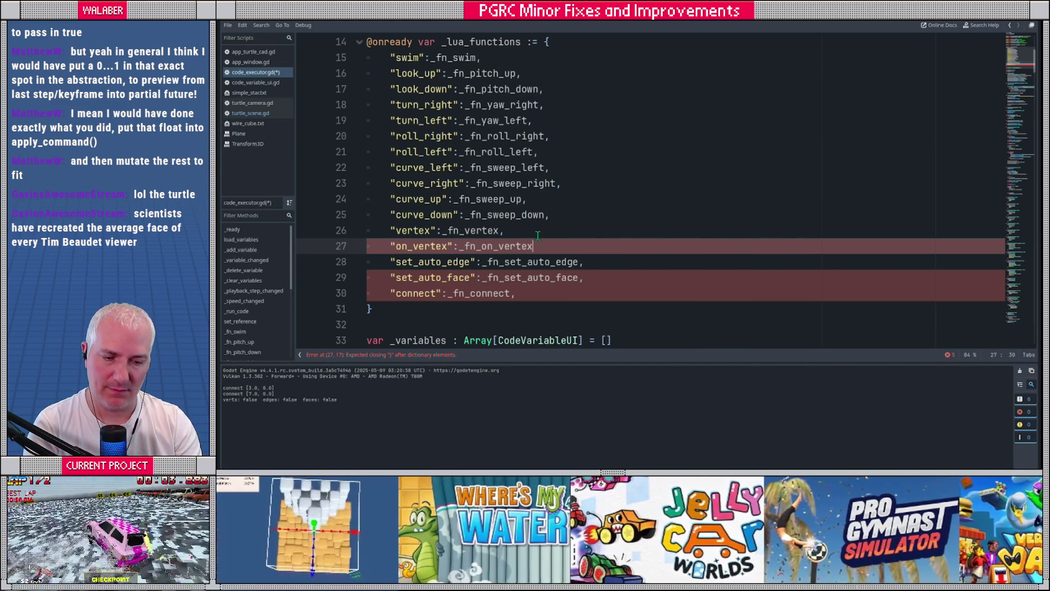
type(",")
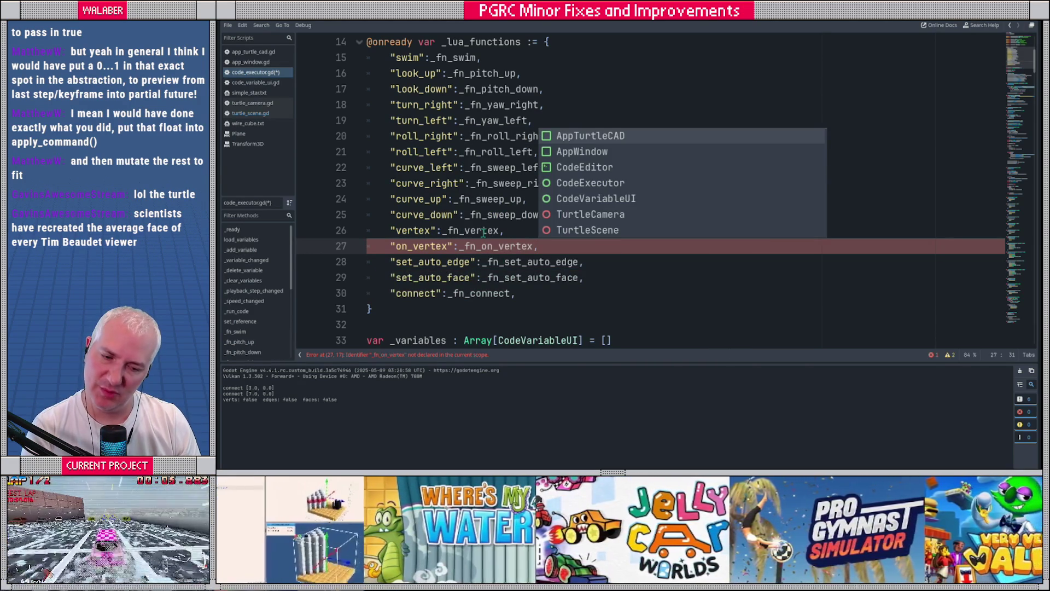
left_click(475, 236, "ctrl")
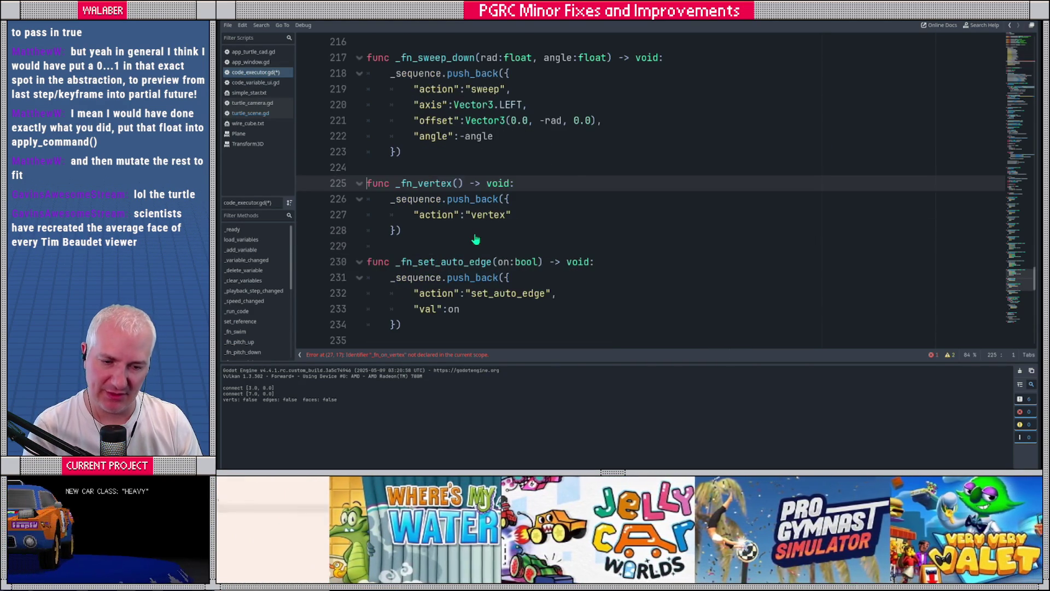
left_click_drag(390, 200, 419, 227)
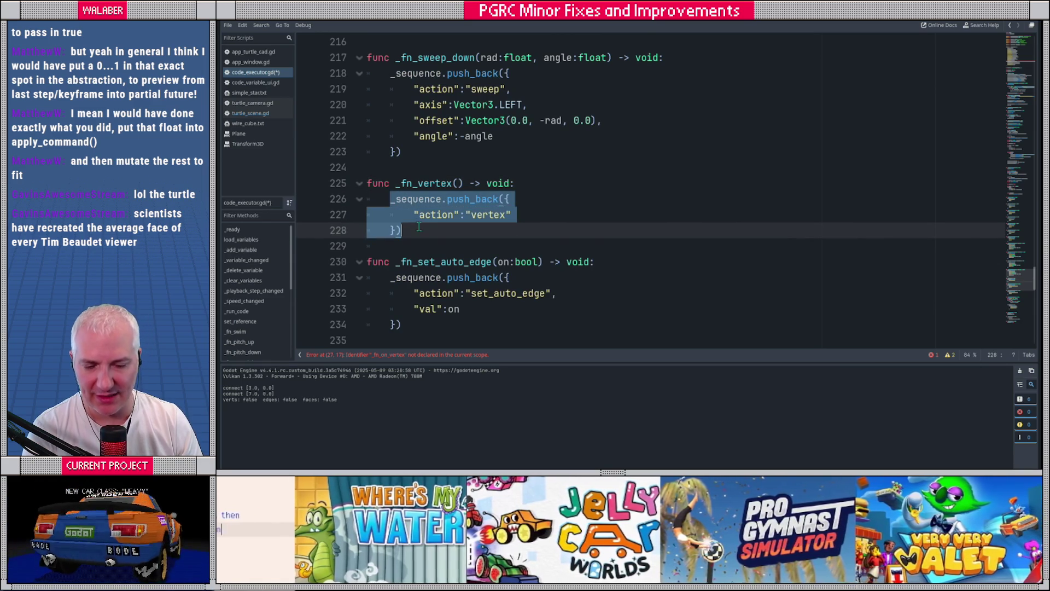
left_click(427, 223)
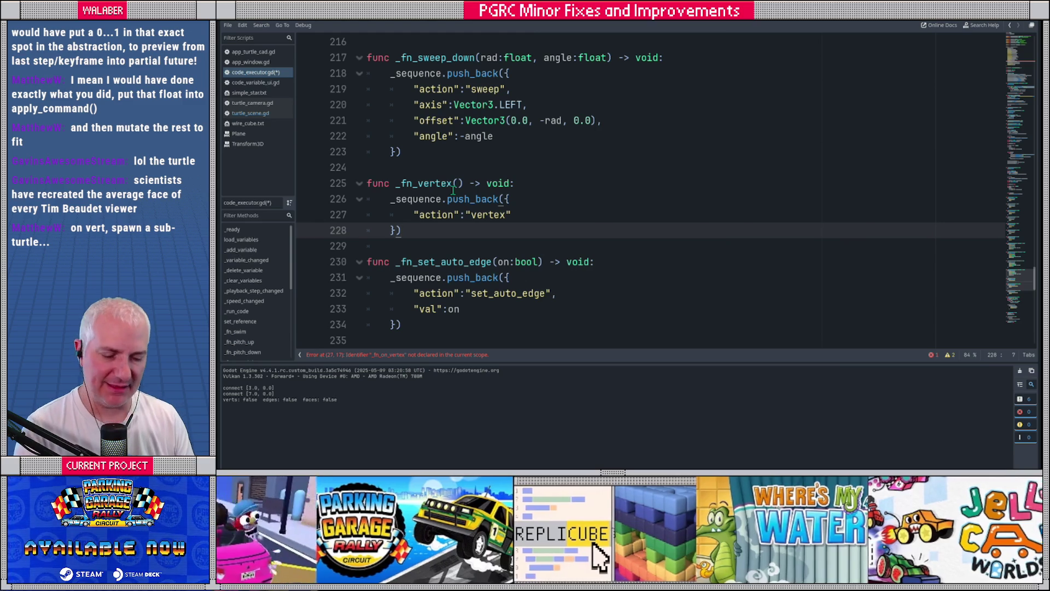
Place the caret inside _fn_vertex, which pushes {"action": "vertex"} onto _sequence.
left_click(519, 198)
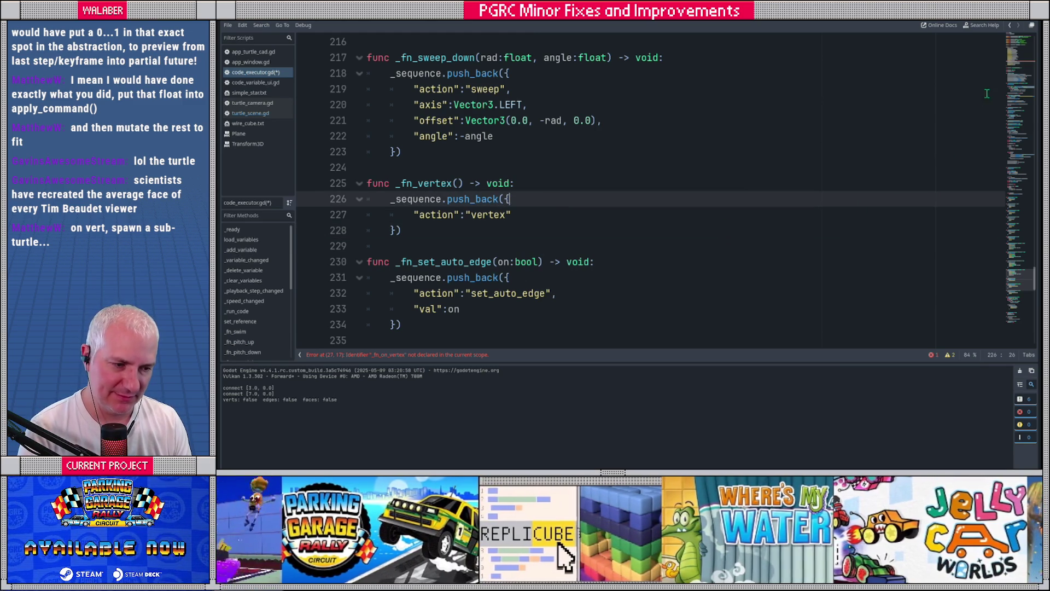
Jump to the error on line 27 and delete the leftover "on_vertex" entry.
left_click(1016, 58)
left_click(495, 214)
left_click(368, 214, "shift")
key("BackSpace")
key("BackSpace")
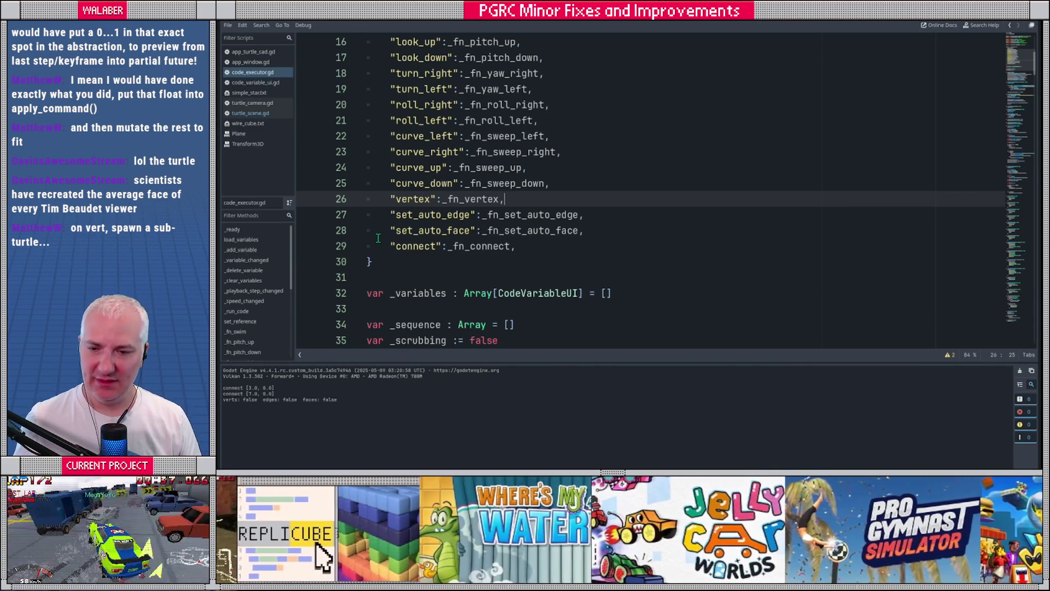
Bring up CadQuery's fillet example, a plate with only its vertical edges rounded.
left_click(419, 263)
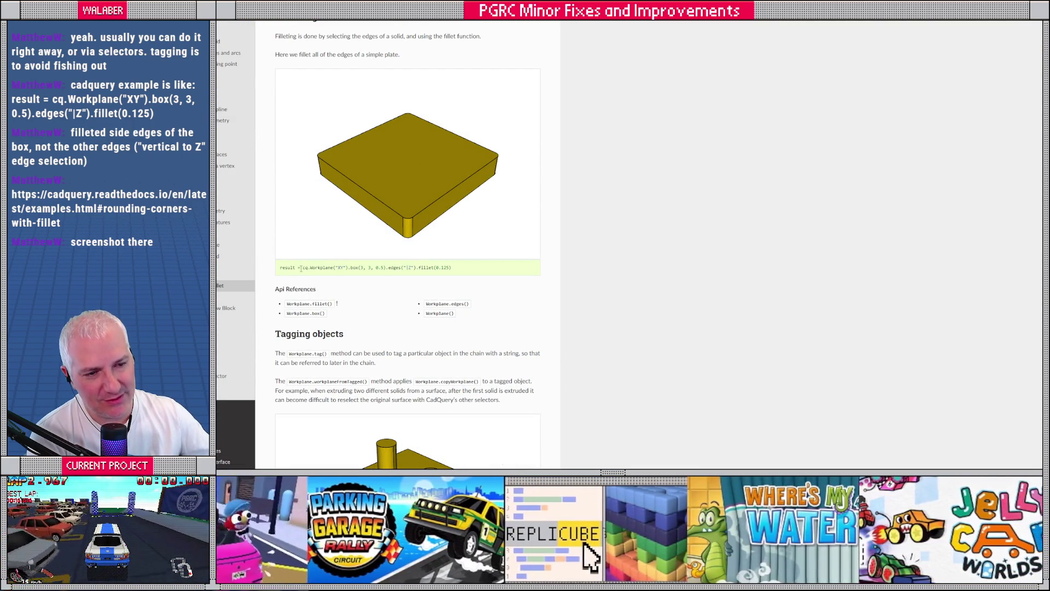
left_click_drag(304, 268, 339, 269)
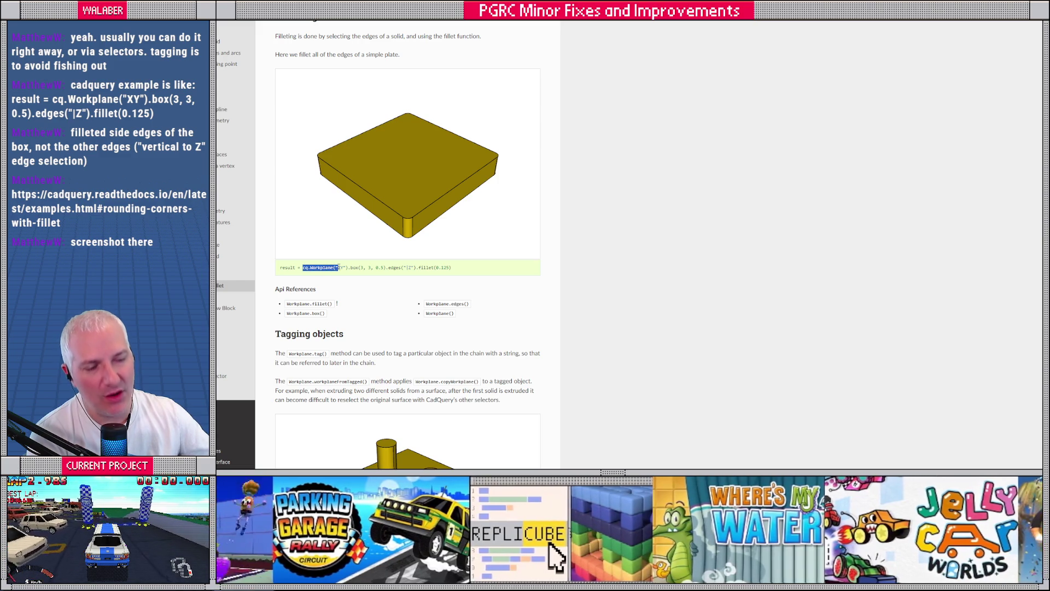
double_click(325, 269)
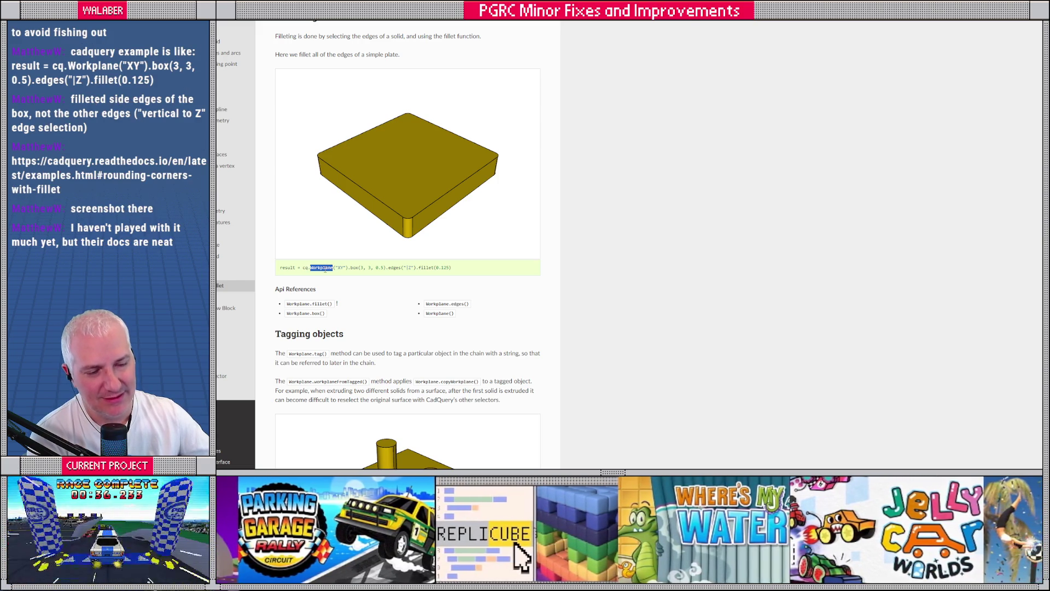
double_click(340, 267)
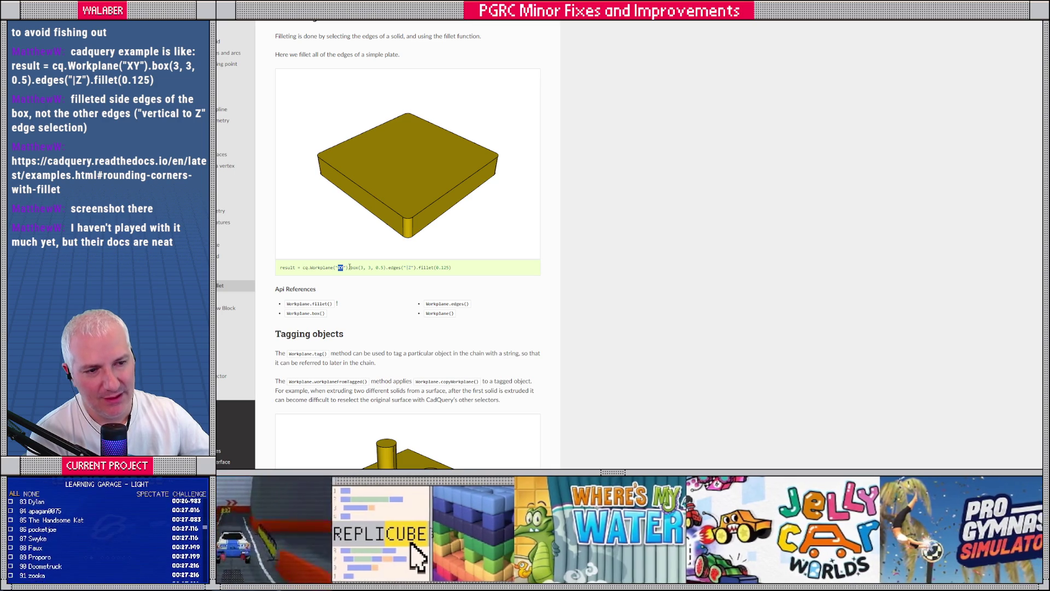
left_click_drag(350, 267, 365, 268)
left_click(369, 268)
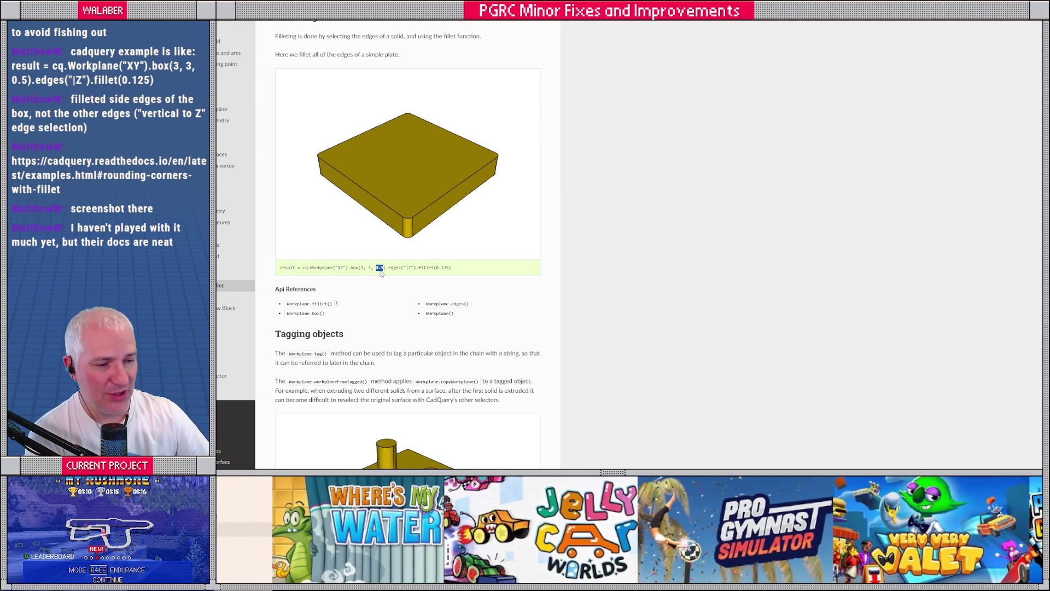
double_click(355, 267)
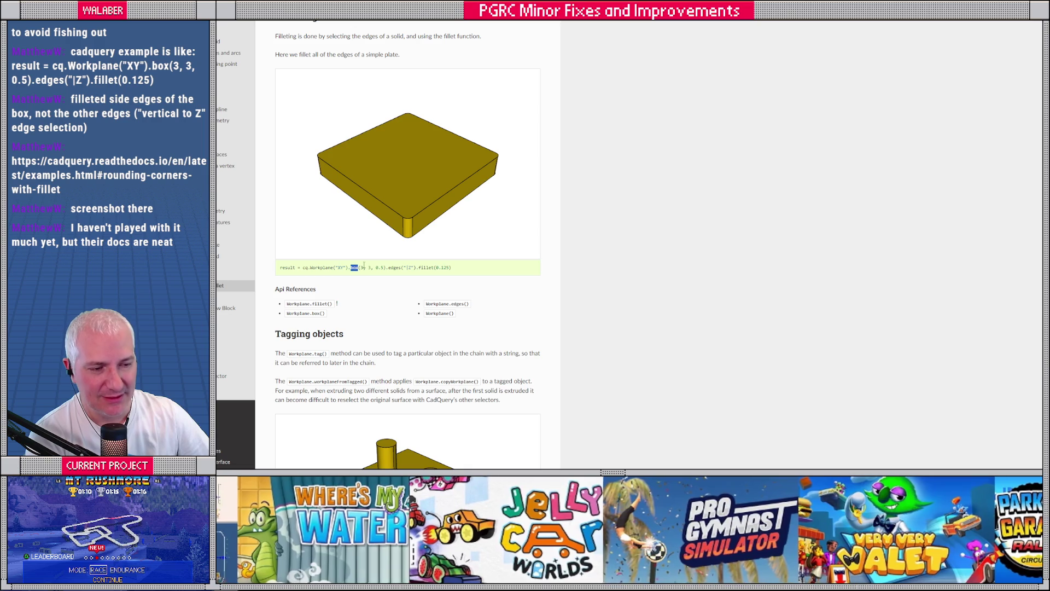
double_click(394, 268)
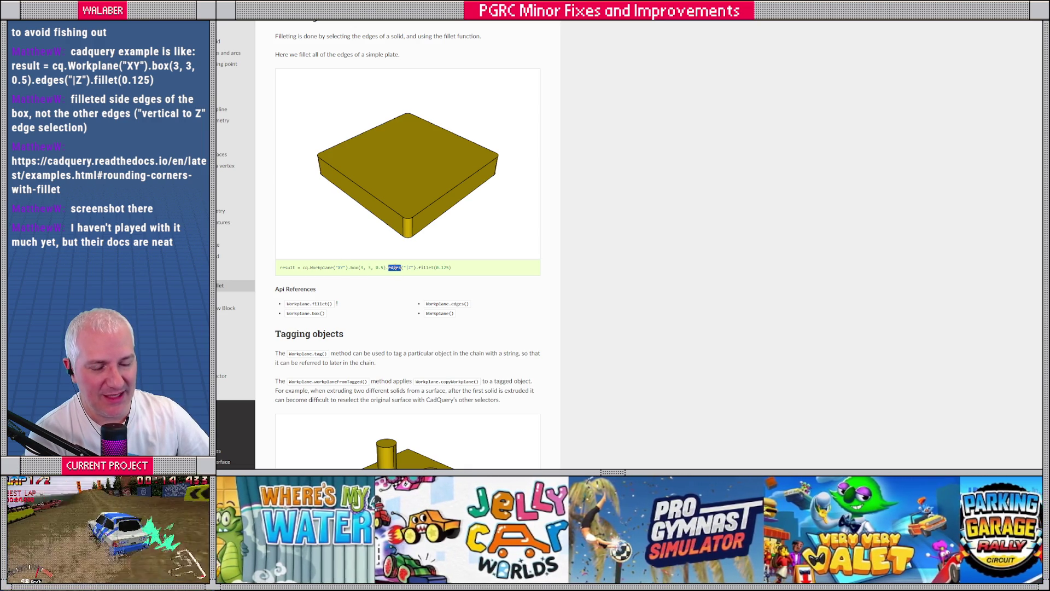
left_click_drag(403, 267, 414, 267)
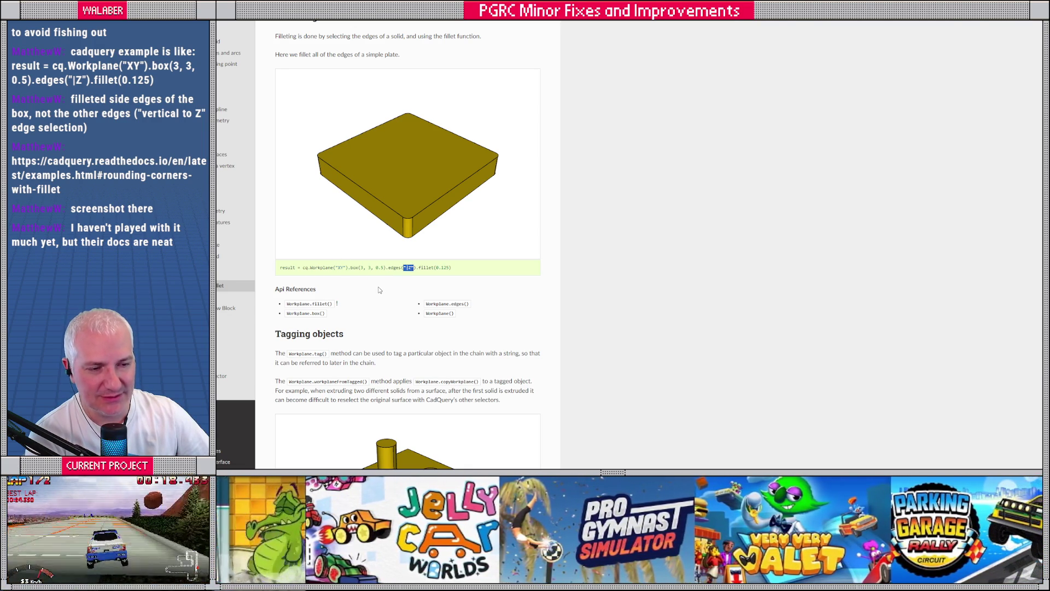
Highlight the Tagging objects example's Workplane("XY"), .workplane(), .center(-3, 0) and .center(3, 0) lines.
scroll(385, 292, "down", 1)
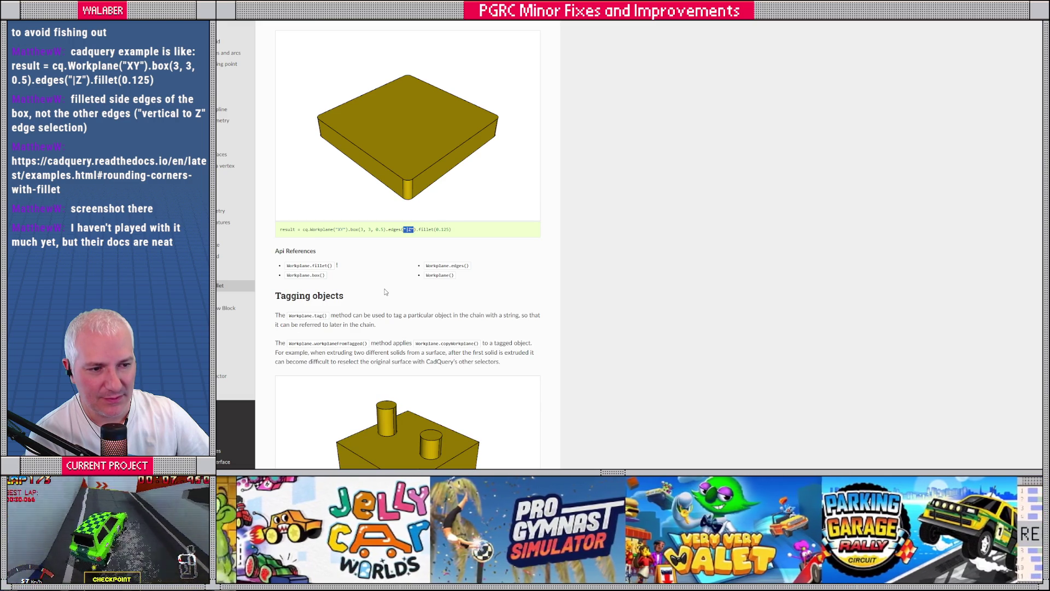
scroll(385, 292, "down", 5)
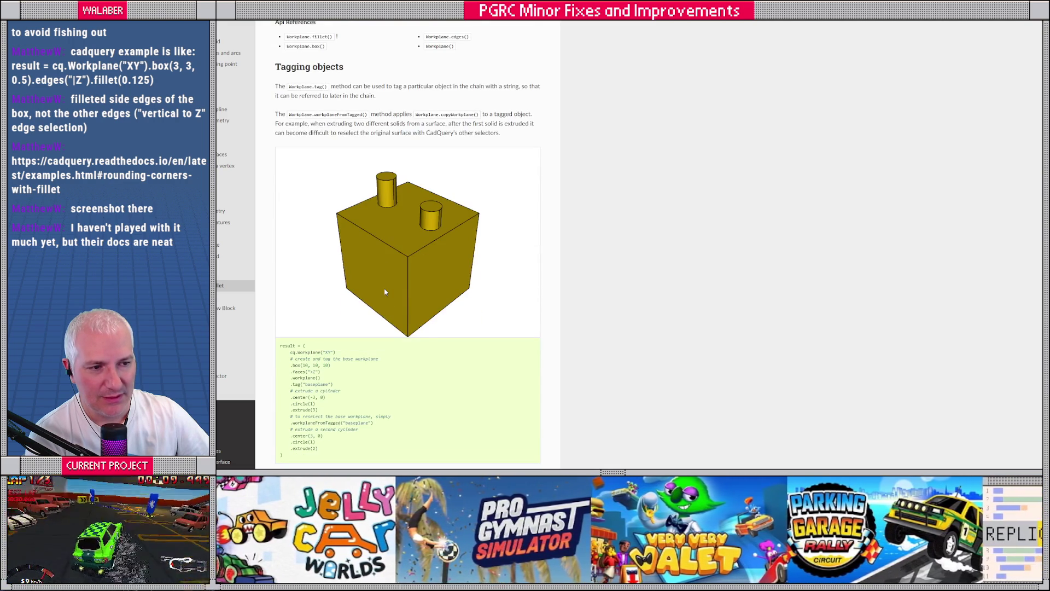
scroll(365, 268, "down", 4)
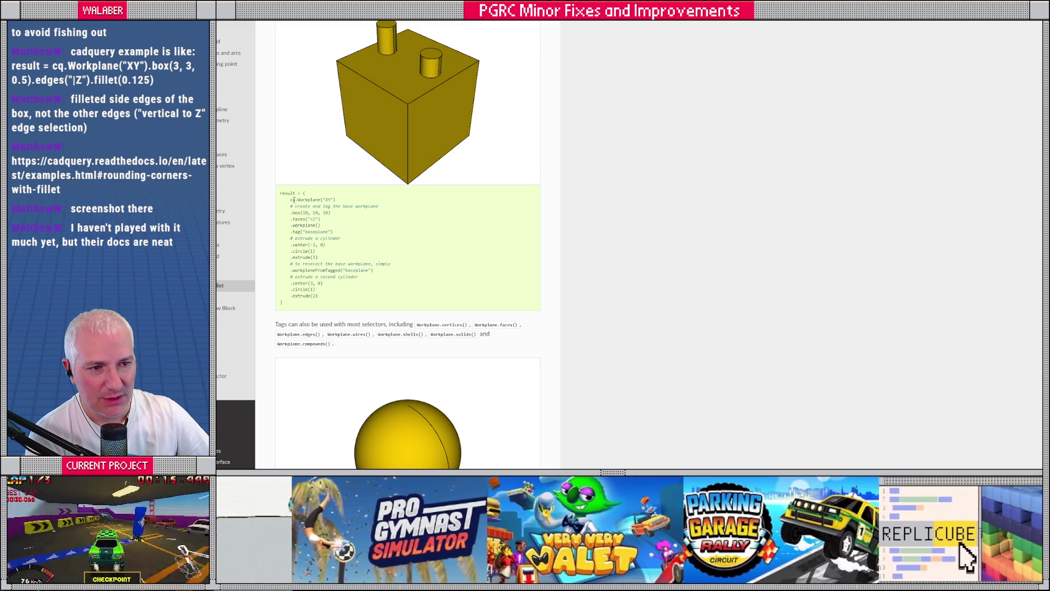
mouse_move(288, 200)
left_mouse_down()
mouse_move(336, 200)
mouse_move(299, 212)
mouse_move(331, 213)
mouse_move(296, 219)
mouse_move(323, 220)
left_mouse_up()
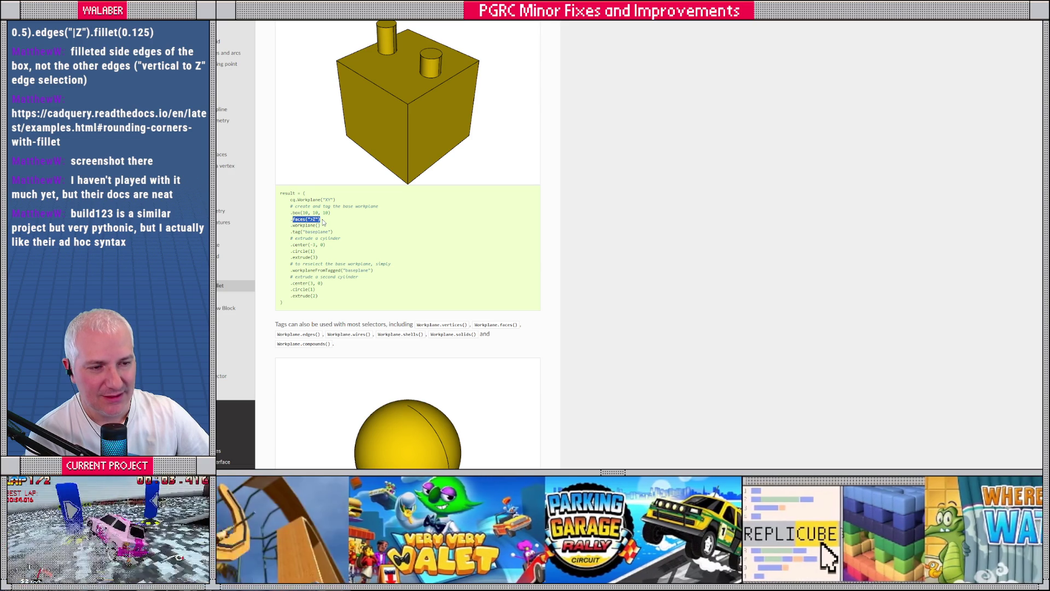
left_click_drag(293, 226, 333, 232)
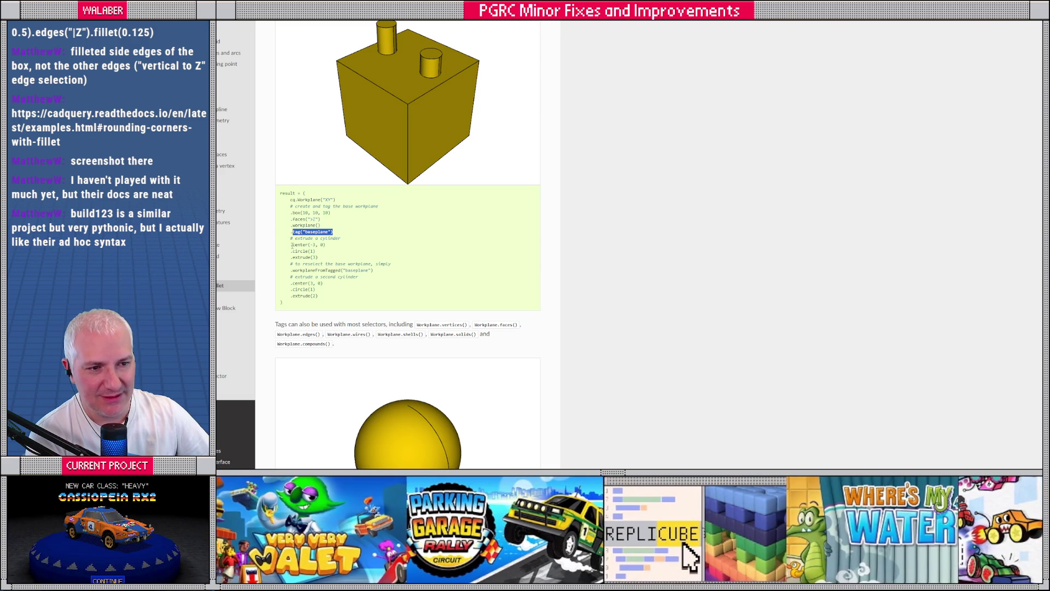
mouse_move(290, 245)
left_mouse_down()
mouse_move(331, 249)
mouse_move(292, 251)
mouse_move(377, 273)
left_mouse_up()
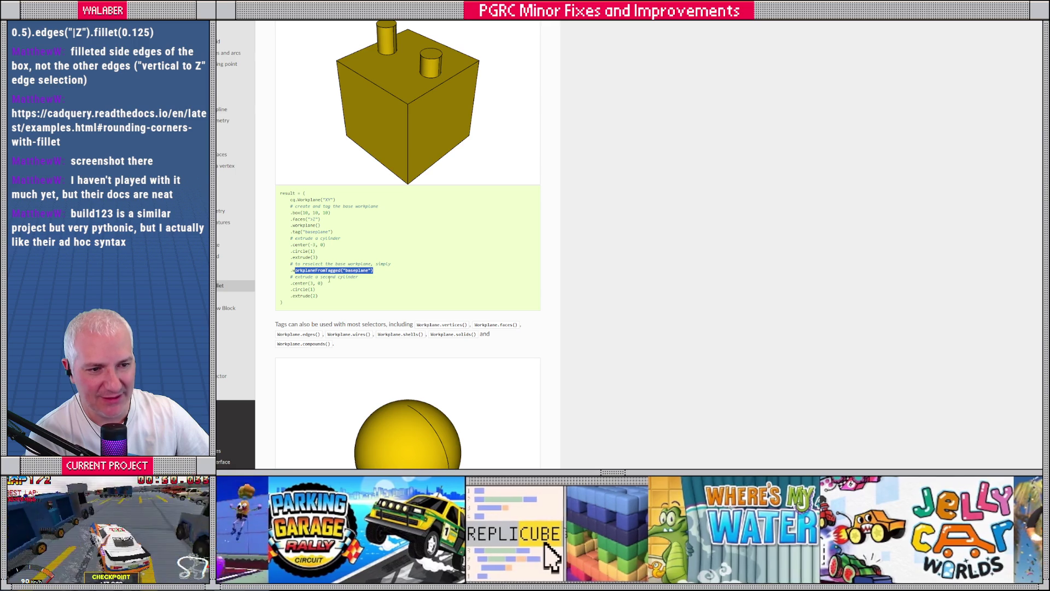
mouse_move(298, 283)
left_mouse_down()
mouse_move(323, 284)
mouse_move(296, 289)
mouse_move(323, 297)
left_mouse_up()
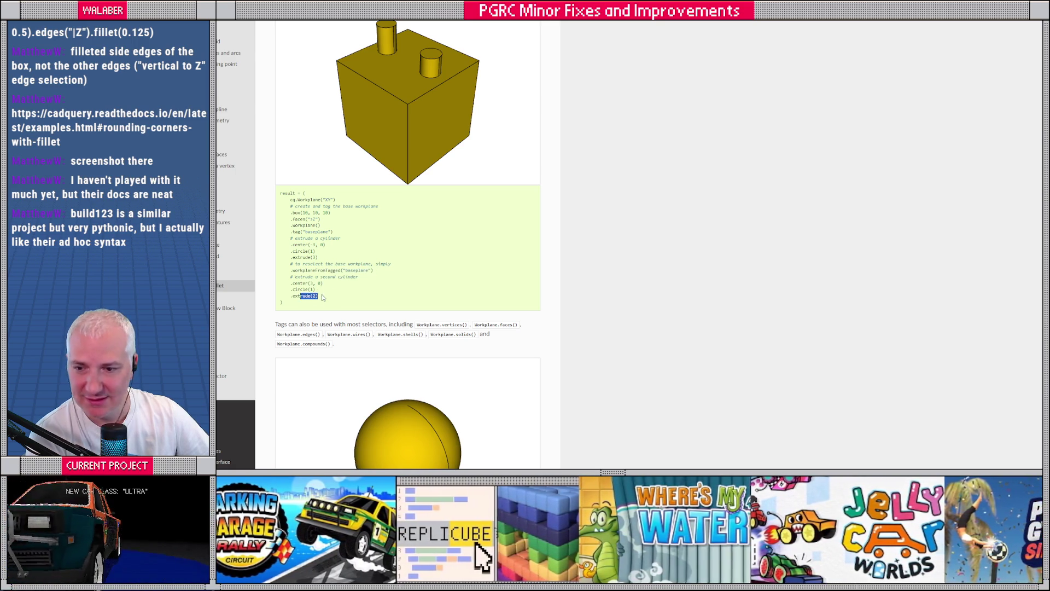
left_click(353, 283)
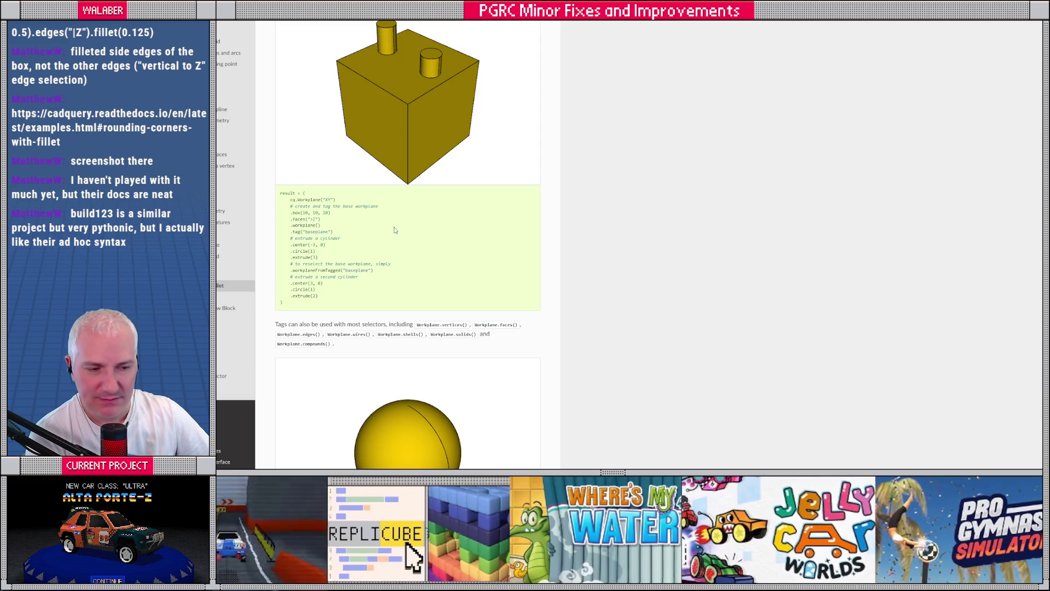
Review the rest of the example, then return to code_executor.gd in Godot.
scroll(399, 233, "down", 5)
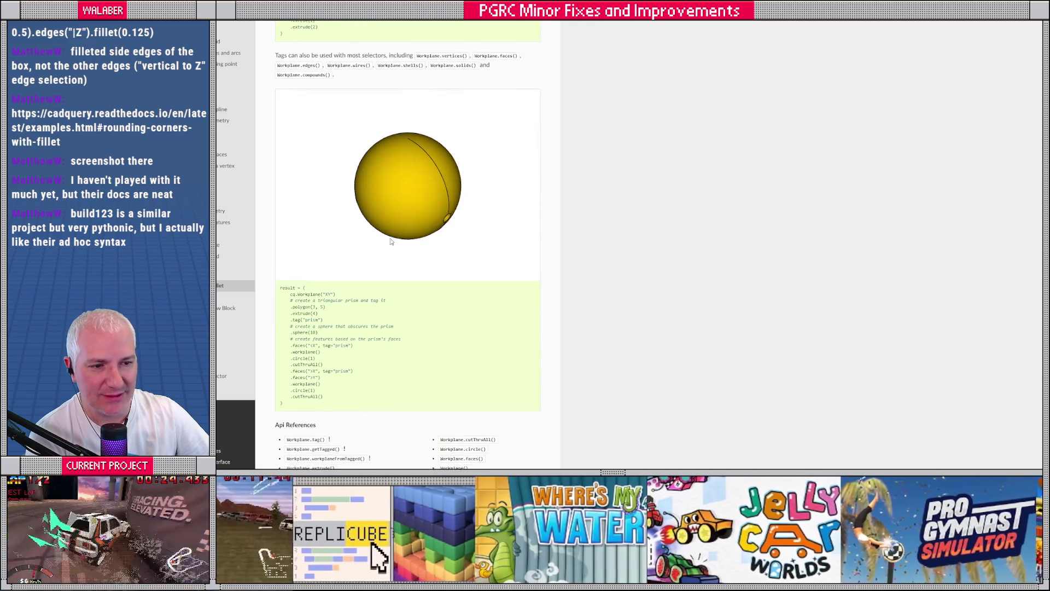
scroll(400, 233, "down", 3)
scroll(370, 214, "up", 12)
scroll(370, 213, "up", 2)
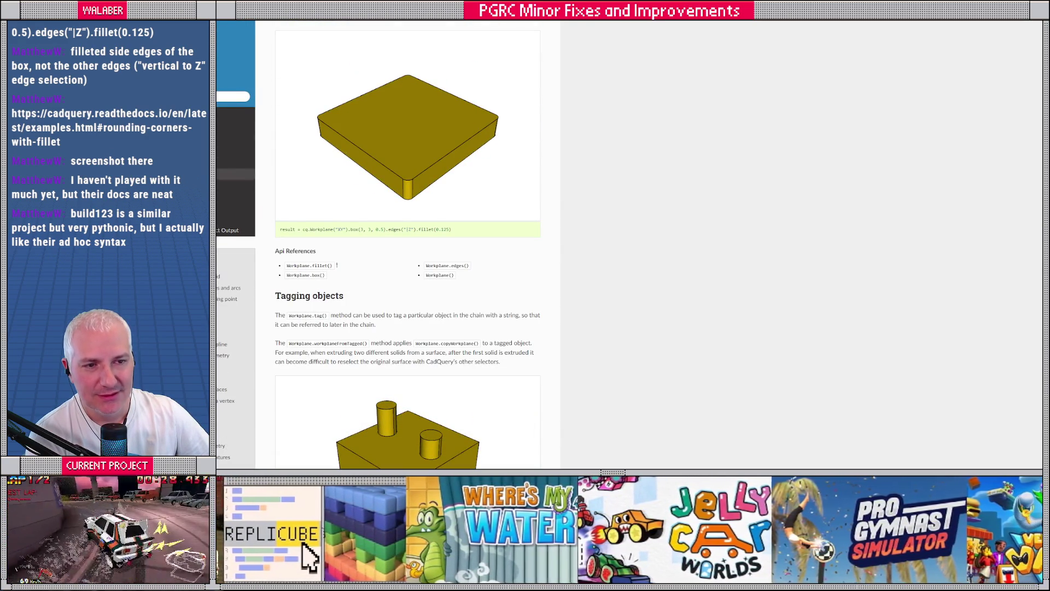
scroll(389, 137, "up", 10)
scroll(390, 140, "up", 3)
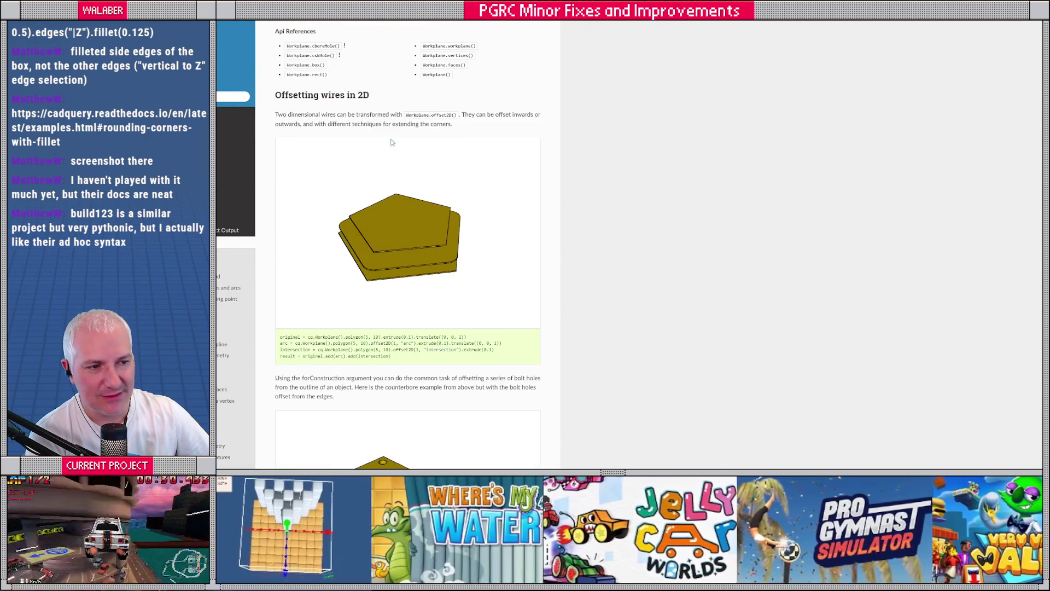
scroll(388, 146, "down", 5)
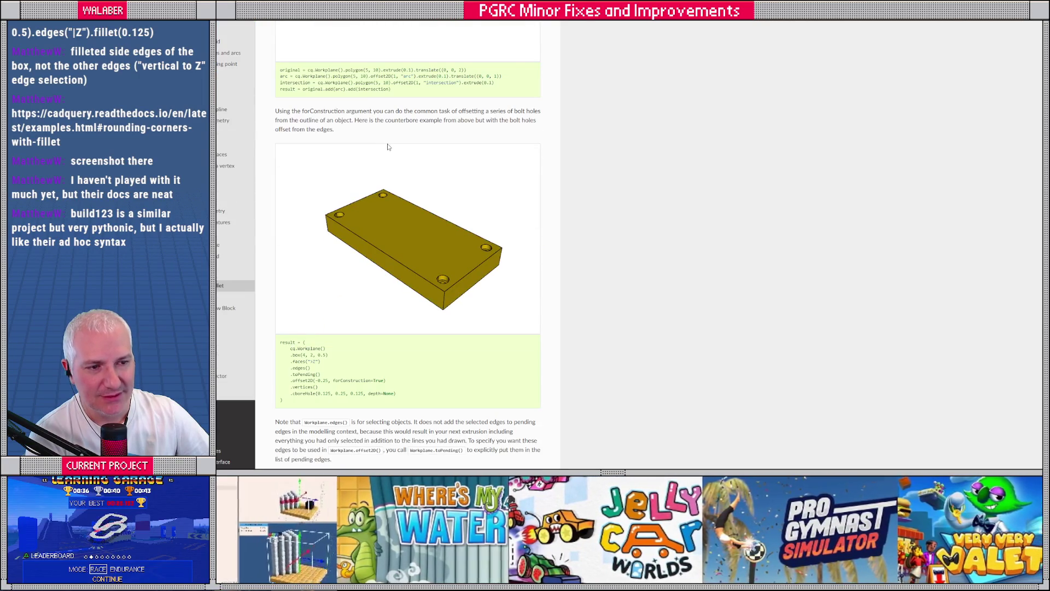
scroll(388, 147, "down", 11)
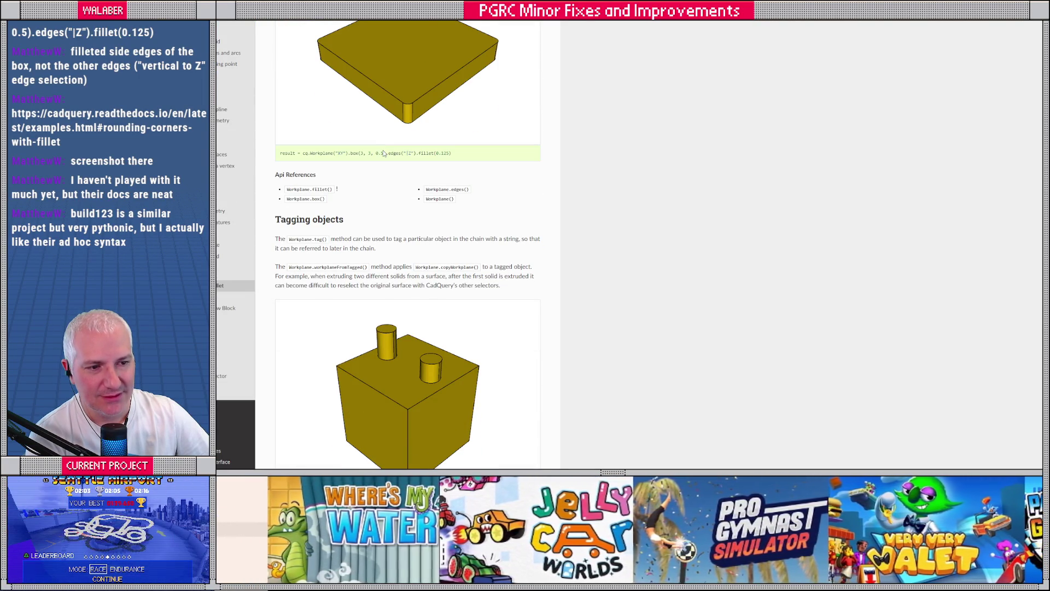
scroll(384, 154, "down", 3)
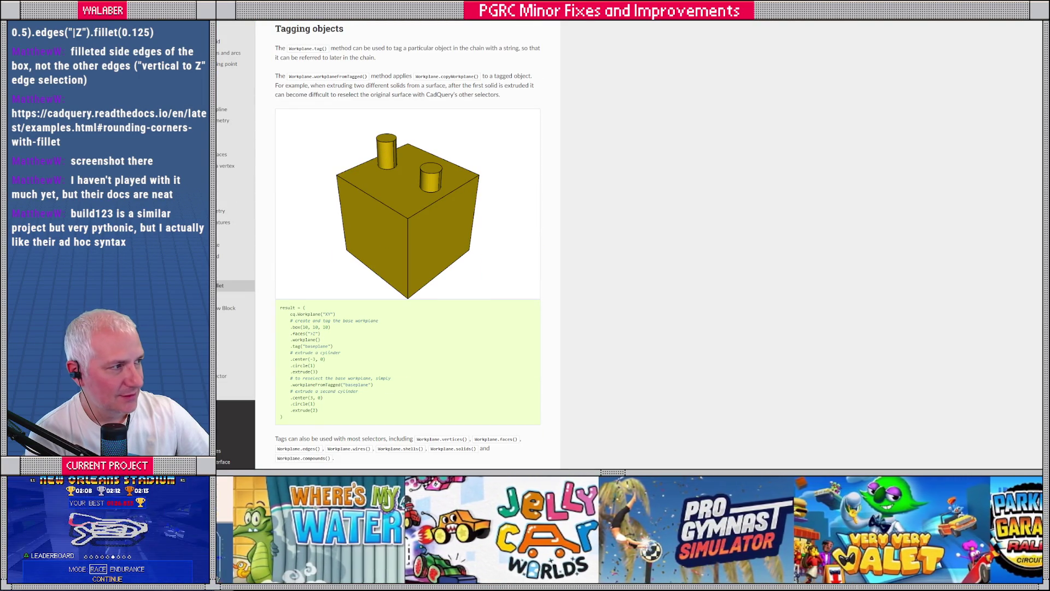
key("alt+Tab")
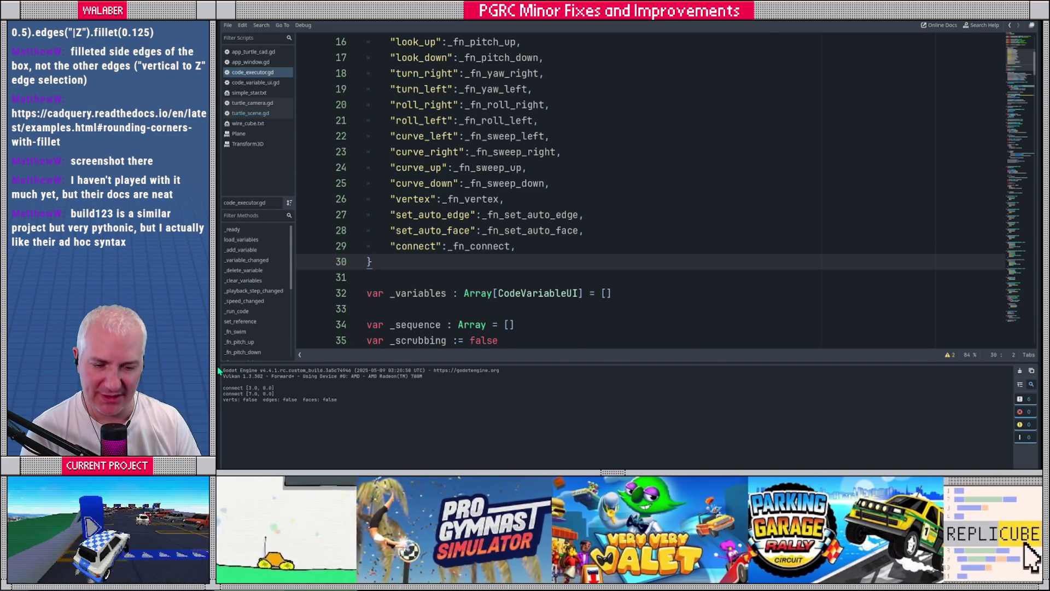
Run the TurtleCAD project with F5 from the _lua_functions table in code_executor.gd.
left_click(686, 231)
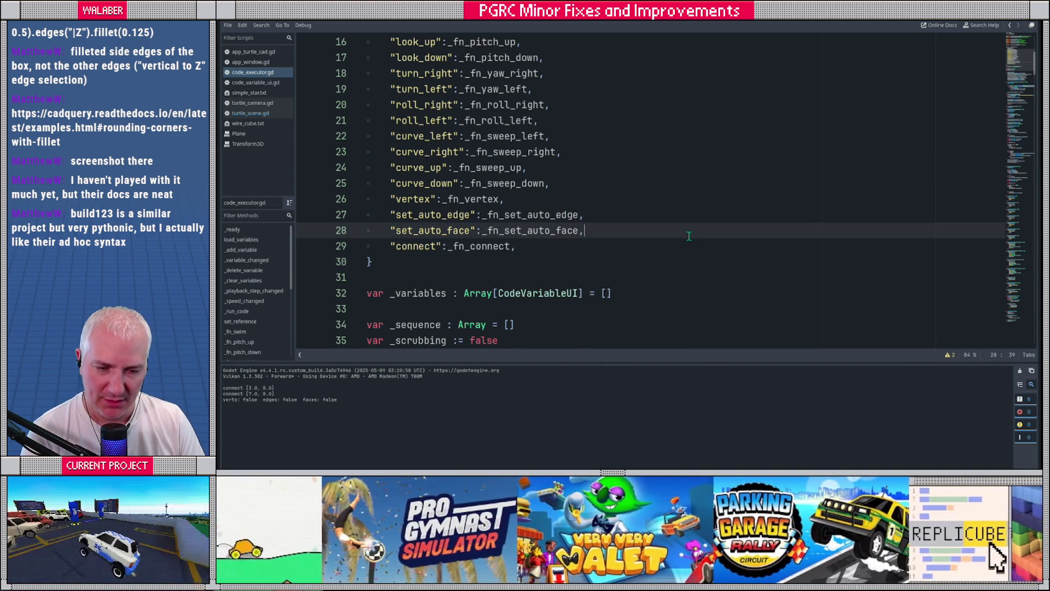
scroll(689, 236, "up", 2)
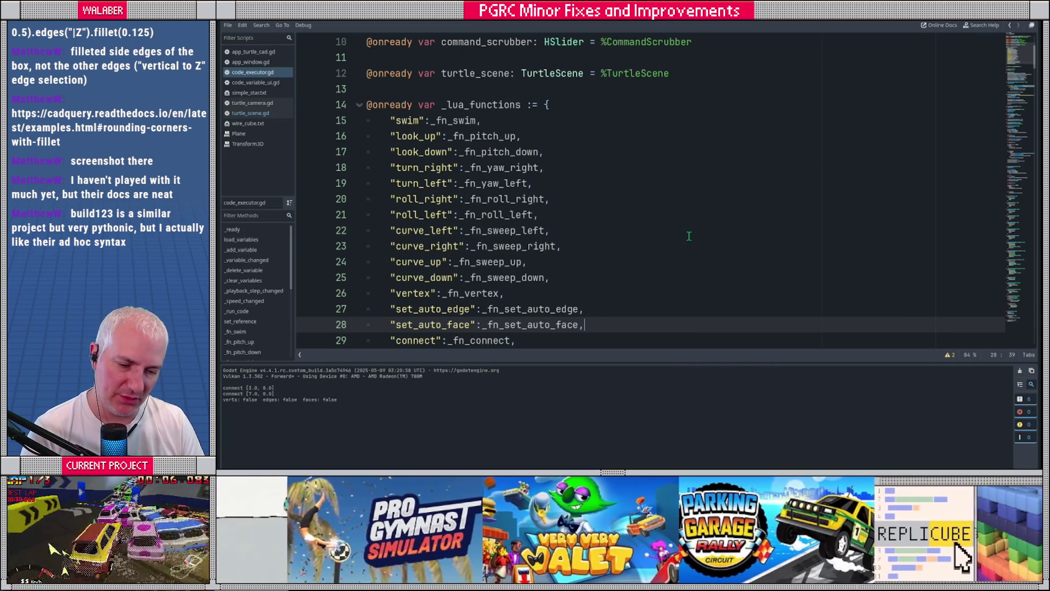
left_click(605, 214)
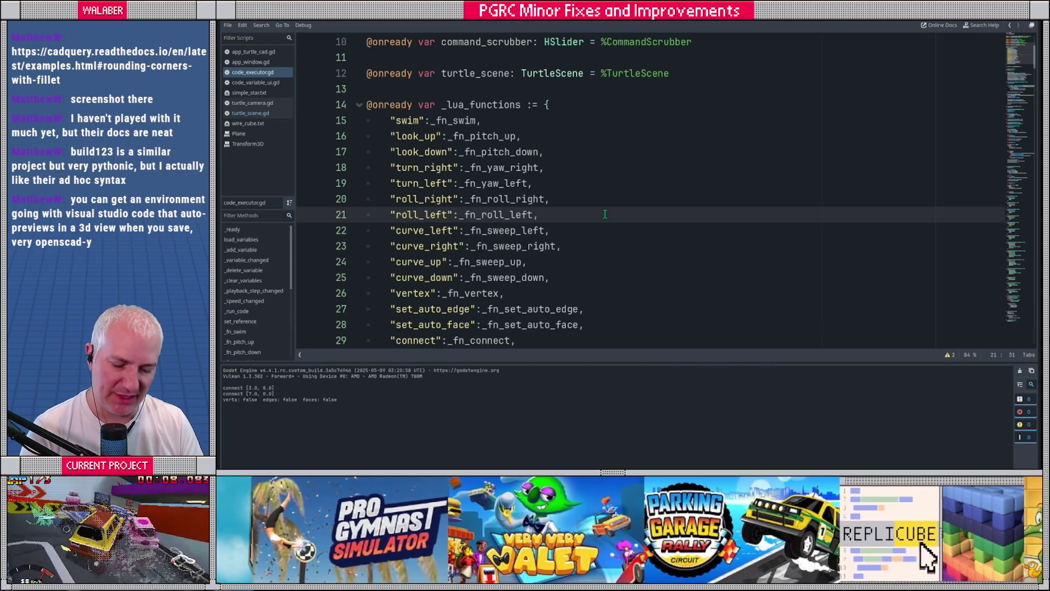
key("F5")
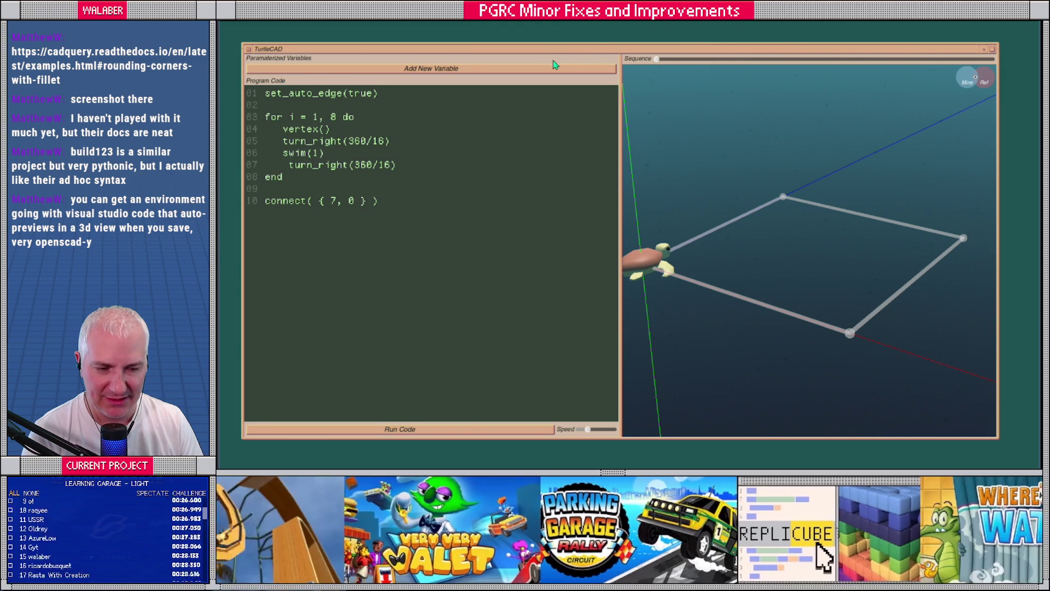
Redraw the turtle's octagon path from a higher viewpoint.
mouse_move(760, 276)
left_mouse_down()
mouse_move(745, 292)
mouse_move(742, 282)
left_mouse_up()
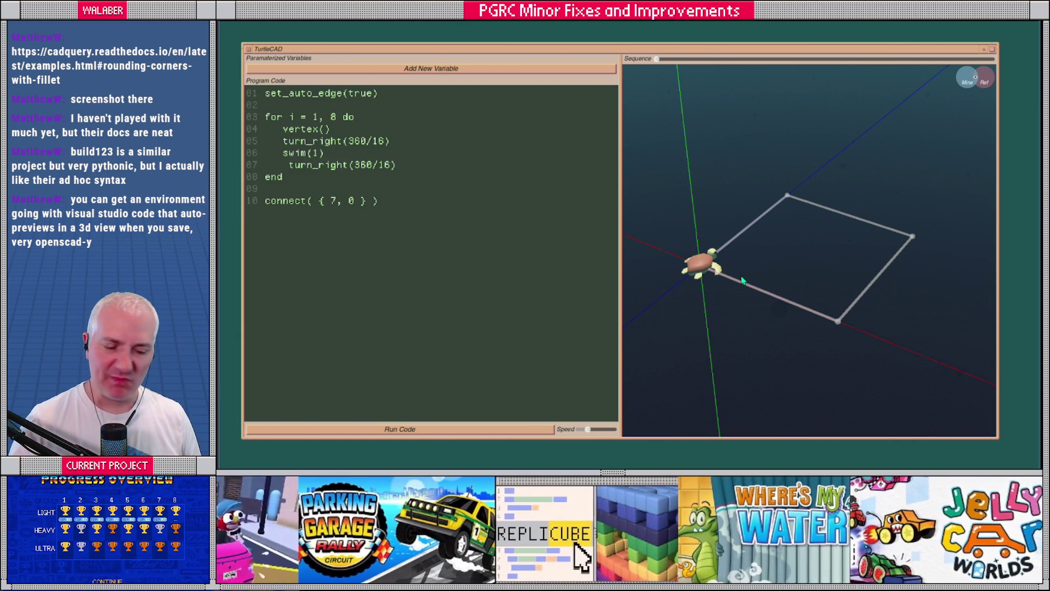
mouse_move(757, 277)
left_mouse_down()
mouse_move(733, 265)
mouse_move(769, 269)
left_mouse_up()
left_click_drag(400, 204, 314, 177)
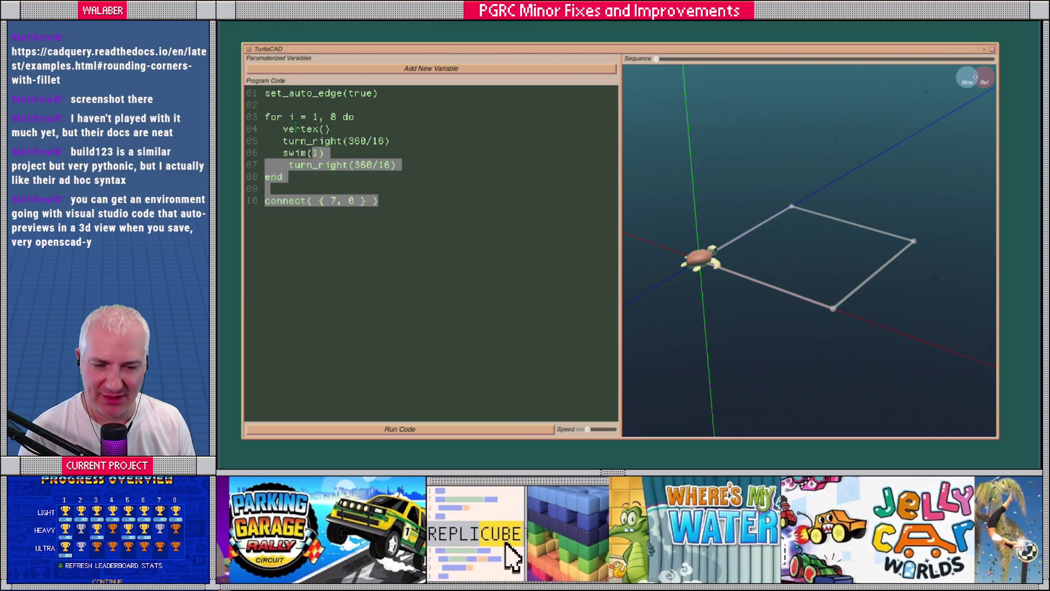
left_click(455, 430)
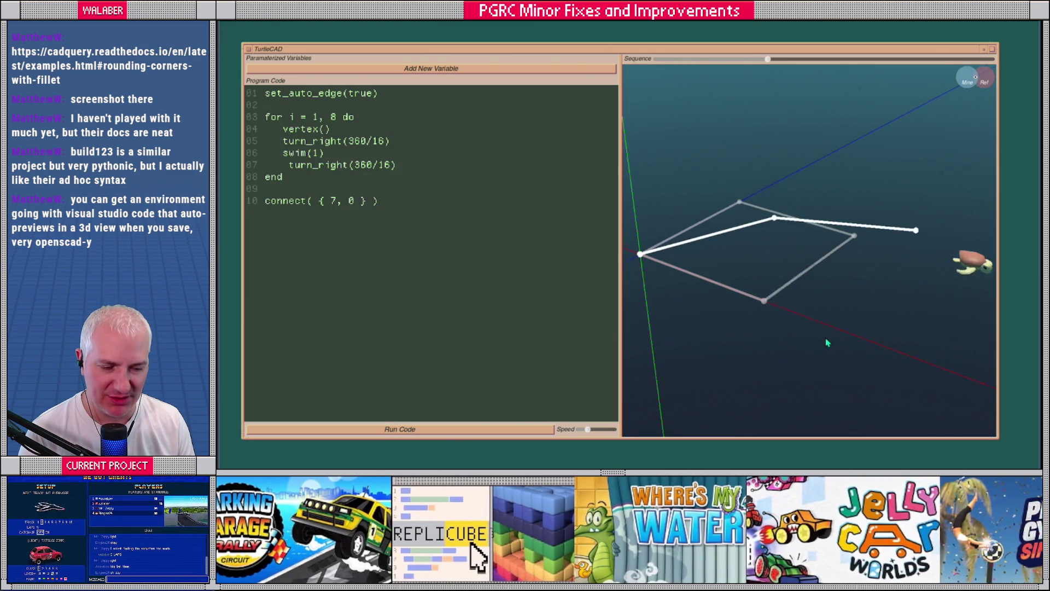
Delete the entire existing set_auto_edge loop program from the editor.
mouse_move(750, 340)
left_mouse_down()
mouse_move(723, 243)
mouse_move(749, 208)
mouse_move(761, 236)
left_mouse_up()
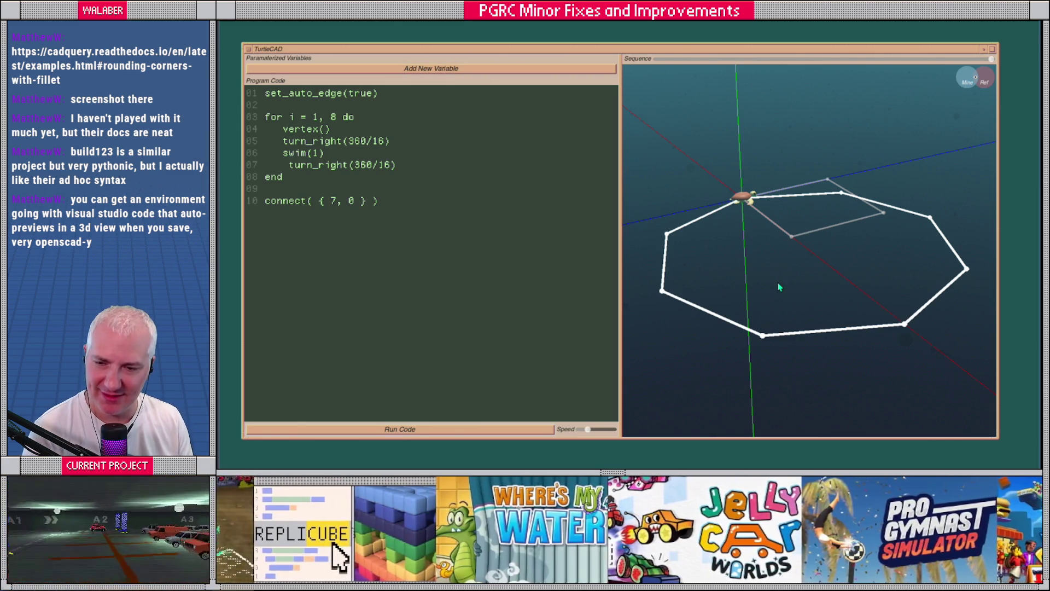
mouse_move(793, 286)
left_mouse_down()
mouse_move(842, 258)
mouse_move(834, 284)
left_mouse_up()
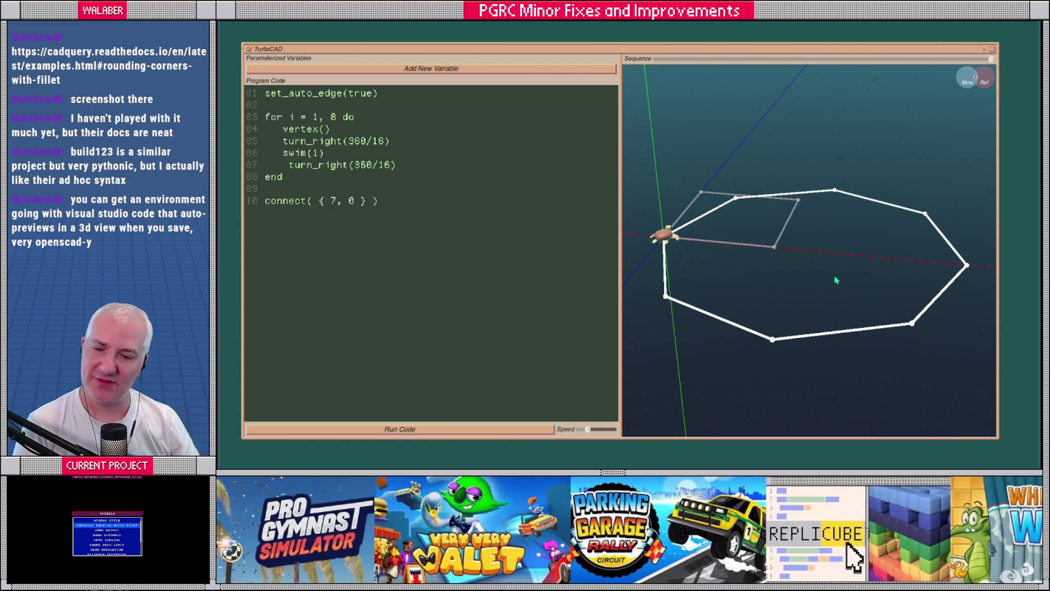
mouse_move(401, 202)
left_mouse_down()
mouse_move(285, 94)
mouse_move(265, 92)
left_mouse_up()
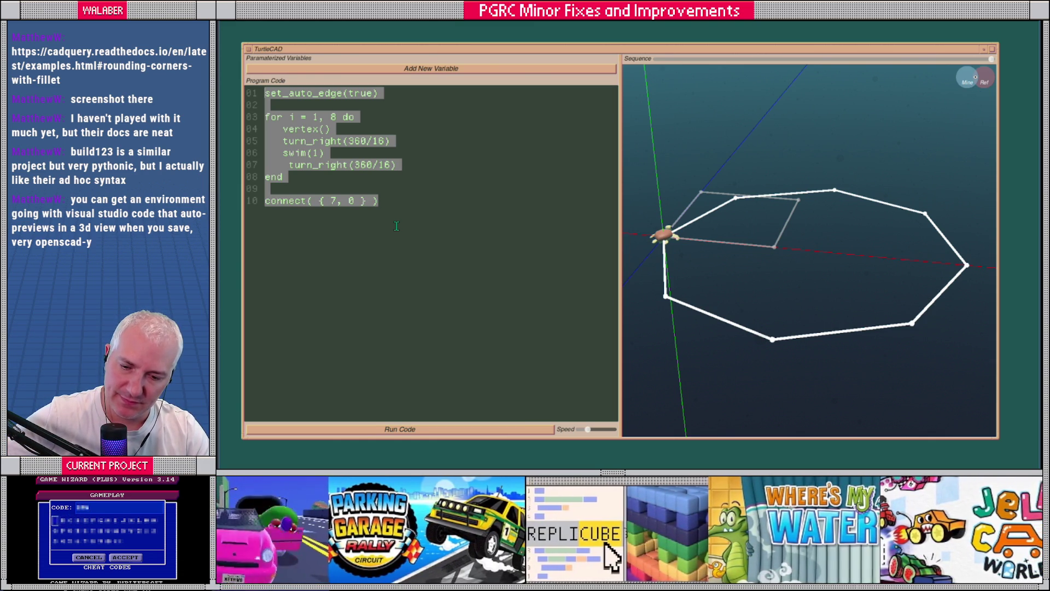
key("BackSpace")
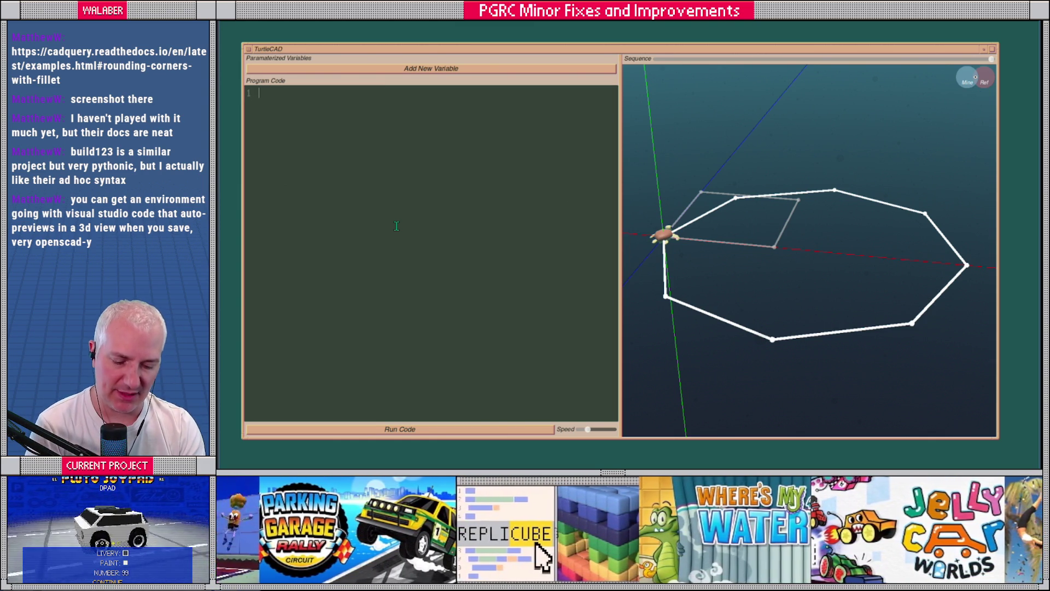
Start a for i=0,31 loop with vertex(), roll_right(180/32) and roll_left(180/32).
type("for ")
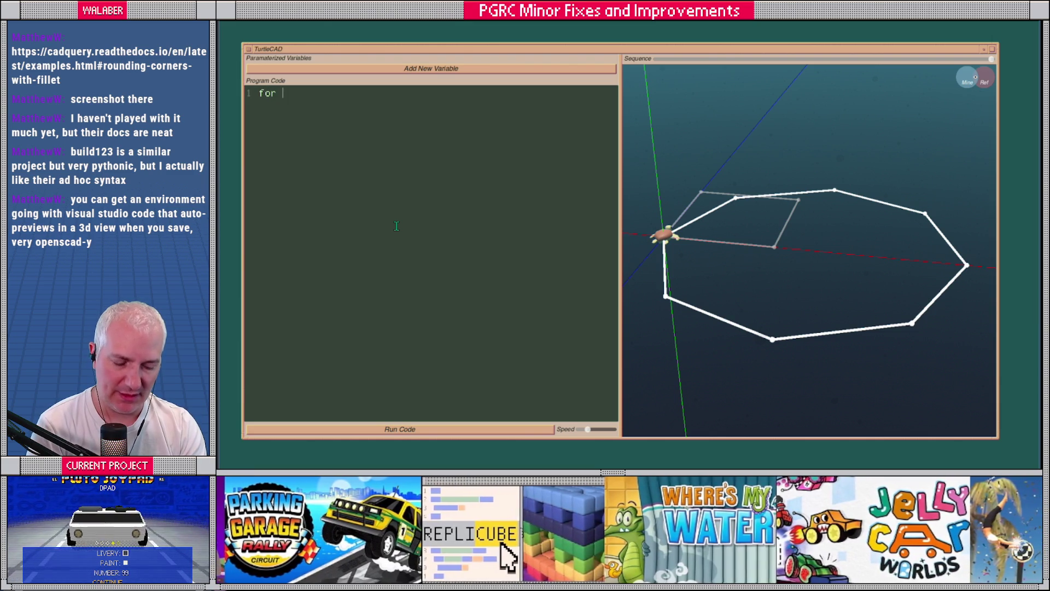
type("i=0,31 do")
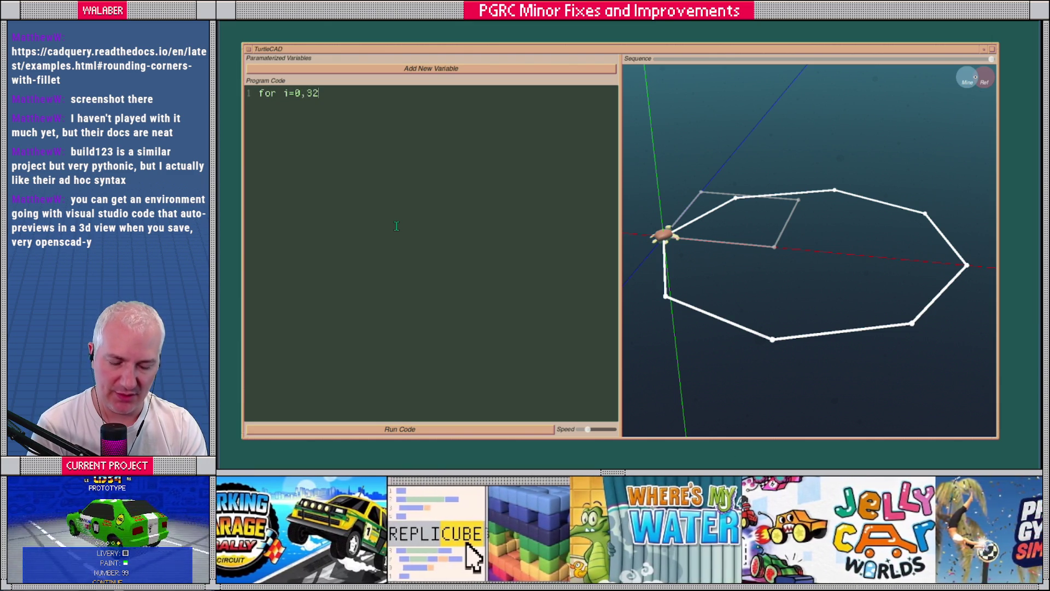
key("Return")
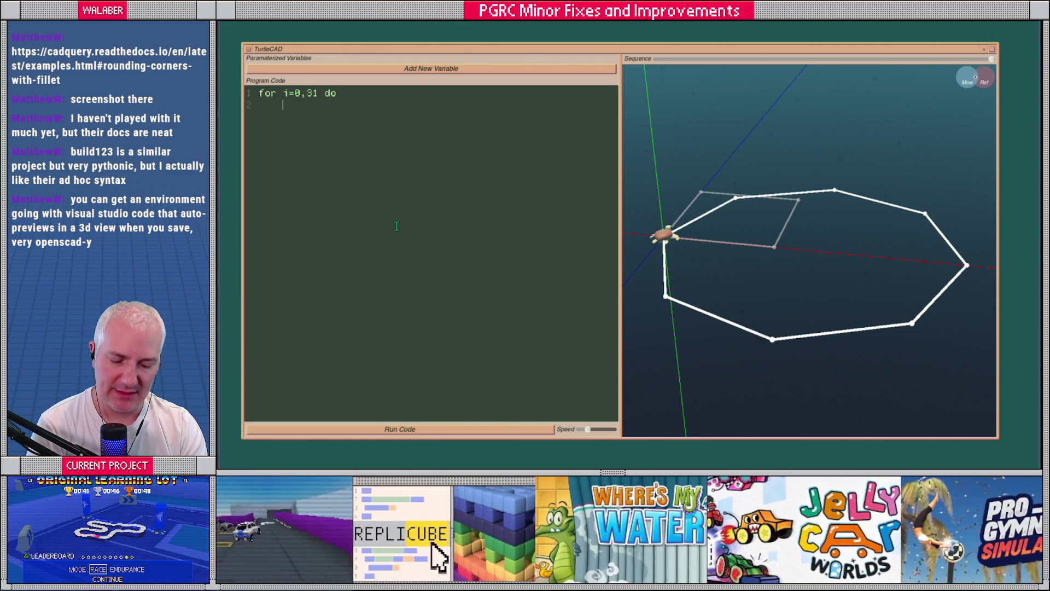
type("vertex()")
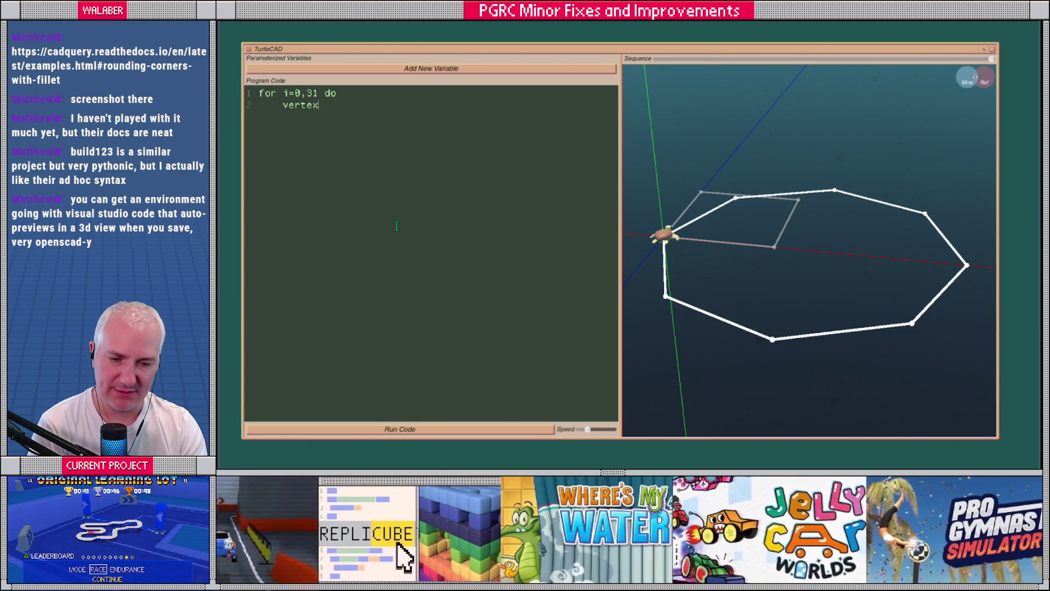
key("Return")
key("BackSpace")
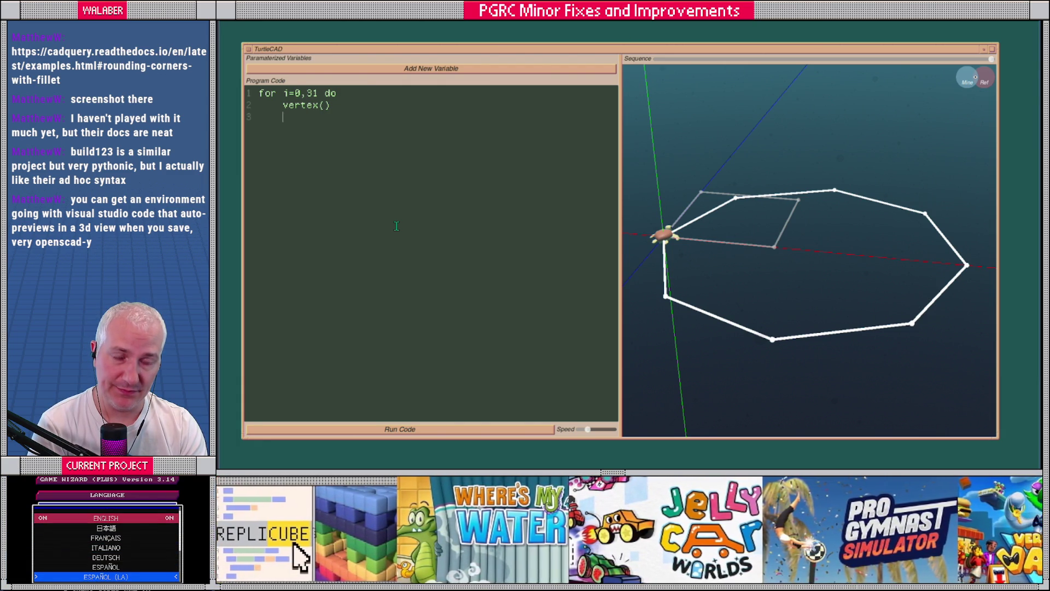
type("look_up")
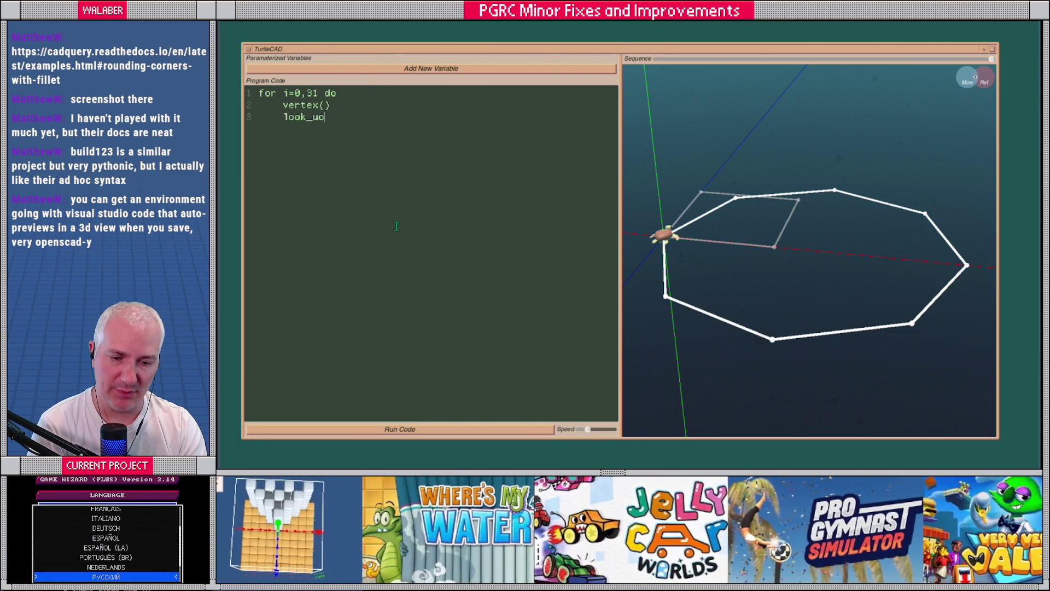
key("BackSpace")
type("p(")
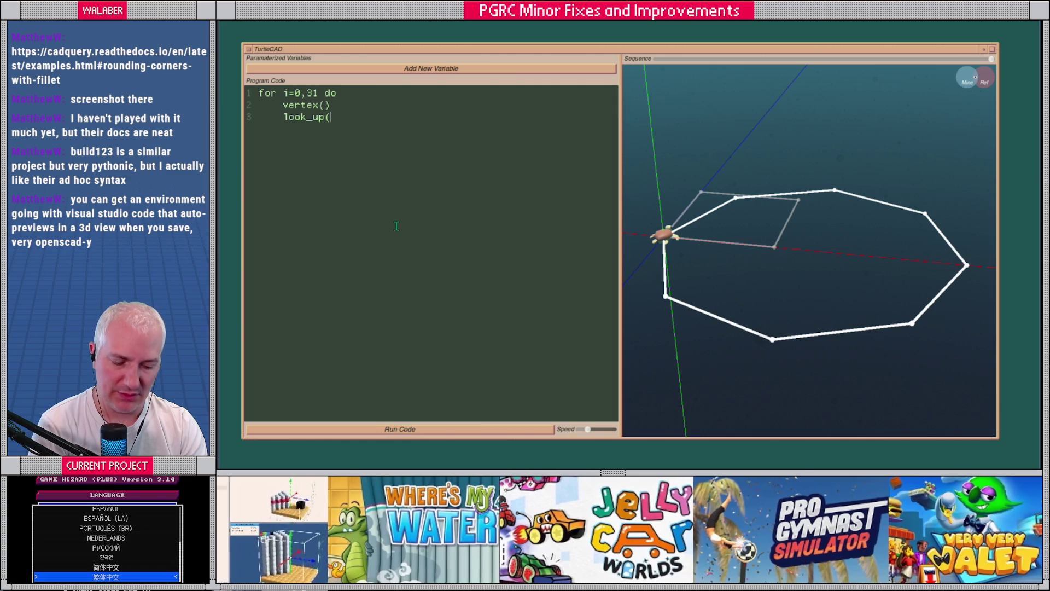
type("360/32)")
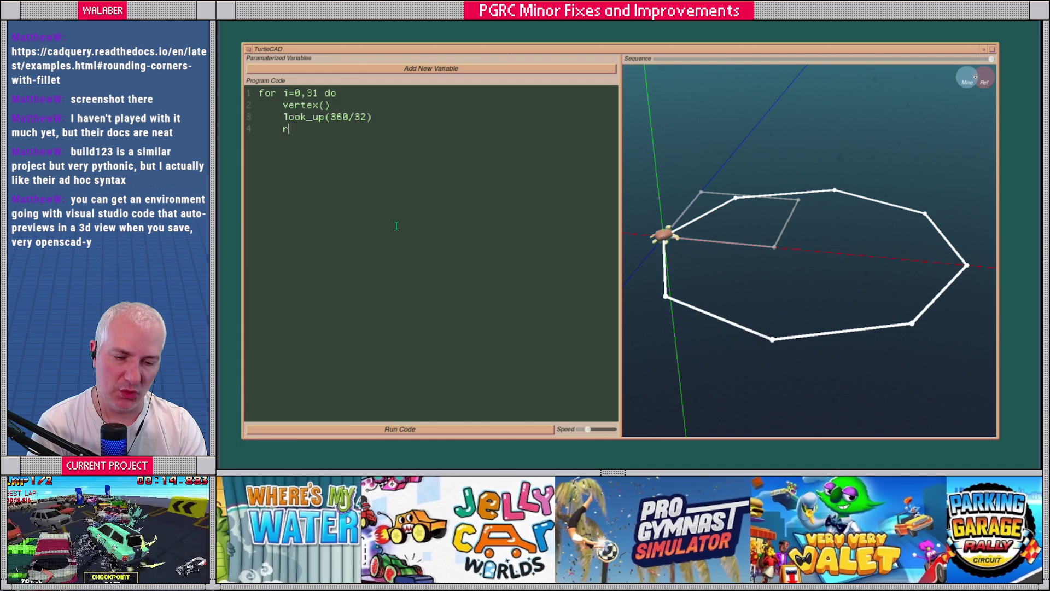
type("ght(")
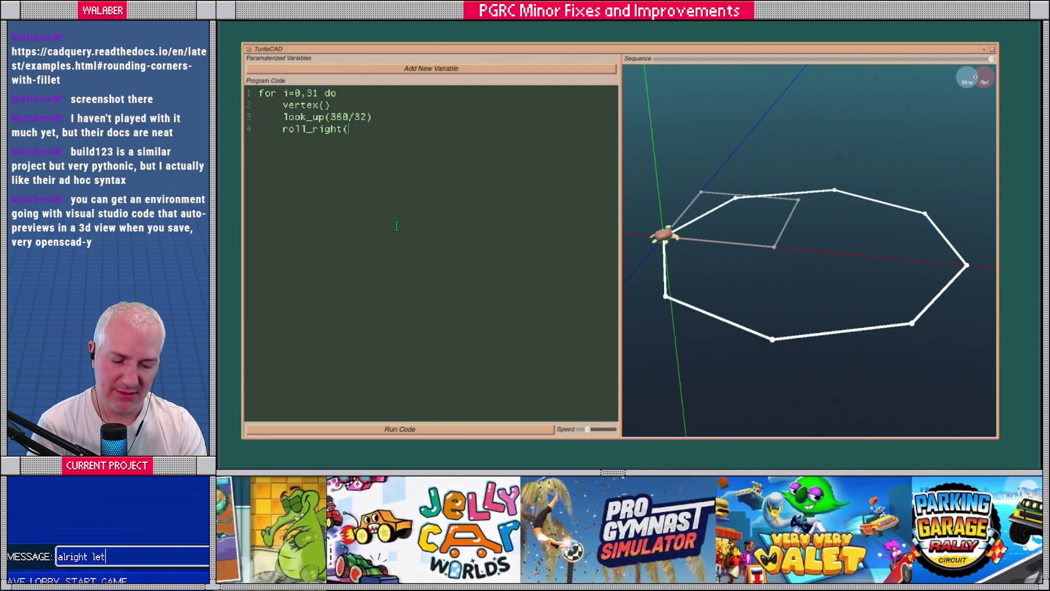
type("180/32")
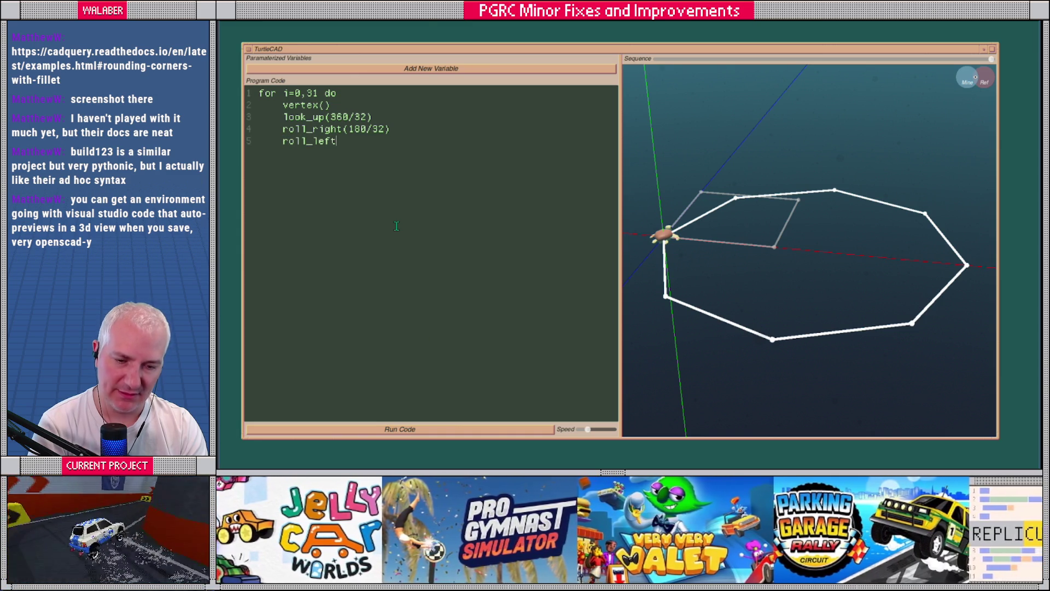
type("180/32")
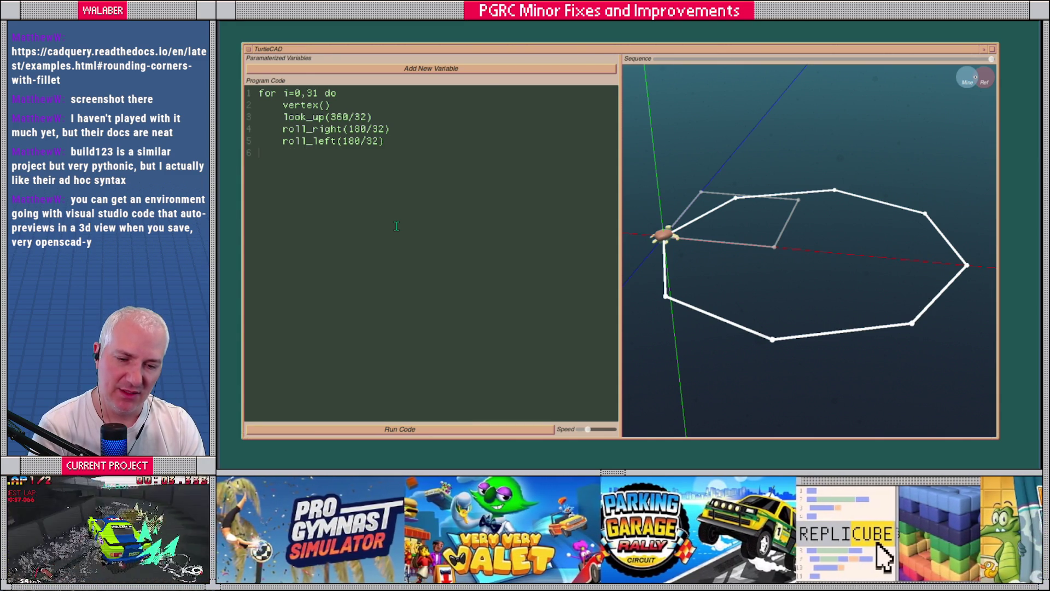
Replace look_up with curve_up(3, 360/32), close the loop with end, and run it.
key("BackSpace")
key("BackSpace")
key("BackSpace")
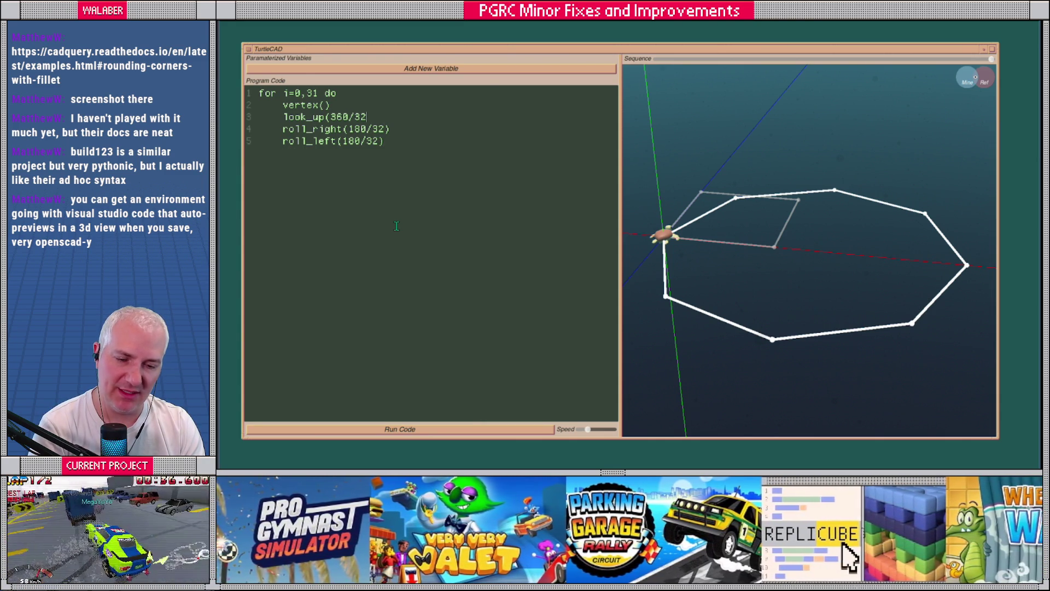
type("curve_up(3,")
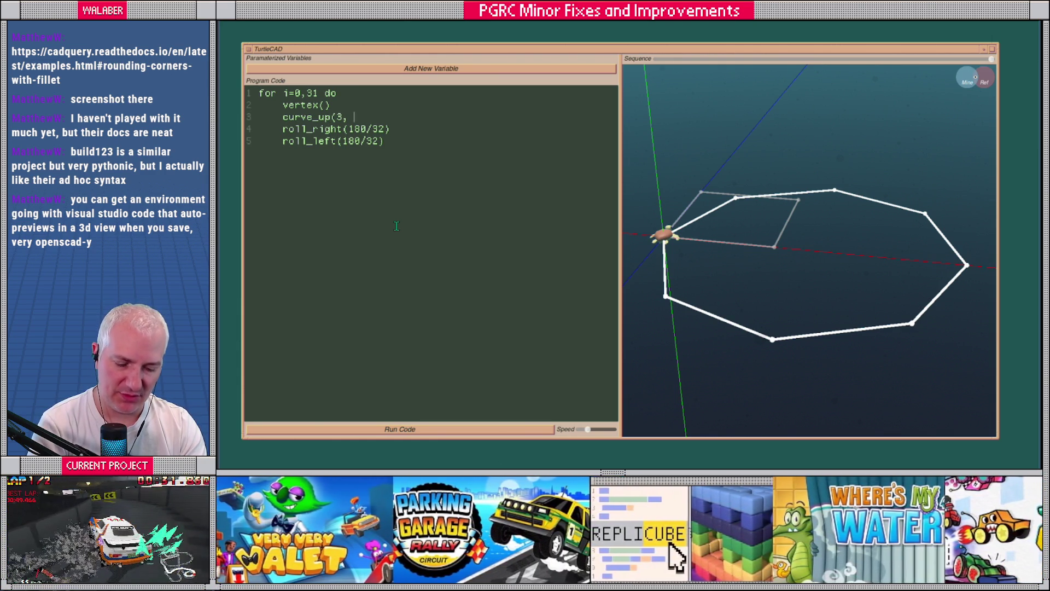
type("60/32")
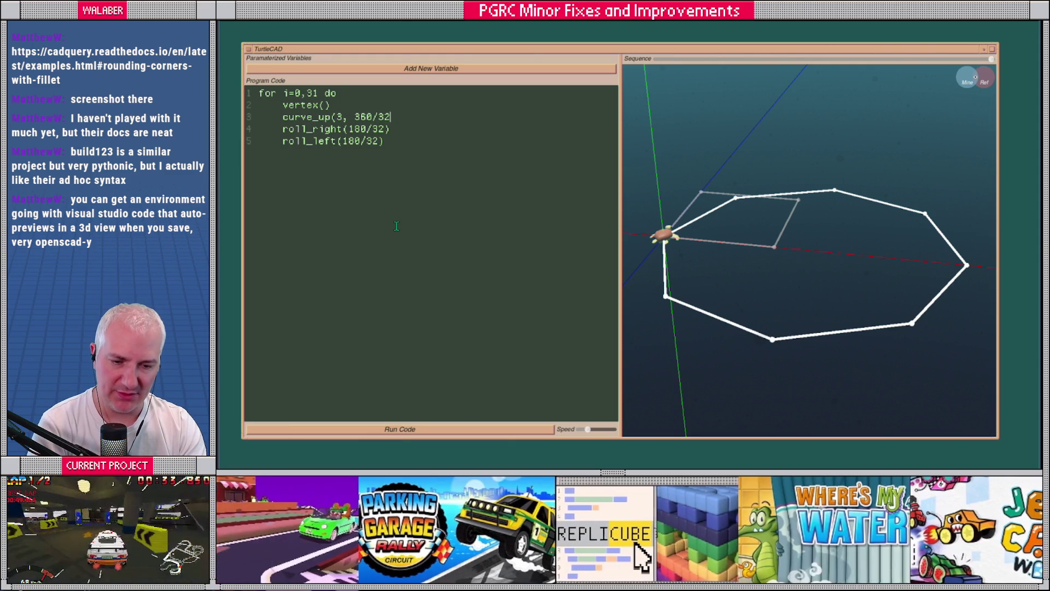
key("BackSpace")
type("end")
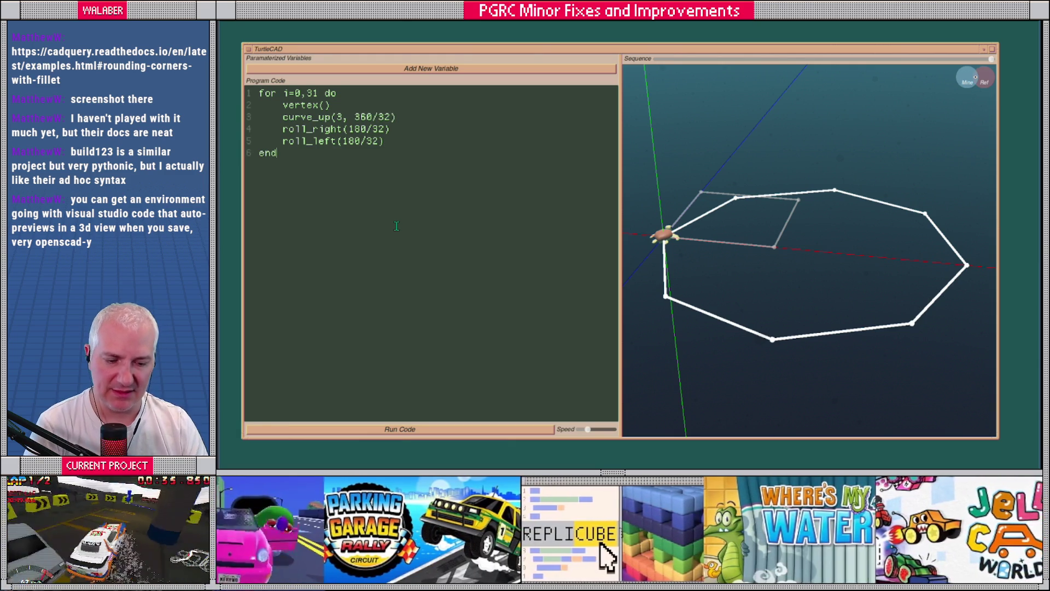
left_click(400, 429)
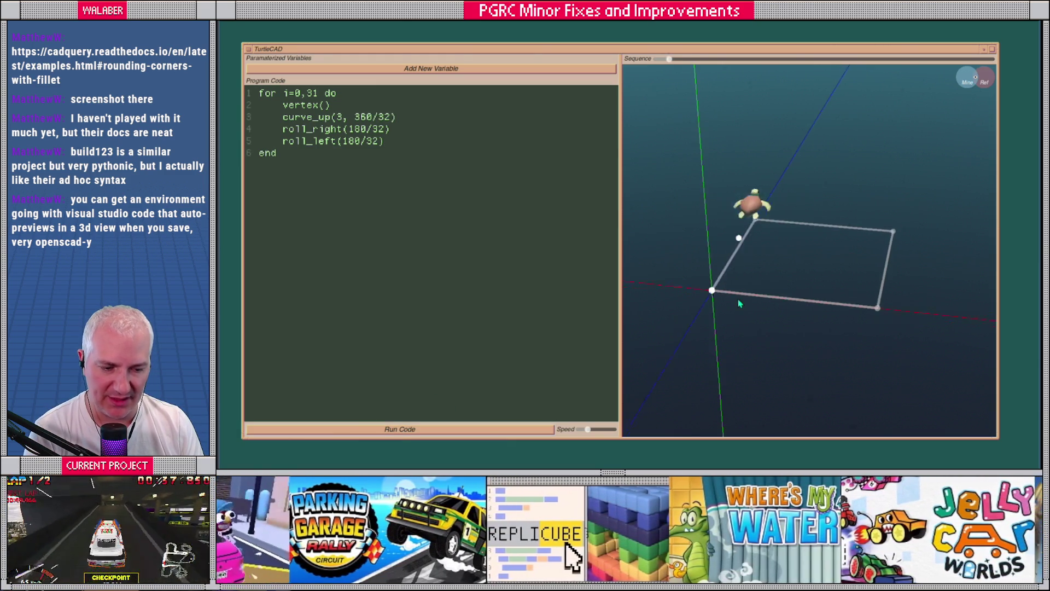
Orbit around the 32-vertex circle and replay the drawing sequence step by step.
left_click_drag(781, 256, 725, 243)
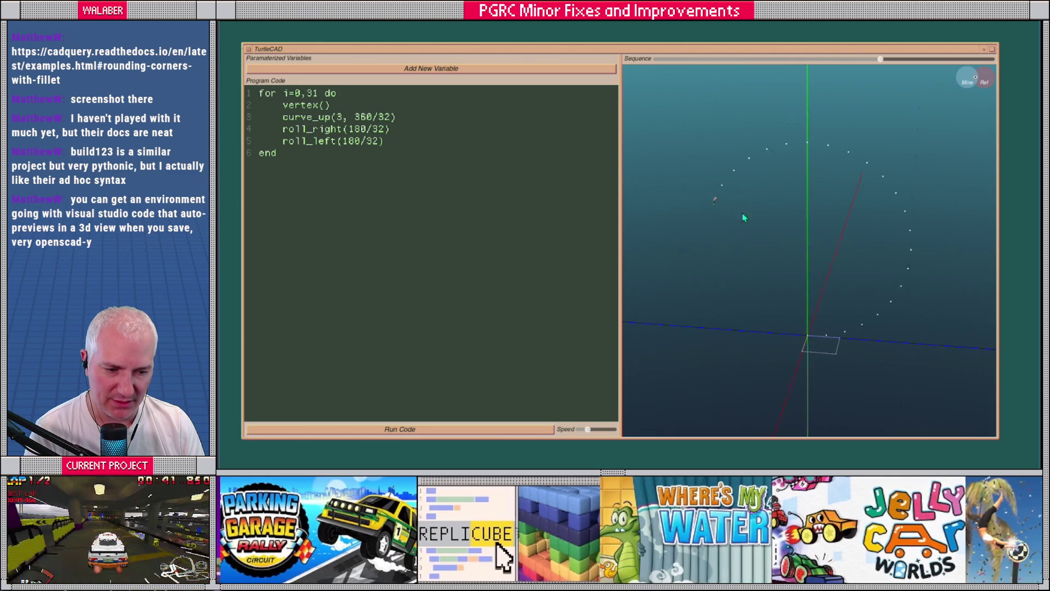
mouse_move(747, 316)
left_mouse_down()
mouse_move(785, 321)
mouse_move(799, 267)
left_mouse_up()
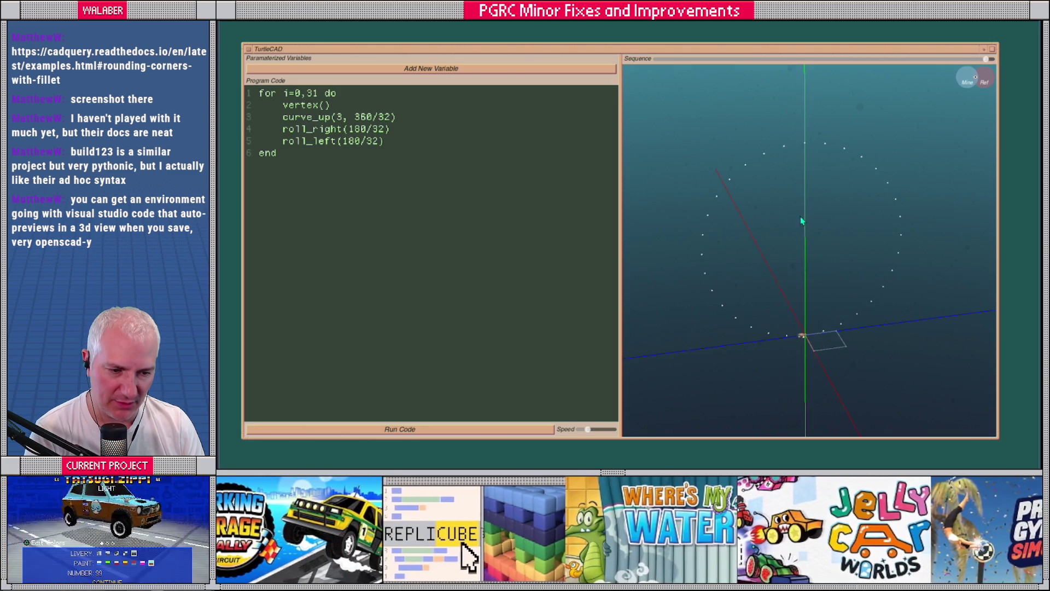
left_click_drag(660, 60, 696, 62)
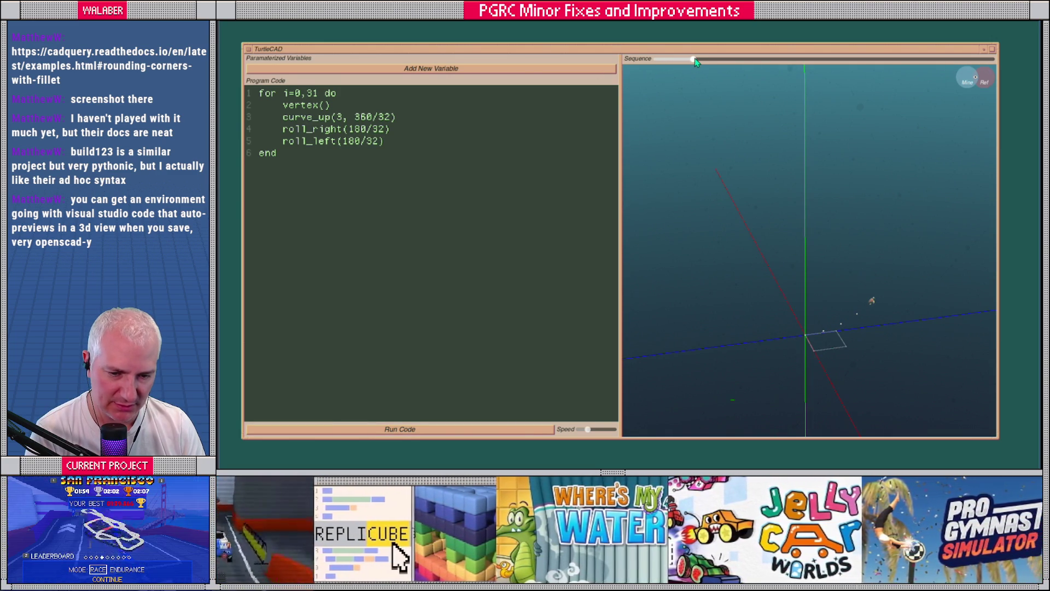
mouse_move(740, 114)
left_mouse_down()
mouse_move(806, 171)
mouse_move(767, 227)
left_mouse_up()
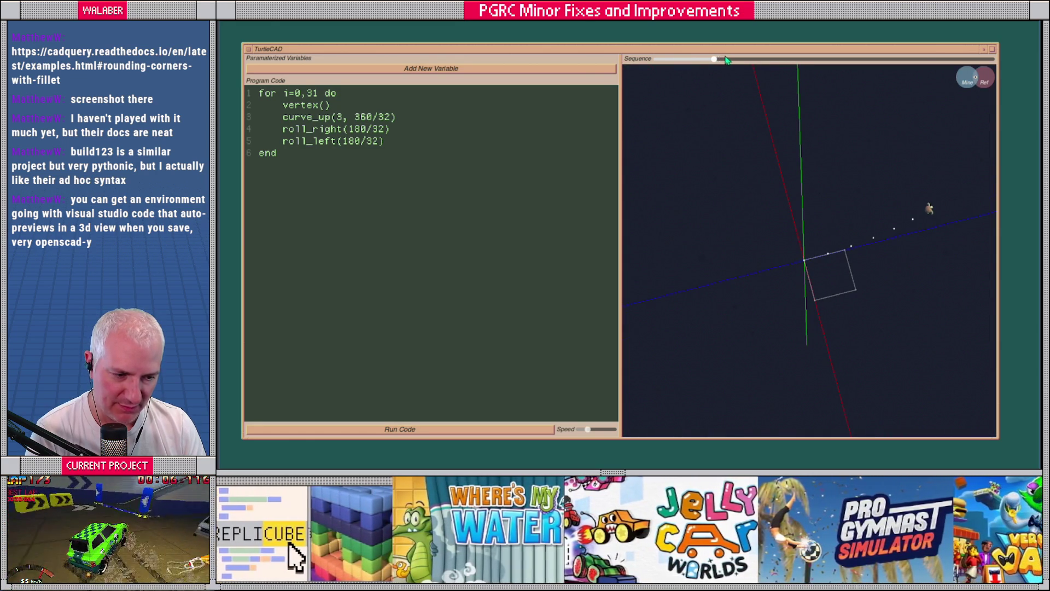
left_click_drag(717, 62, 794, 67)
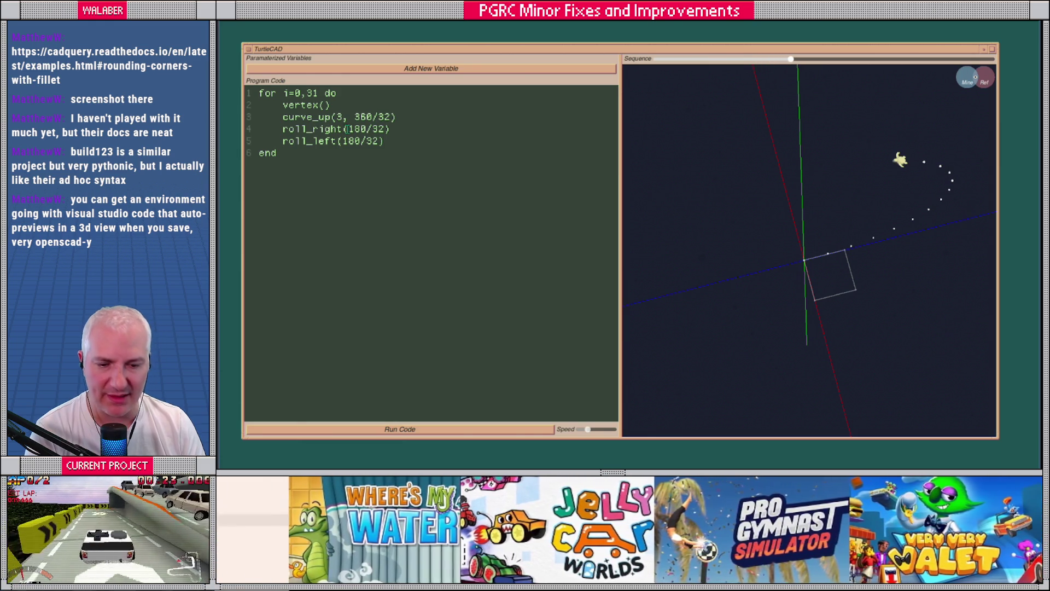
left_click(355, 129)
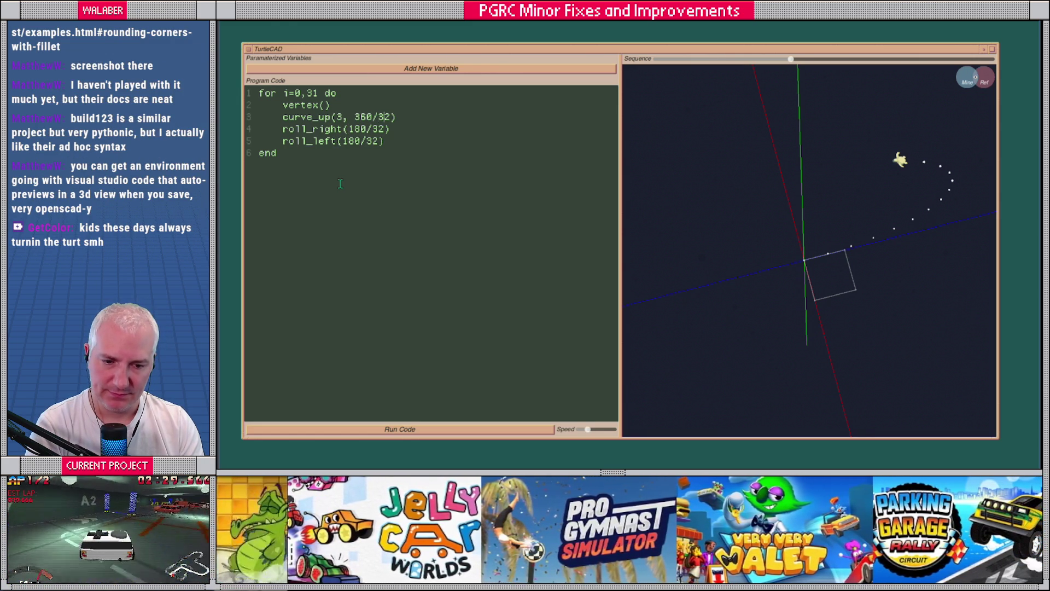
key("Return")
type("t =")
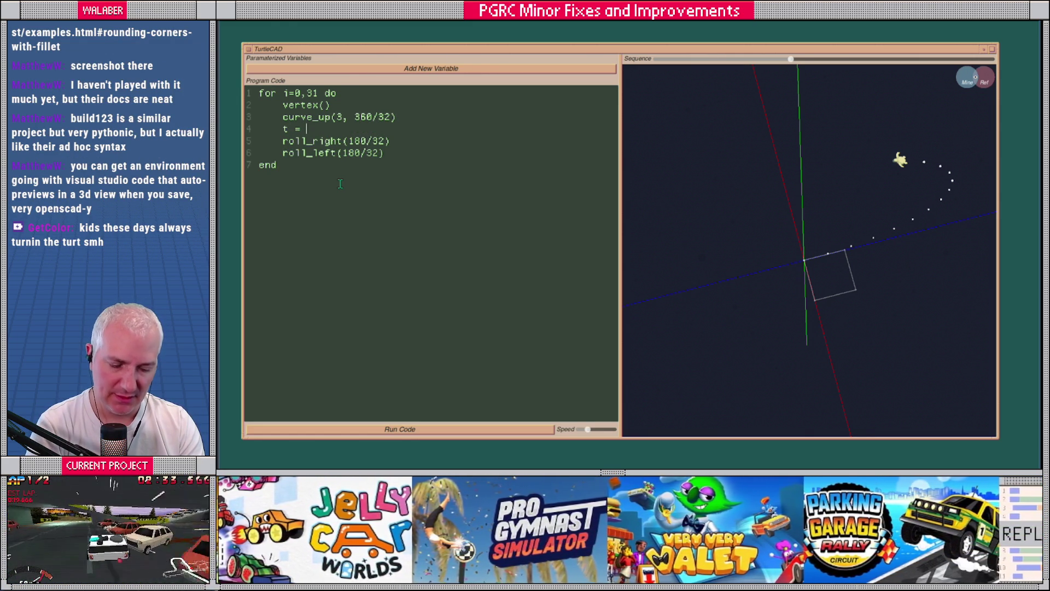
Add t = (i/32) * 180, use t in roll_right and roll_left, and rerun.
type("= (i/32)")
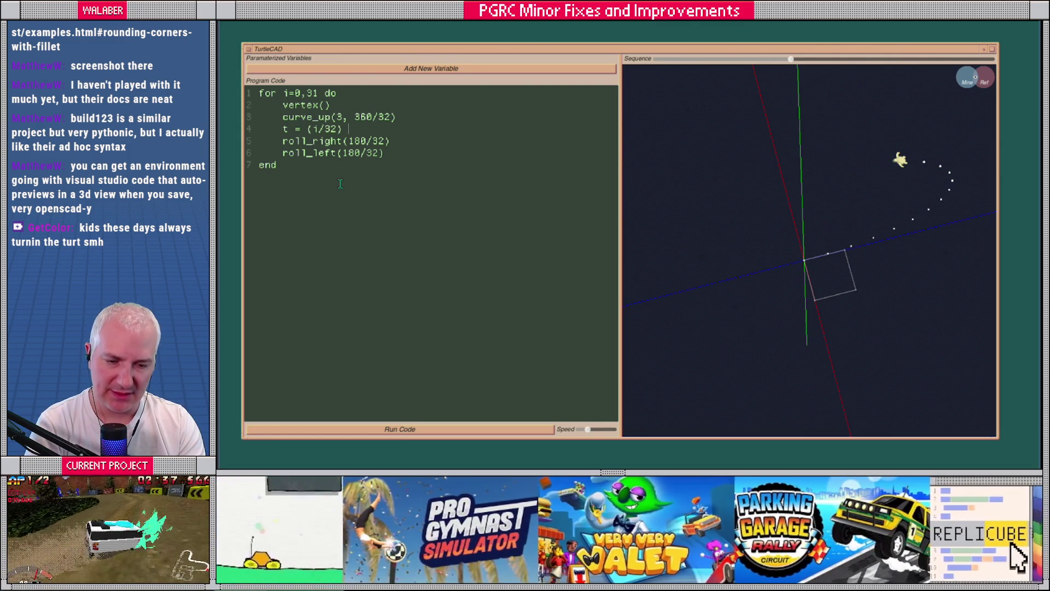
type(" * 180")
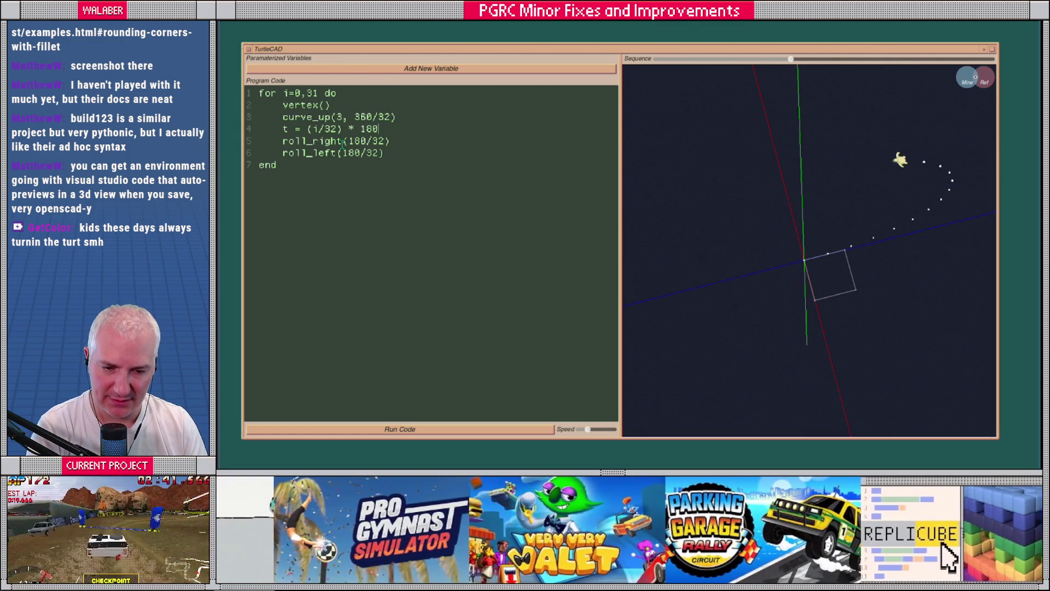
mouse_move(348, 141)
left_mouse_down()
mouse_move(387, 142)
mouse_move(370, 154)
mouse_move(383, 154)
left_mouse_up()
type("t(")
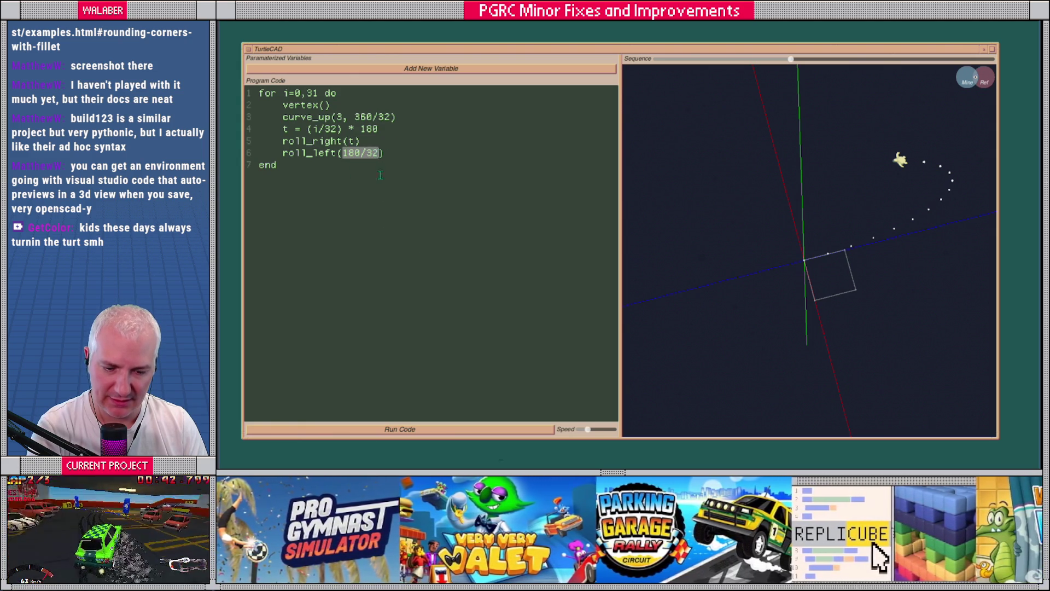
type("t")
left_click(454, 430)
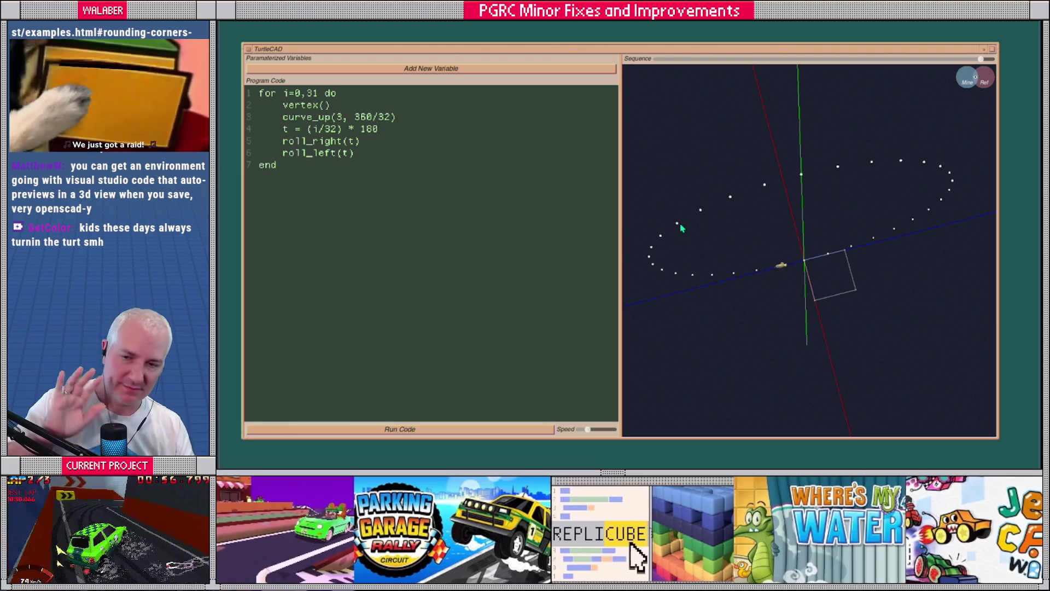
Enlarge and reposition the TurtleCAD window to see the full vertex ring.
mouse_move(737, 290)
left_mouse_down()
mouse_move(775, 284)
mouse_move(719, 269)
left_mouse_up()
left_click_drag(620, 295, 569, 292)
left_click_drag(449, 55, 435, 38)
mouse_move(984, 424)
left_mouse_down()
mouse_move(1026, 446)
mouse_move(1029, 469)
left_mouse_up()
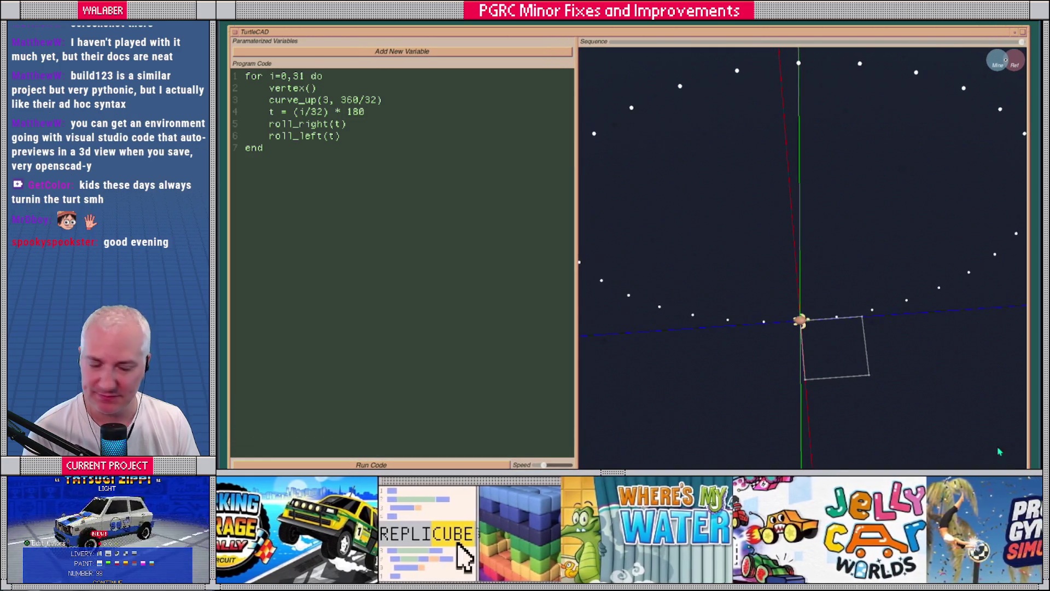
mouse_move(810, 290)
left_mouse_down()
mouse_move(825, 259)
mouse_move(816, 292)
mouse_move(805, 282)
left_mouse_up()
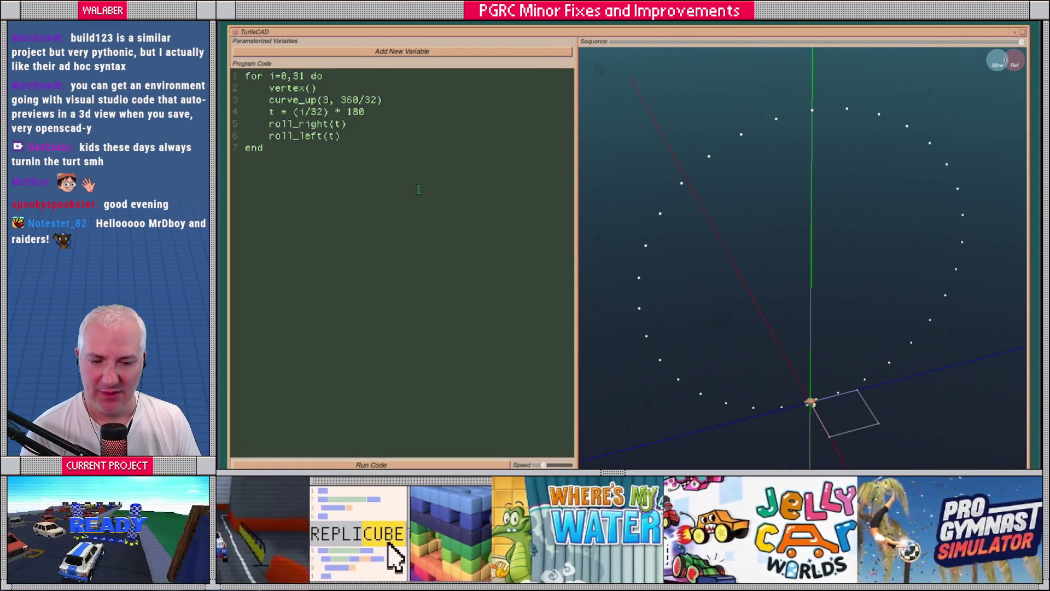
After roll_right(t), add turn_right(90), swim(0.5) and vertex().
left_click(355, 125)
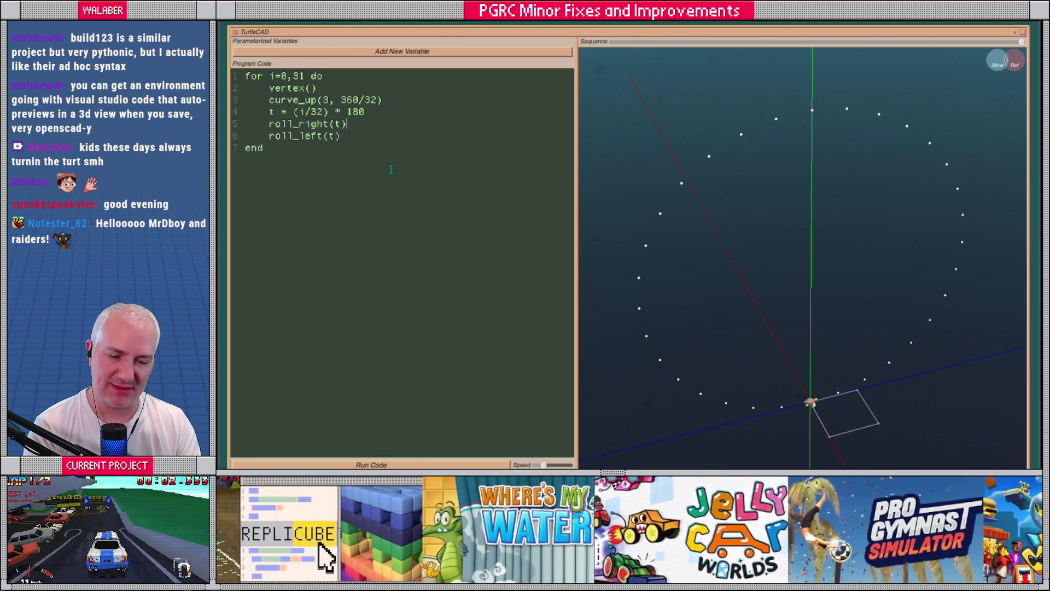
key("Return")
type("turn_")
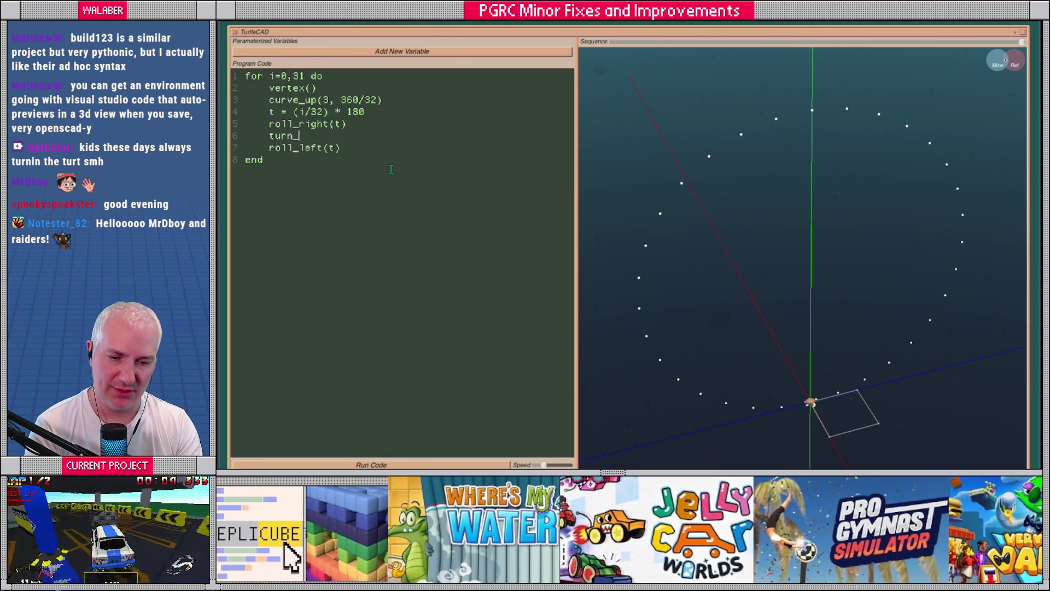
type("right(")
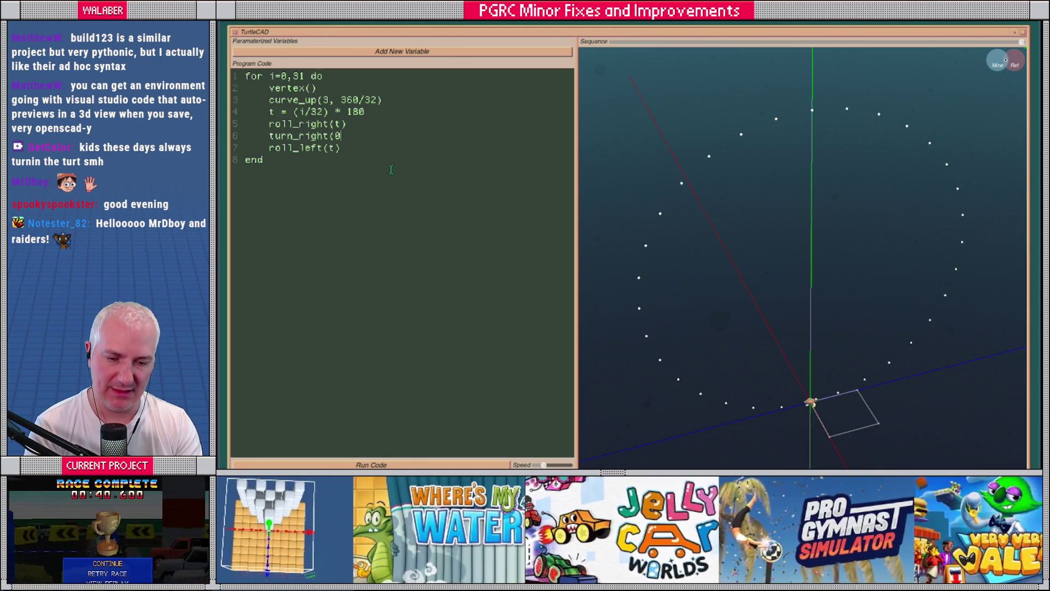
type("90)")
key("Return")
type("swim(0.5")
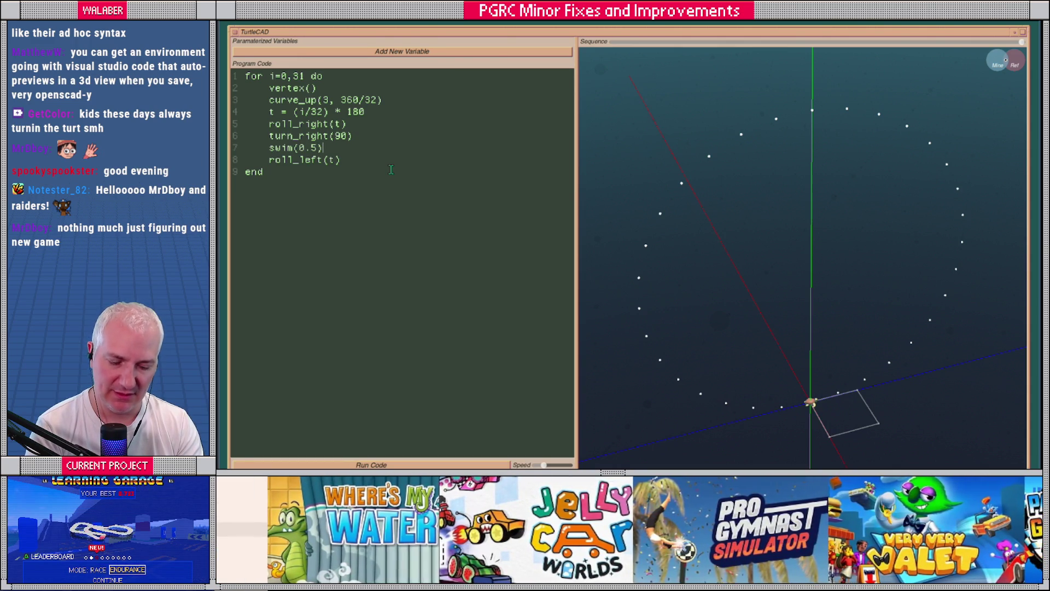
key("Return")
type("vertex()")
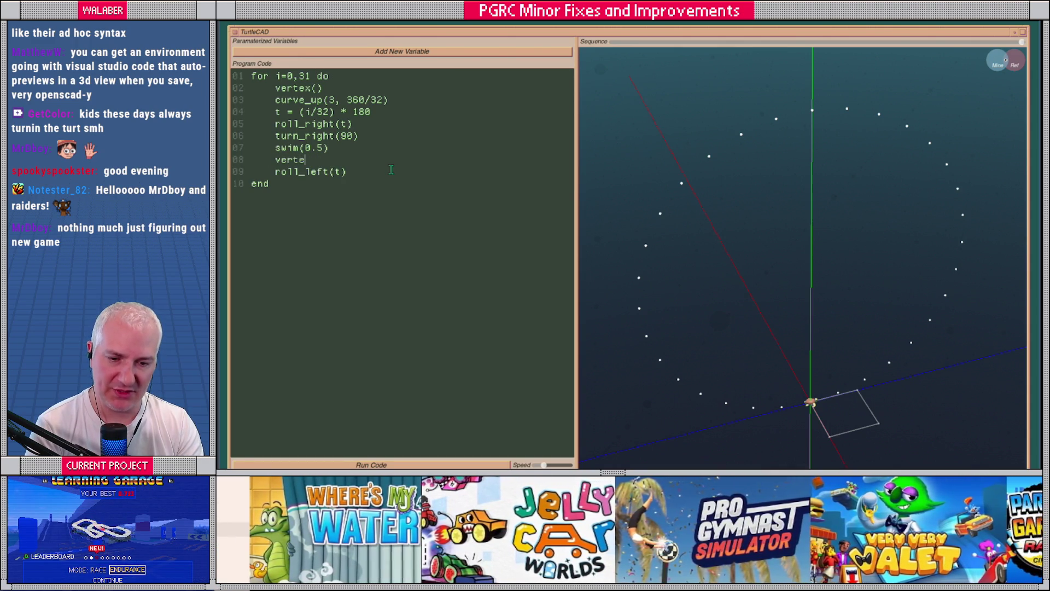
key("Return")
Add turn_right(180), swim(1.0), vertex(), turn_right(180), swim(0.5), turn_left(90), then run.
type("tur")
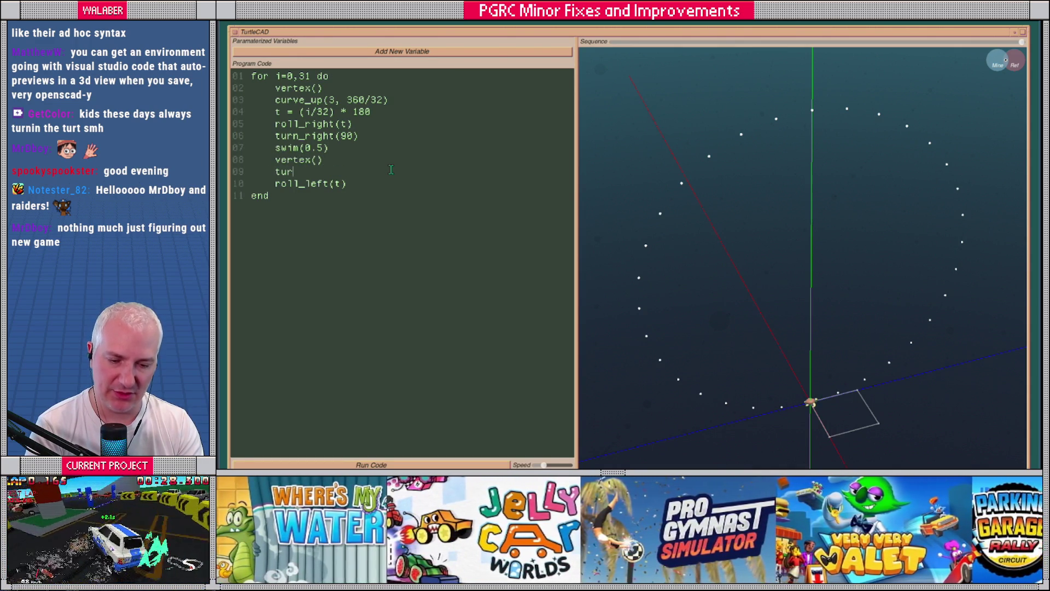
type("n_right(1")
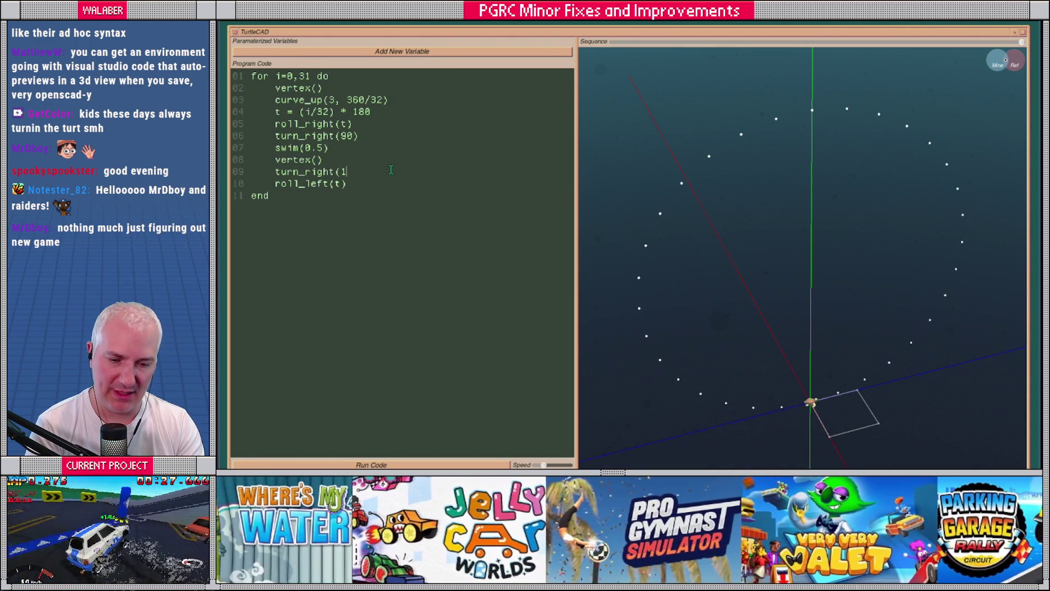
type("80")
key("Return")
type("swim")
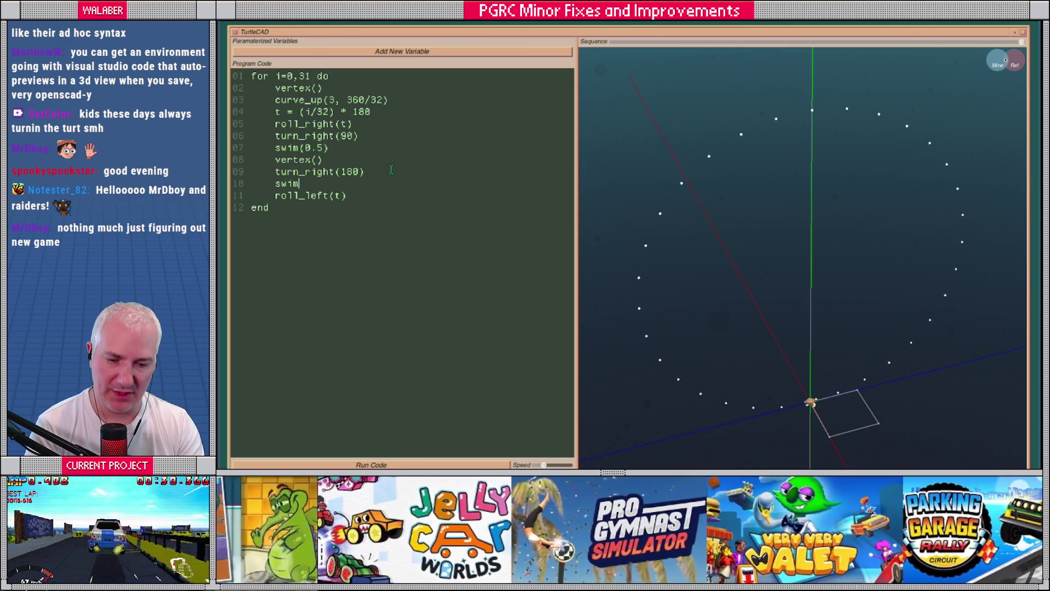
type("(1")
key("Return")
type("vertex(")
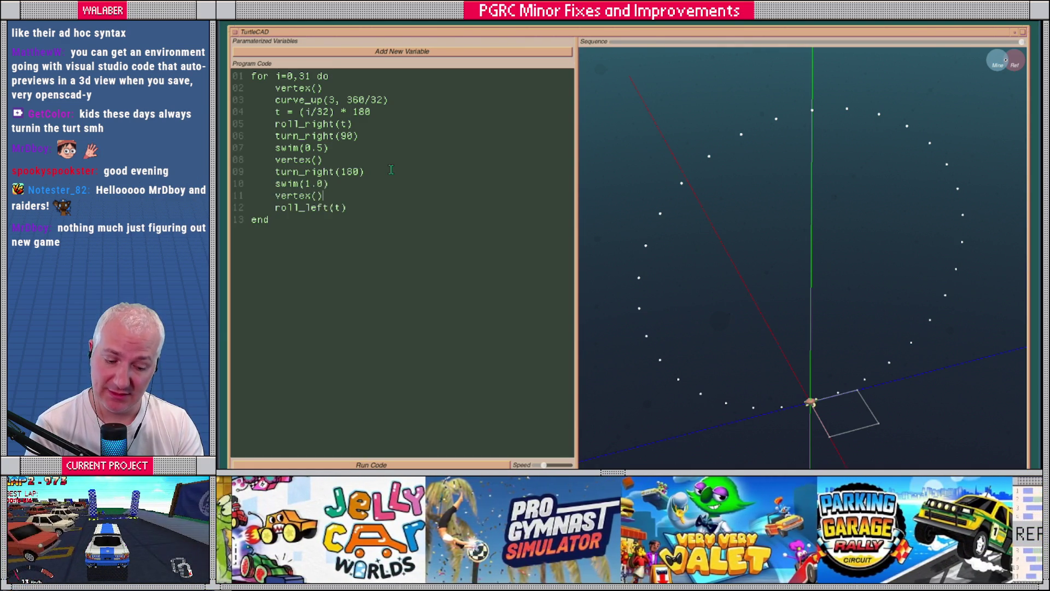
key("Return")
type("turn_right(")
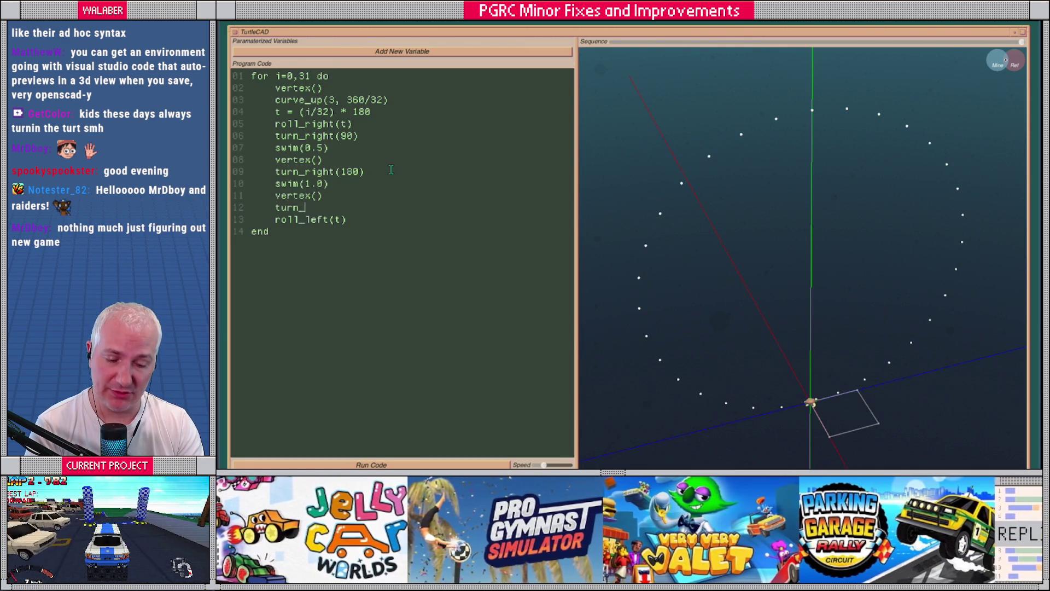
type("180")
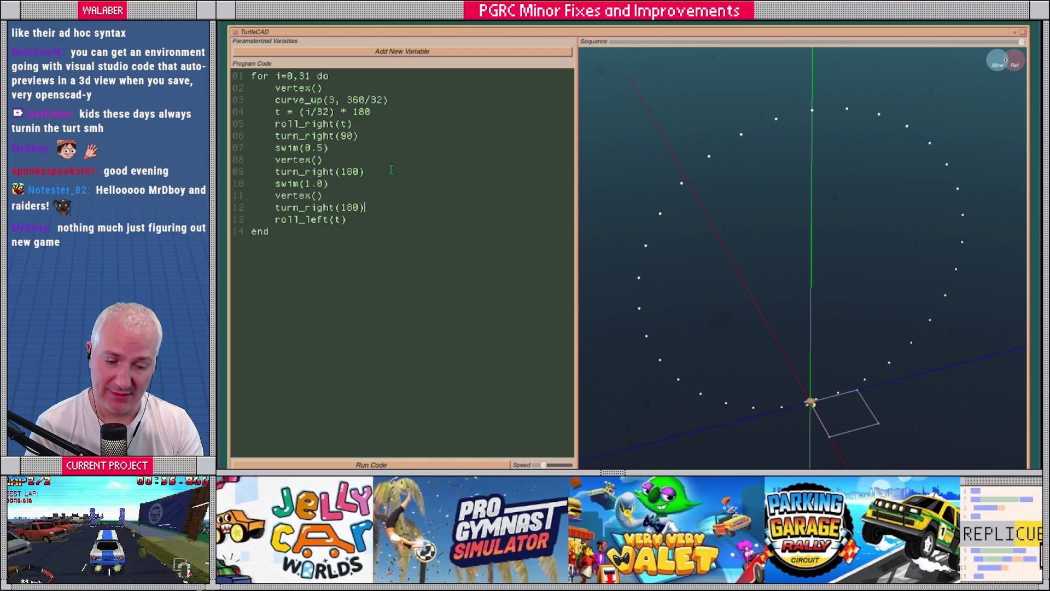
key("Return")
type("swim(0.5")
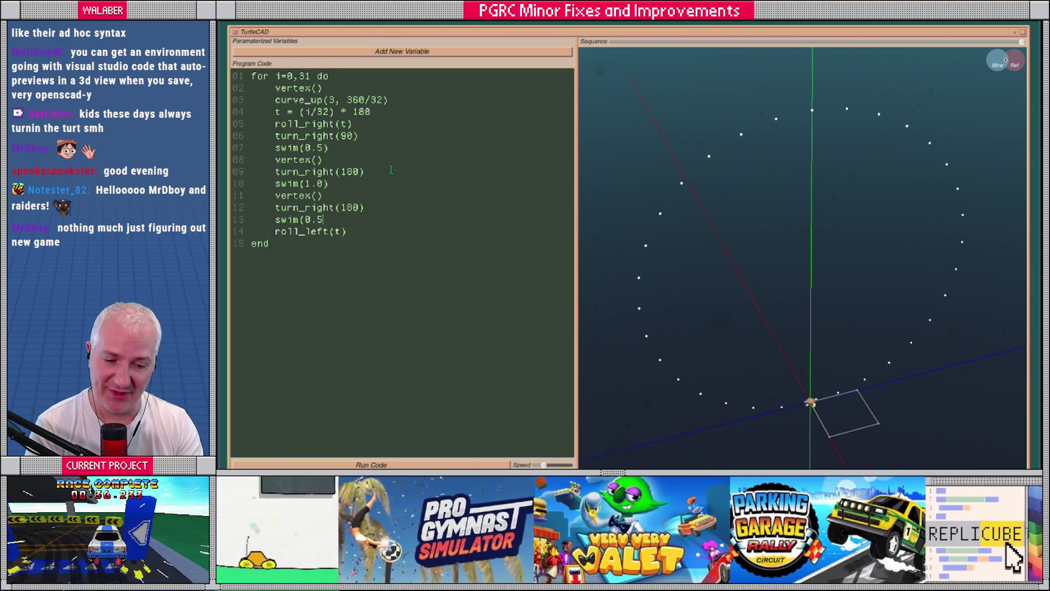
type(")")
key("Return")
type("turn_l")
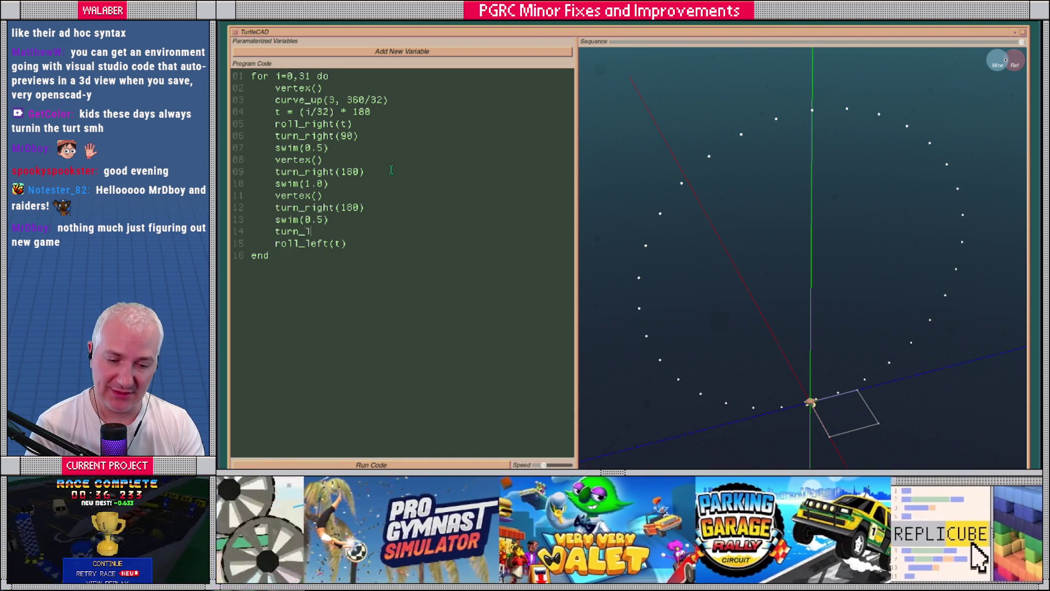
type("eft(")
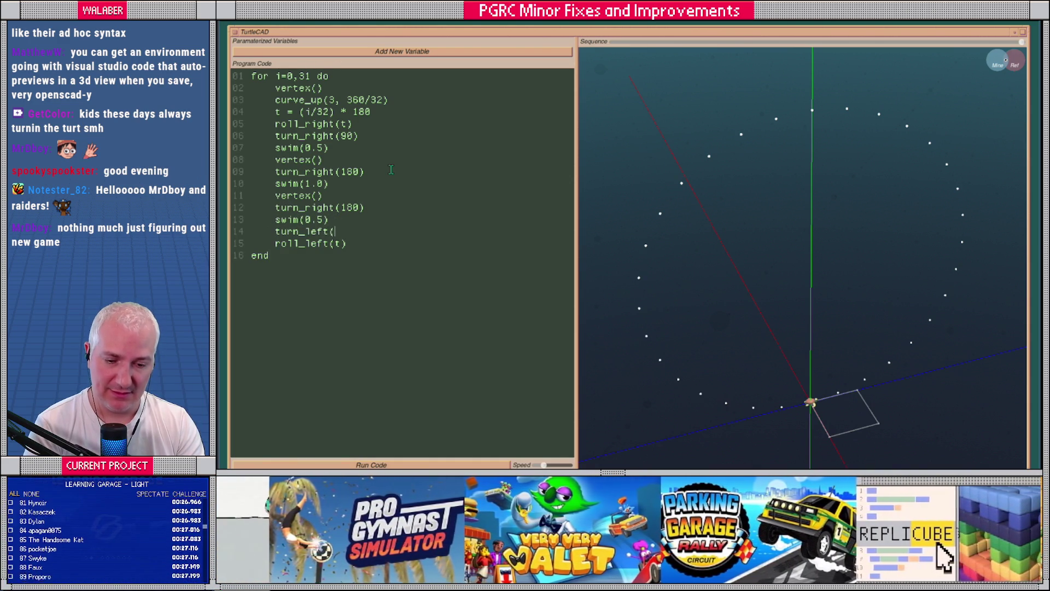
type("90)")
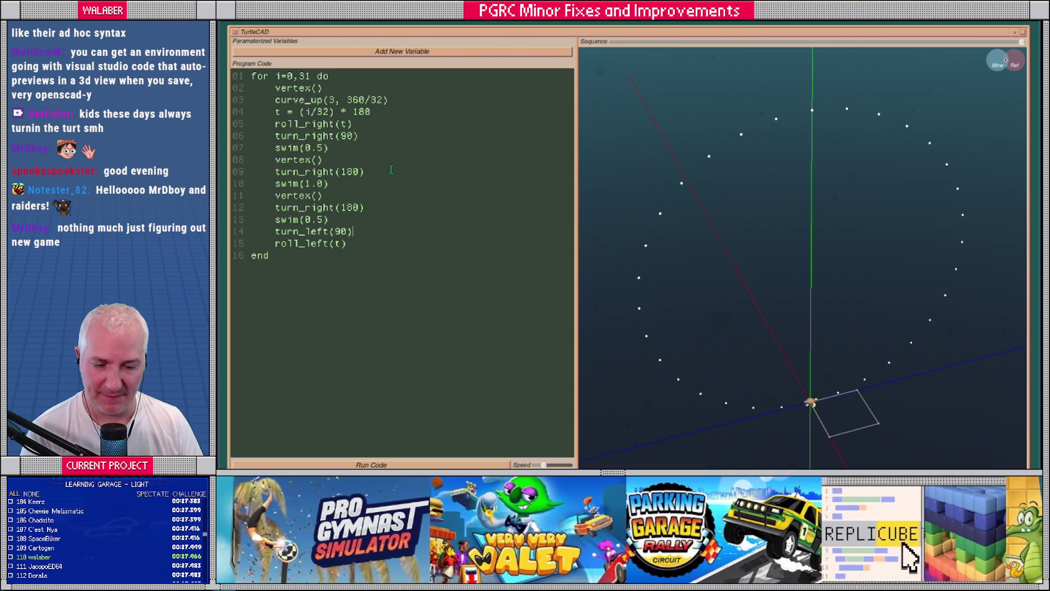
left_click(409, 465)
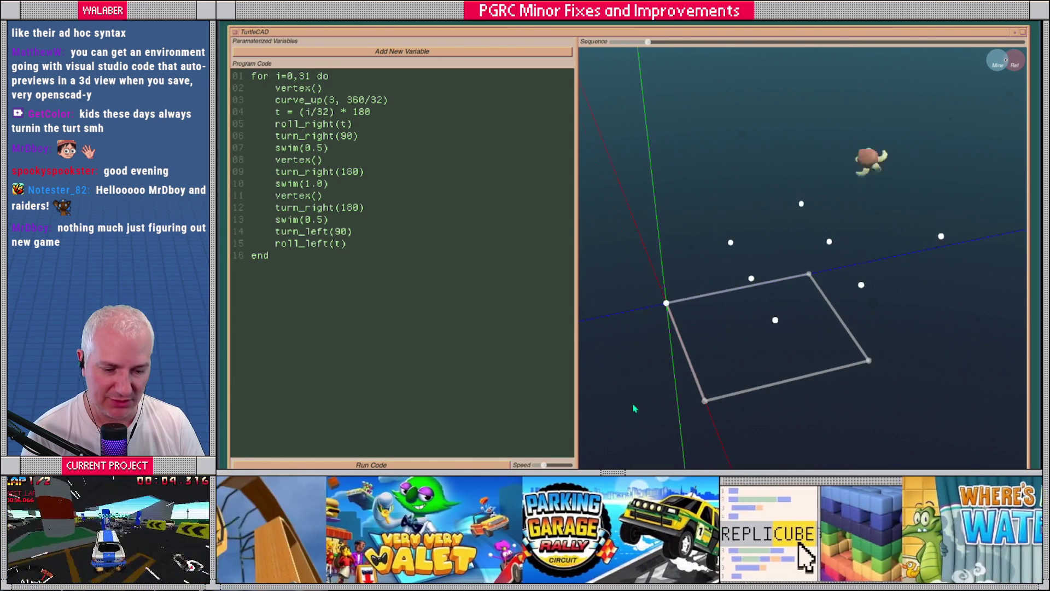
View the paired-vertex ring at full speed and comment out the loop's first vertex().
left_click_drag(543, 465, 572, 464)
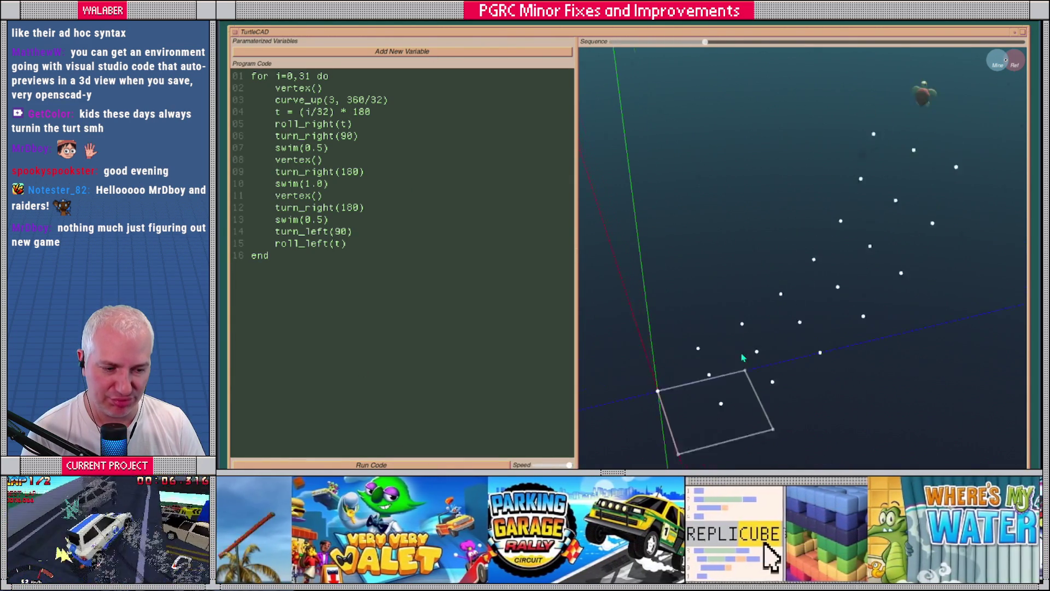
mouse_move(804, 294)
left_mouse_down()
mouse_move(696, 287)
mouse_move(786, 316)
mouse_move(795, 310)
mouse_move(597, 413)
left_mouse_up()
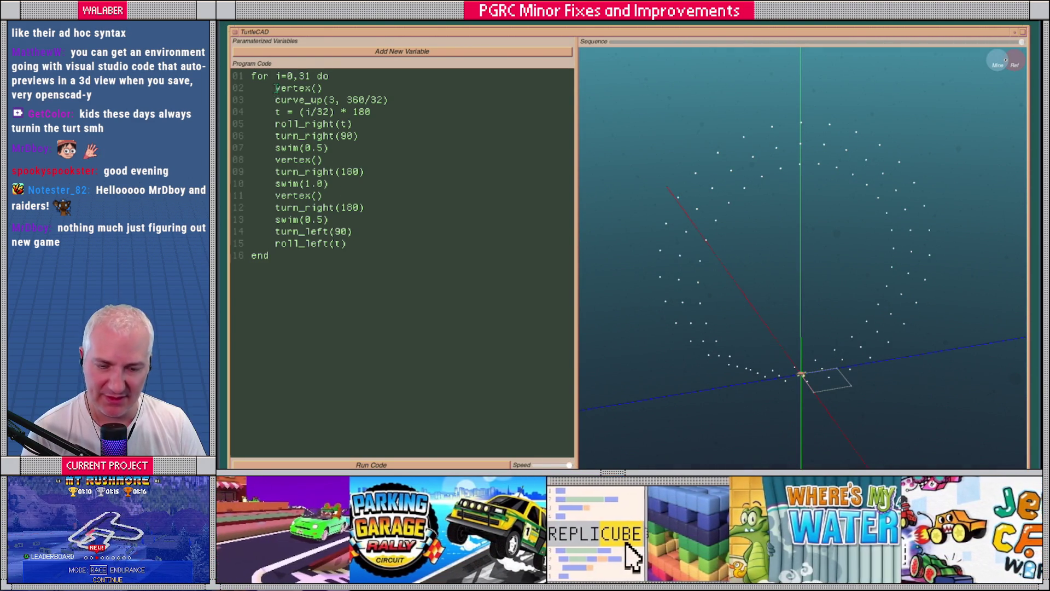
left_click(275, 88)
type("--")
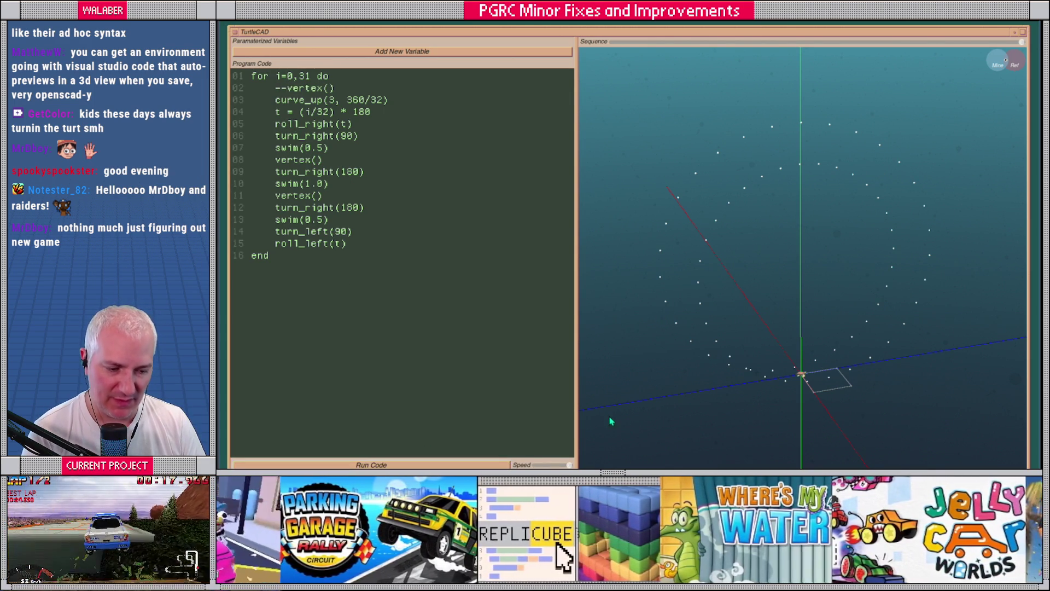
mouse_move(668, 393)
left_mouse_down()
mouse_move(719, 395)
mouse_move(682, 395)
left_mouse_up()
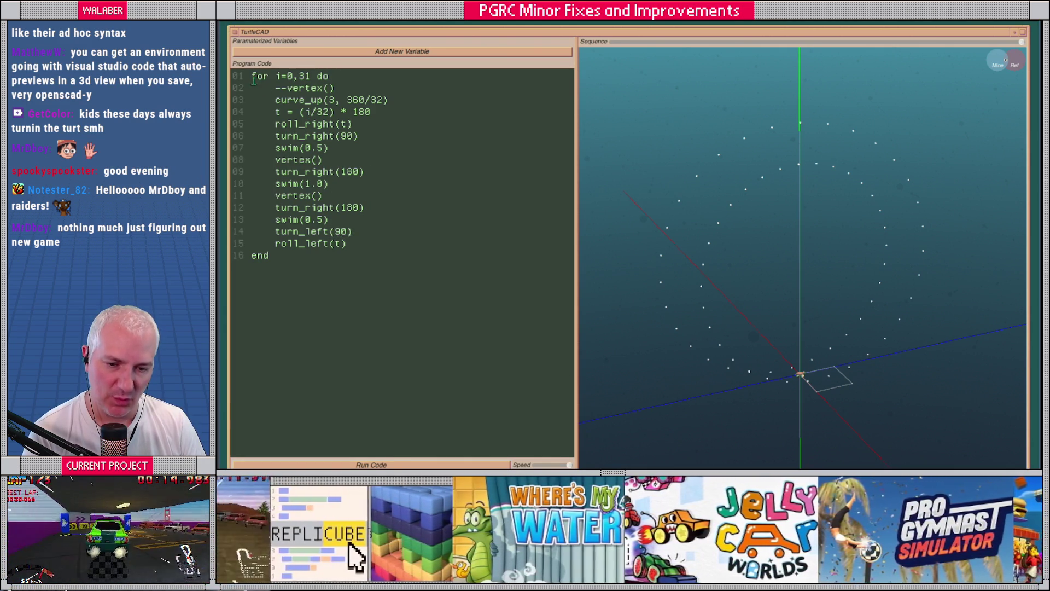
Add set_auto_edge(true) at the top and run to join the vertices into a zigzag ring.
left_click(252, 77)
key("Return")
type("set_")
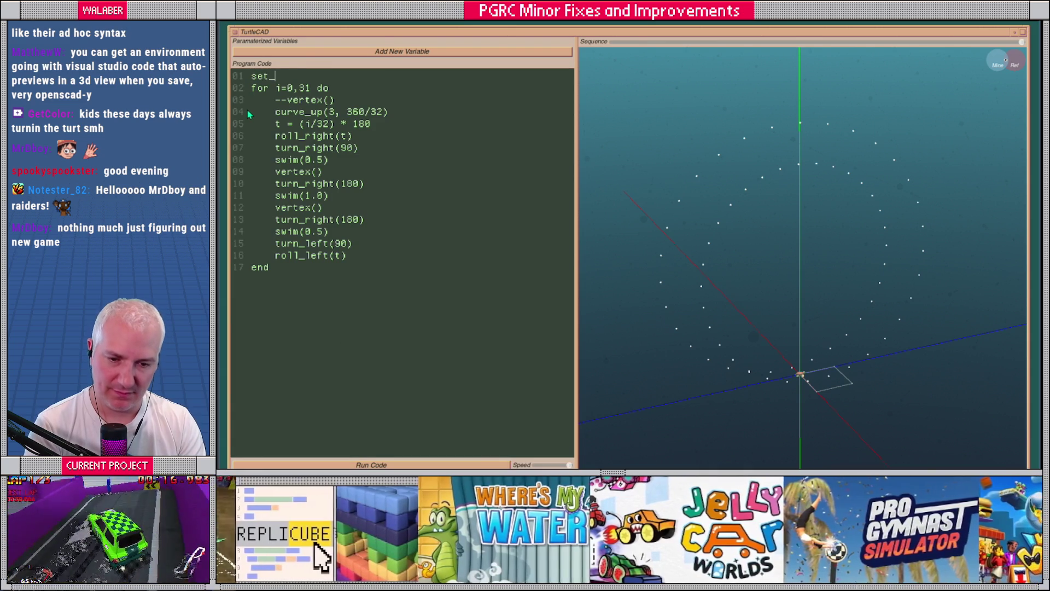
type("auto_edge(")
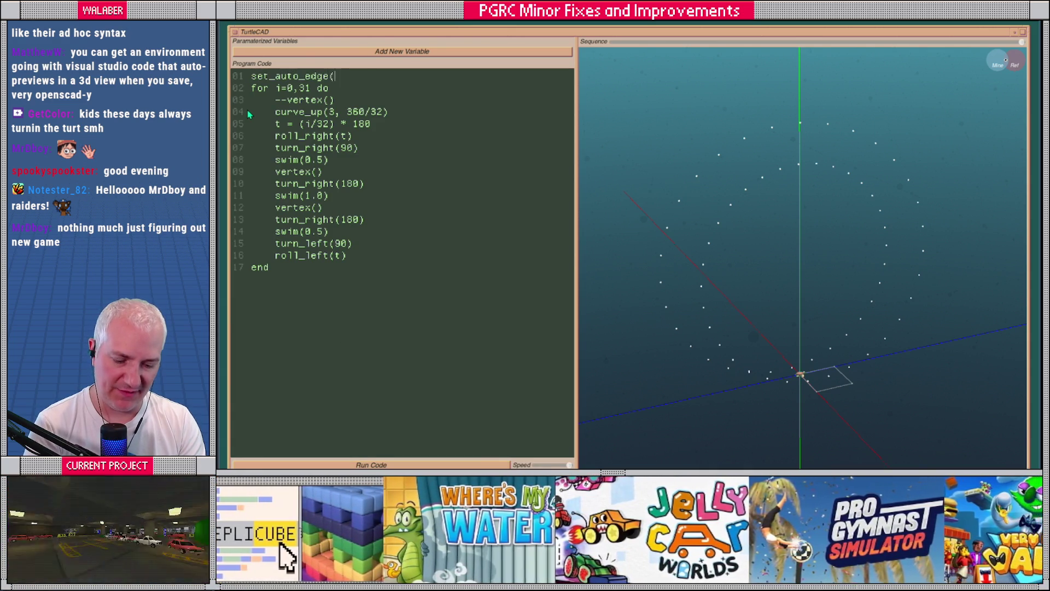
type("true)")
key("Return")
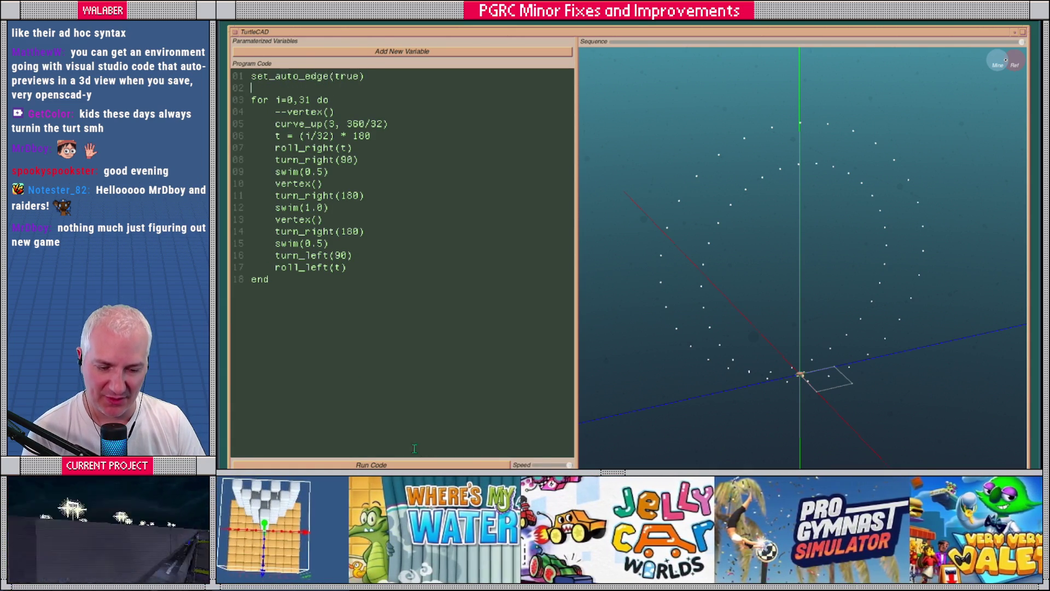
left_click(430, 465)
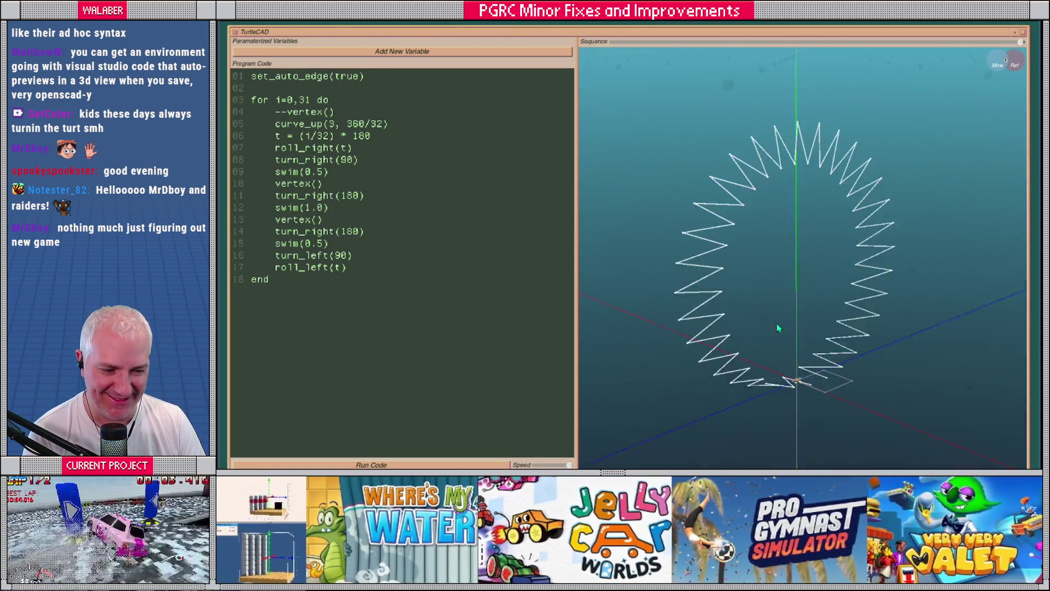
left_click_drag(779, 327, 747, 338)
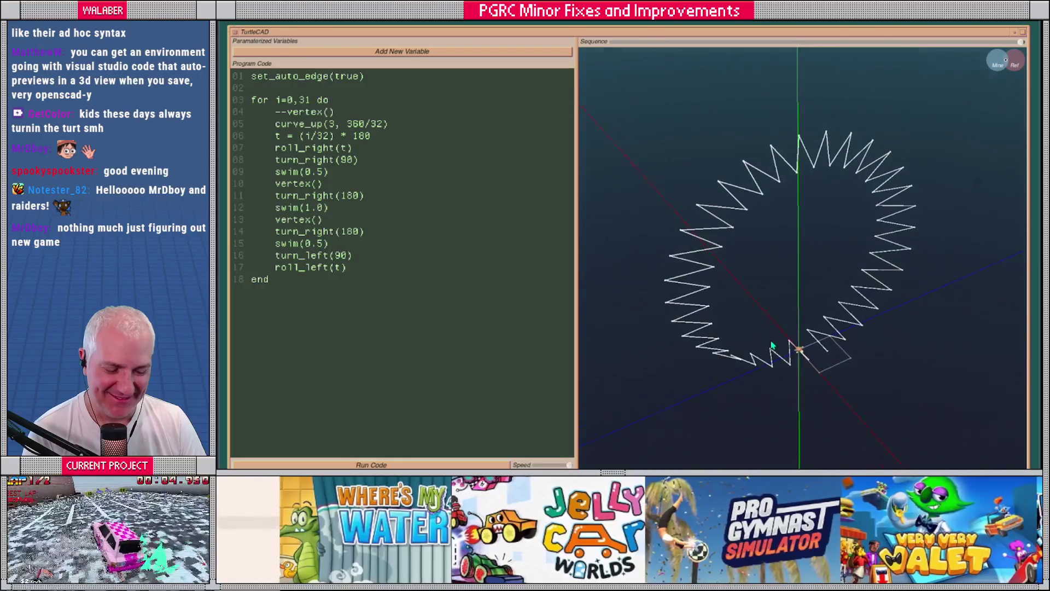
Delete the set_auto_edge(true) line and its leftover blank line.
left_click(289, 78)
left_click_drag(288, 79, 251, 76)
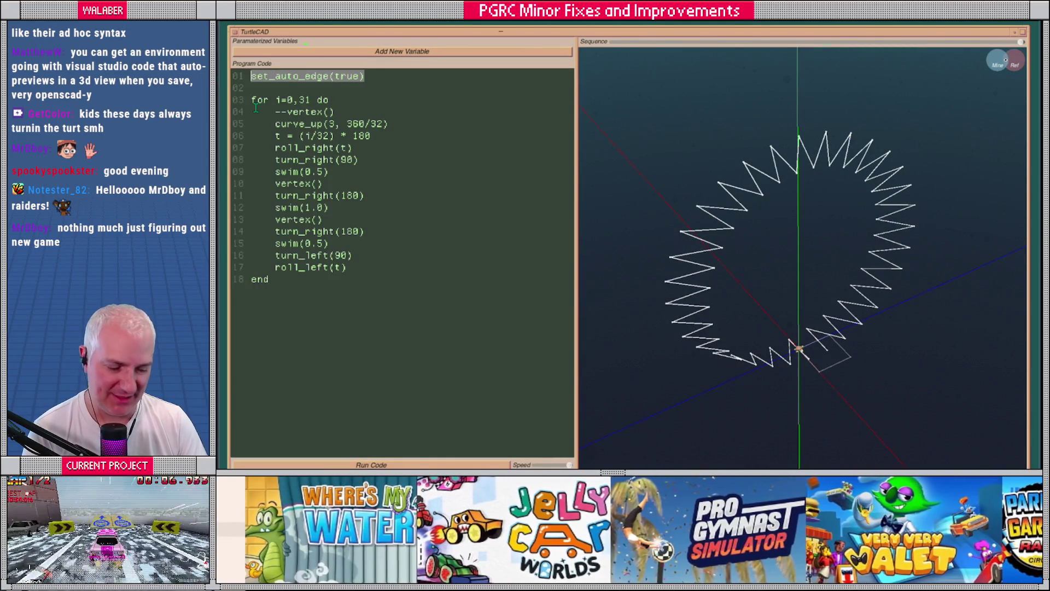
key("BackSpace")
key("Delete")
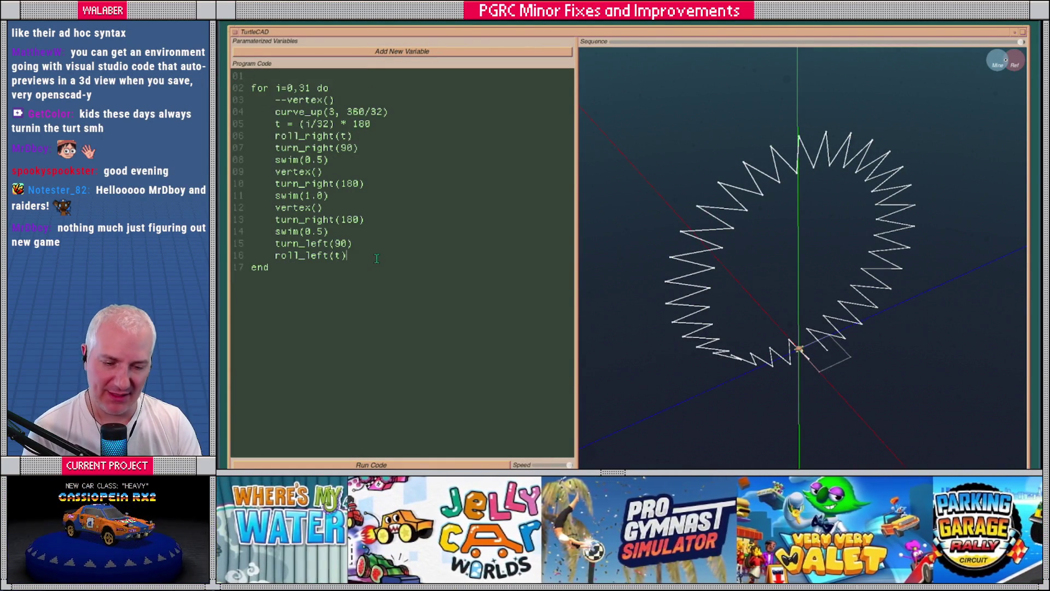
key("Return")
key("Return")
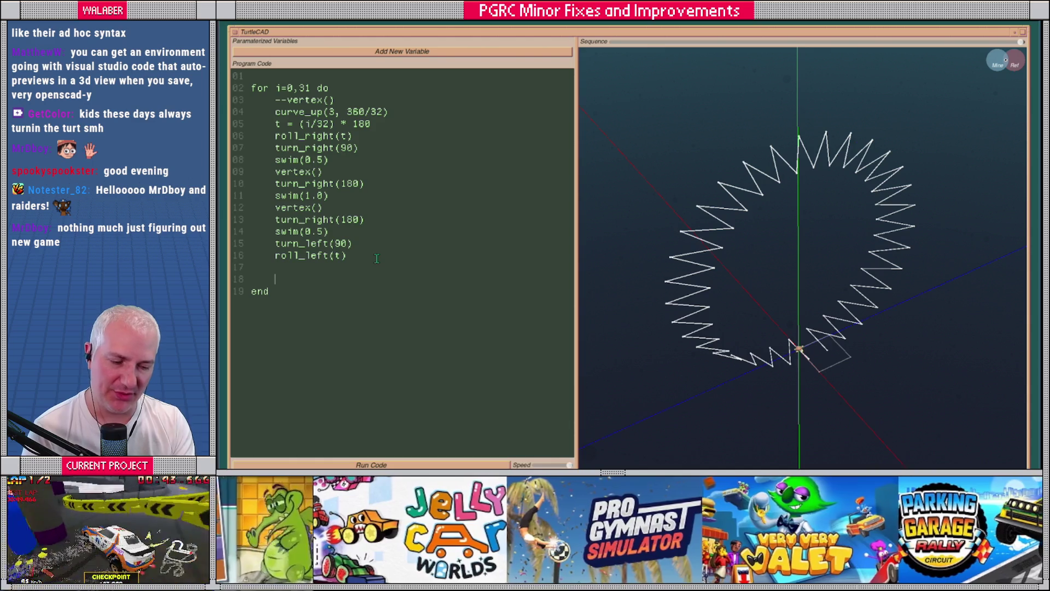
Finish connect( { i*2, i*2+1 } ) after roll_left(t), then rerun to draw separate rungs.
type("conect( { i*2, i*2+1}")
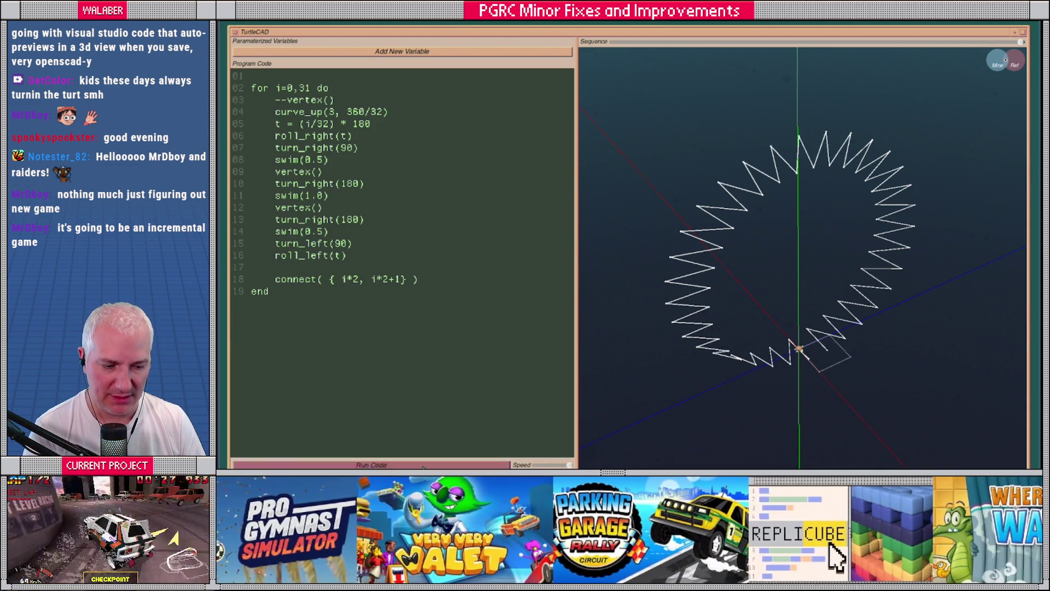
key("ctrl+Return")
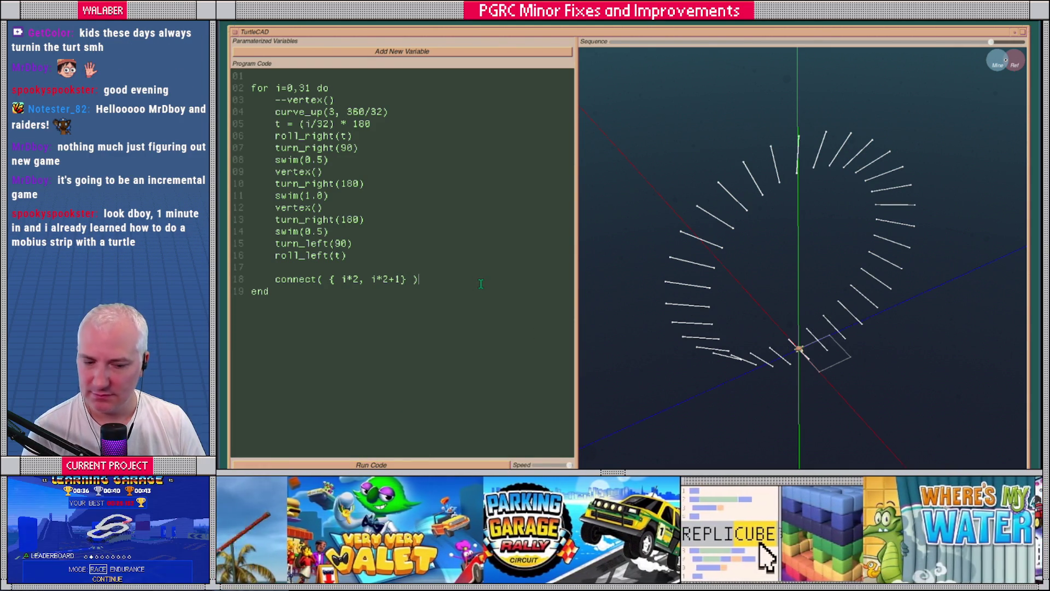
mouse_move(752, 310)
left_mouse_down()
mouse_move(661, 282)
mouse_move(696, 282)
mouse_move(743, 305)
mouse_move(772, 262)
mouse_move(779, 355)
mouse_move(769, 354)
mouse_move(774, 300)
mouse_move(800, 293)
mouse_move(808, 274)
mouse_move(832, 281)
mouse_move(809, 293)
mouse_move(819, 336)
mouse_move(766, 282)
mouse_move(754, 334)
mouse_move(767, 311)
mouse_move(749, 324)
left_mouse_up()
scroll(697, 282, "up", 5)
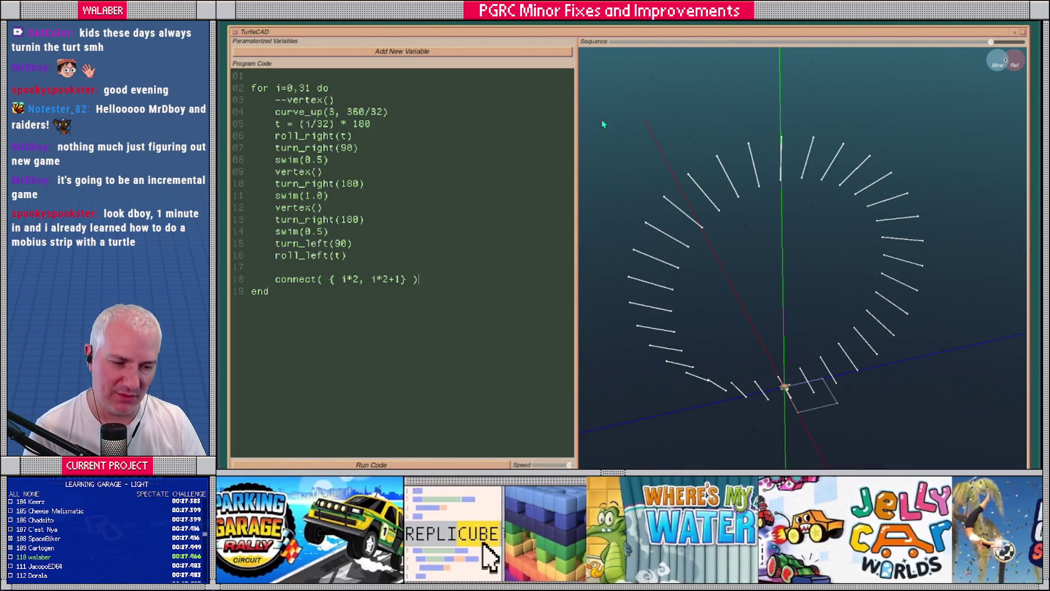
left_click(620, 42)
Step the Sequence slider forward from the start until two segments are drawn.
left_click_drag(620, 44, 628, 47)
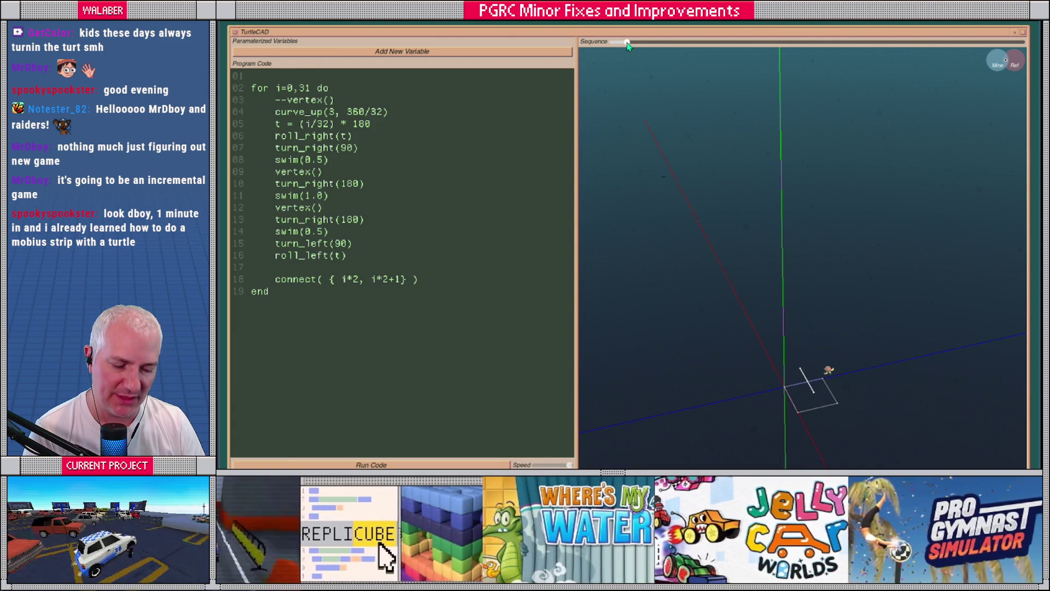
left_click_drag(628, 44, 638, 47)
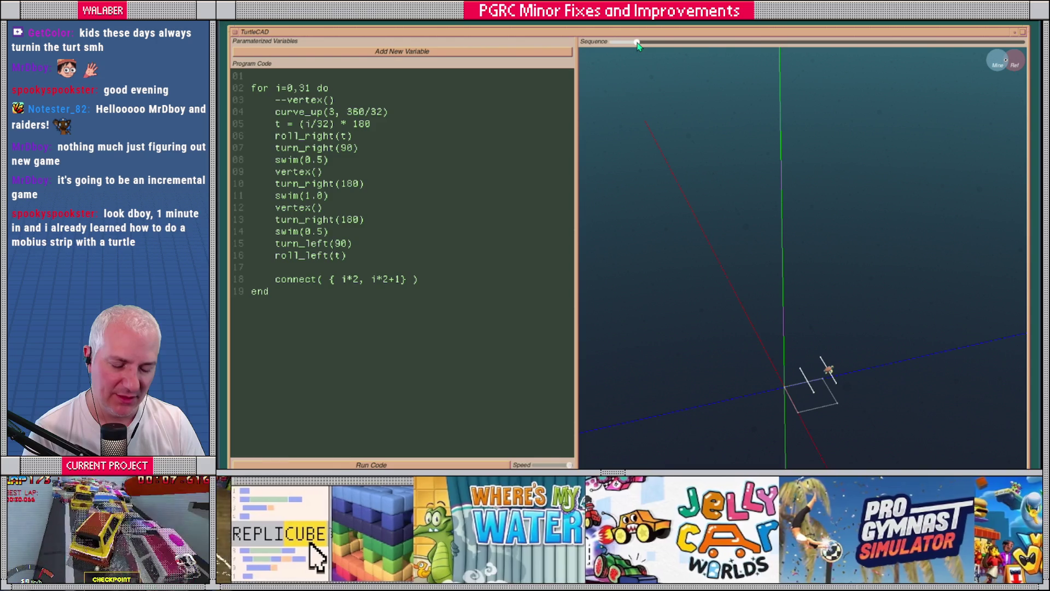
mouse_move(804, 371)
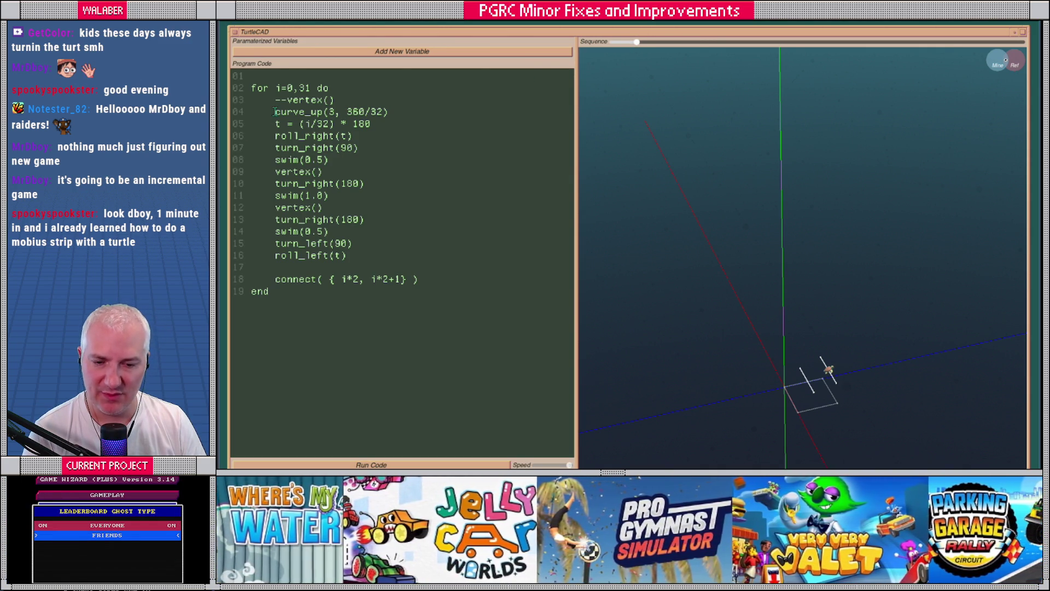
left_click_drag(275, 111, 389, 112)
Move the curve_up(3, 360/32) line to just after the connect call and rerun.
key("ctrl+x")
left_click(443, 282)
key("Return")
key("Return")
key("ctrl+v")
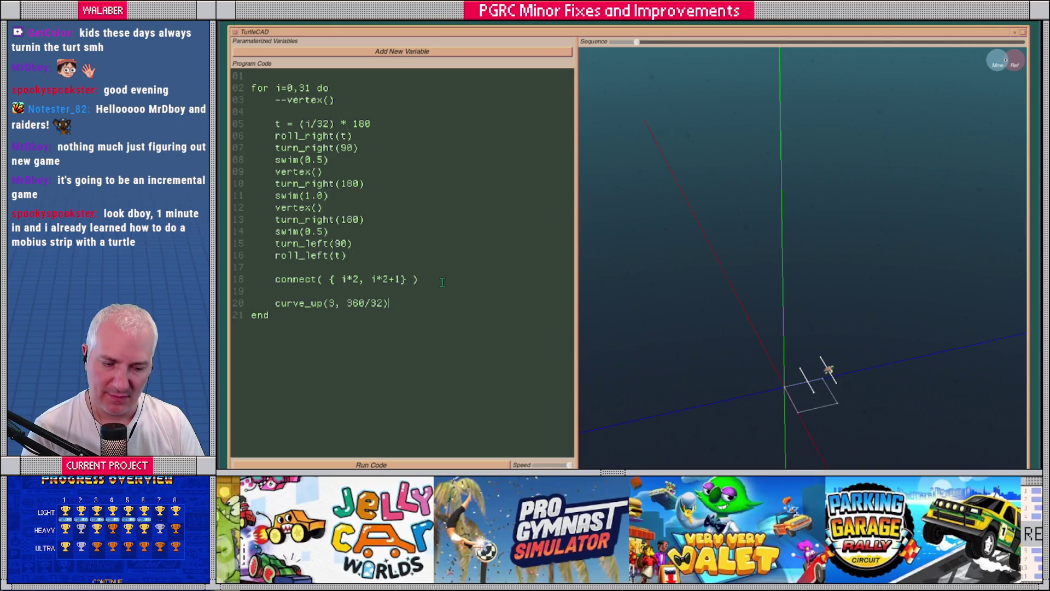
key("ctrl+Return")
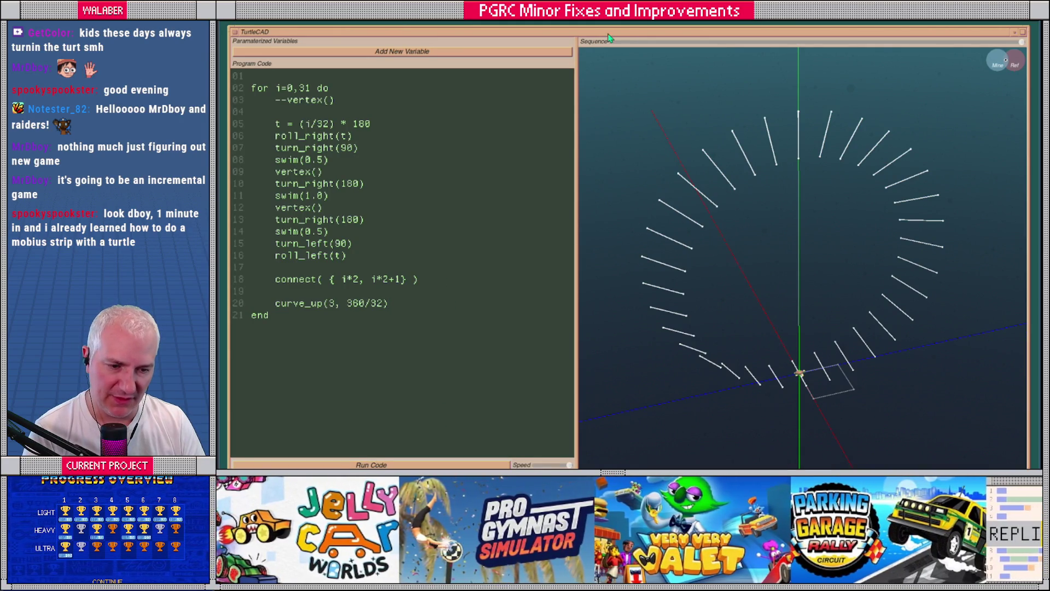
Wind the Sequence slider back near its start and zoom in on the first rungs.
left_click_drag(611, 45, 635, 47)
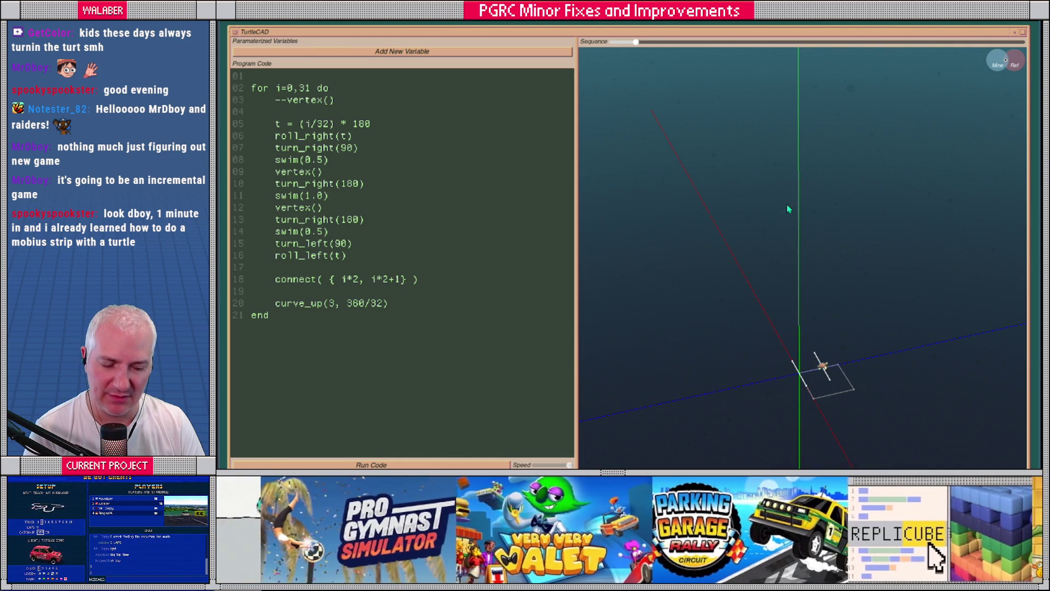
mouse_move(636, 42)
left_mouse_down()
mouse_move(1022, 45)
mouse_move(612, 44)
mouse_move(657, 46)
mouse_move(637, 46)
left_mouse_up()
scroll(851, 359, "up", 2)
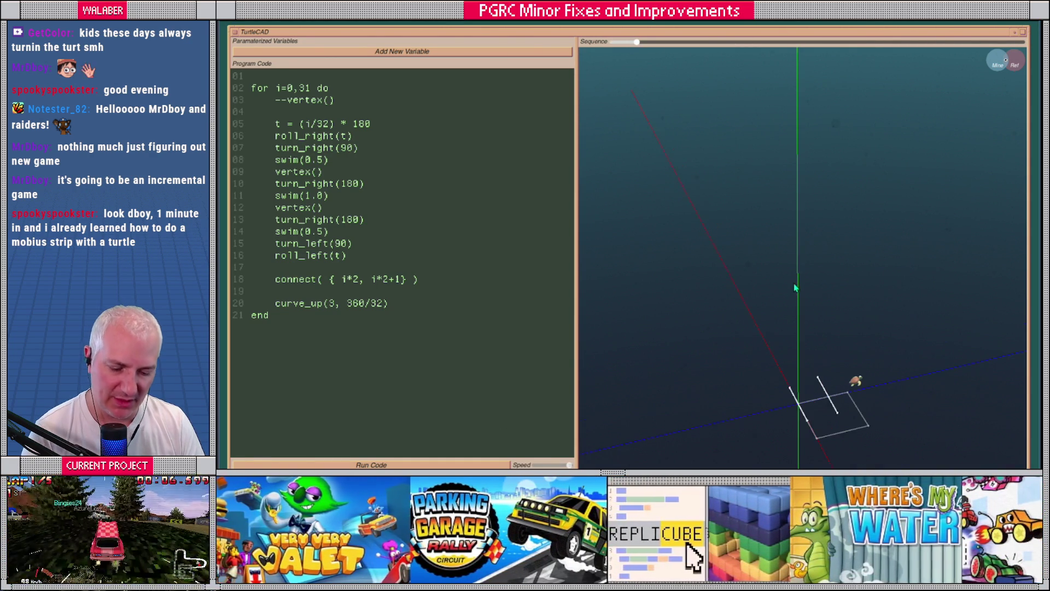
left_click_drag(853, 361, 753, 163)
scroll(781, 304, "up", 2)
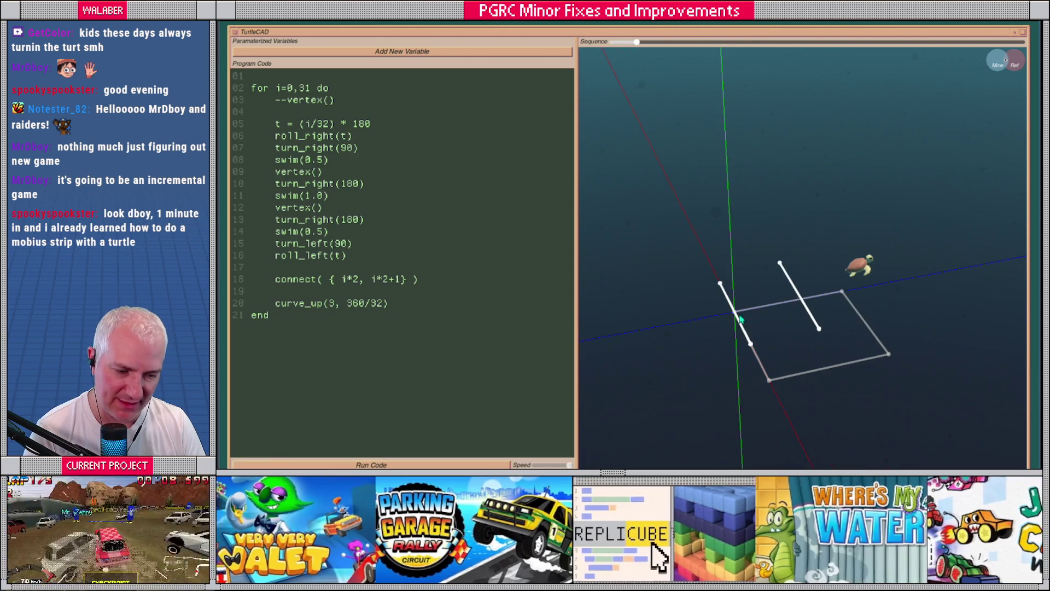
mouse_move(751, 350)
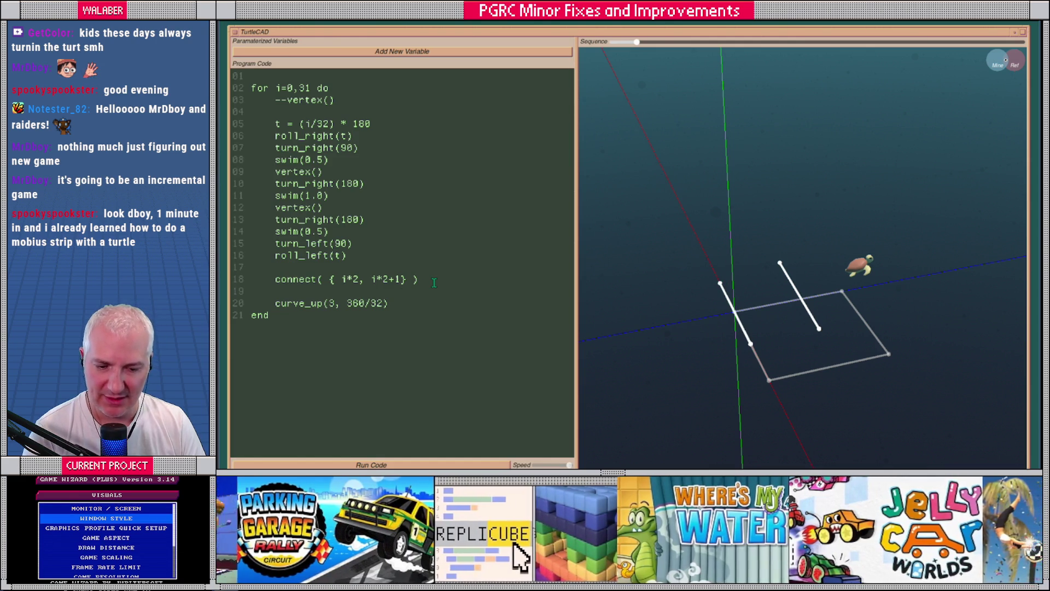
Add a new connect( line below the rung connect, wrapped in an if i>0 then … end block.
left_click(434, 283)
key("Return")
type("connect( {")
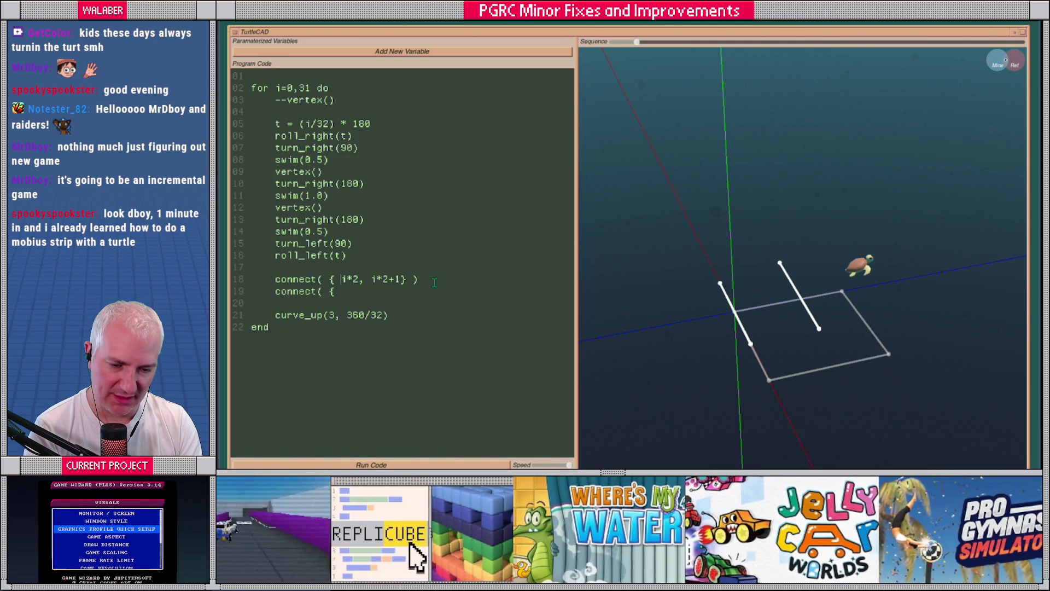
key("Right")
left_click(475, 278)
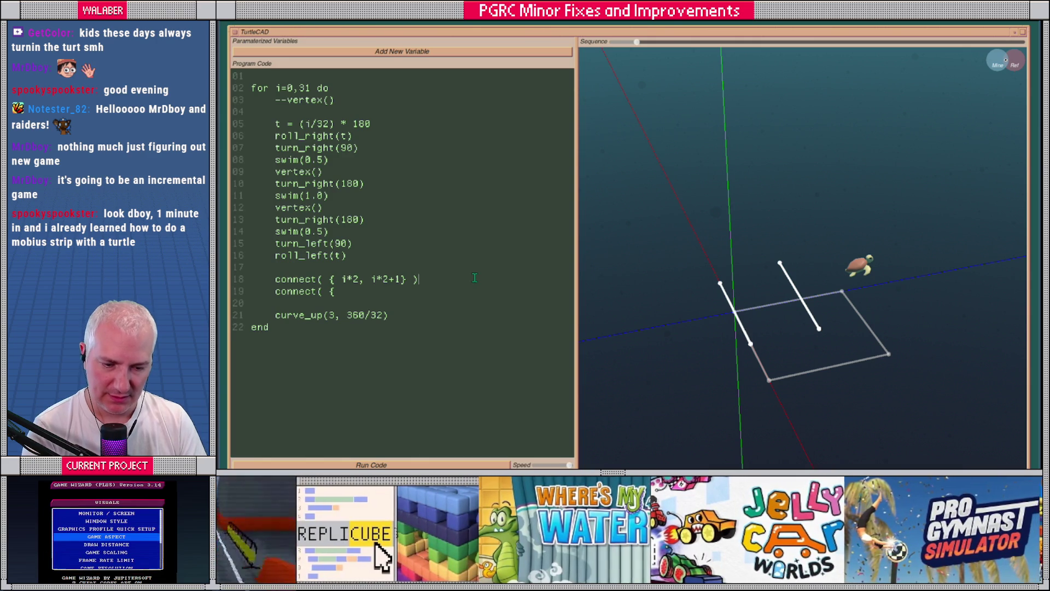
key("Return")
key("Return")
type("if i>0 then")
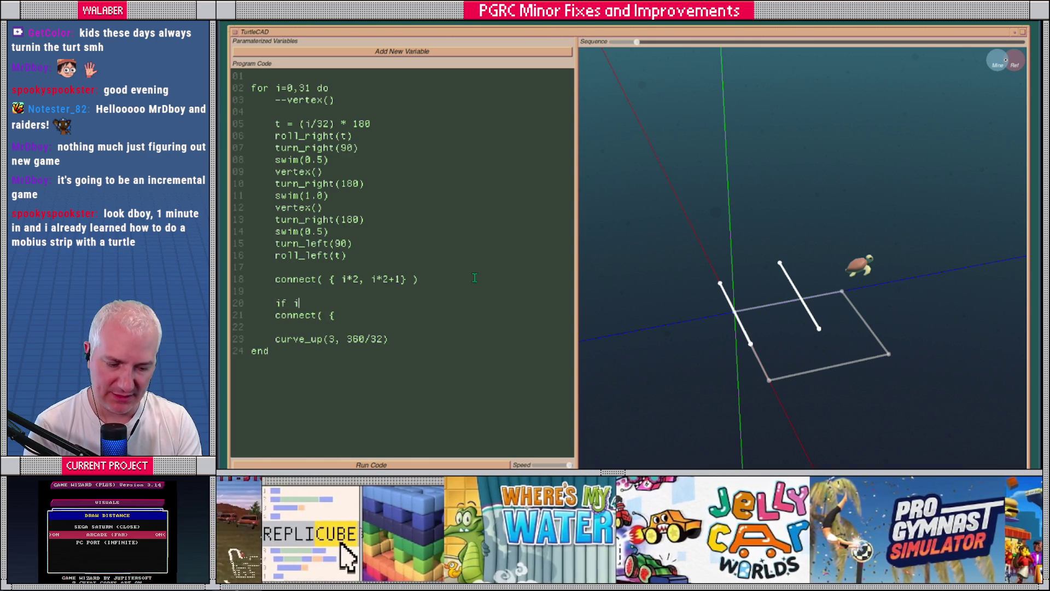
key("Down")
key("Left")
key("Left")
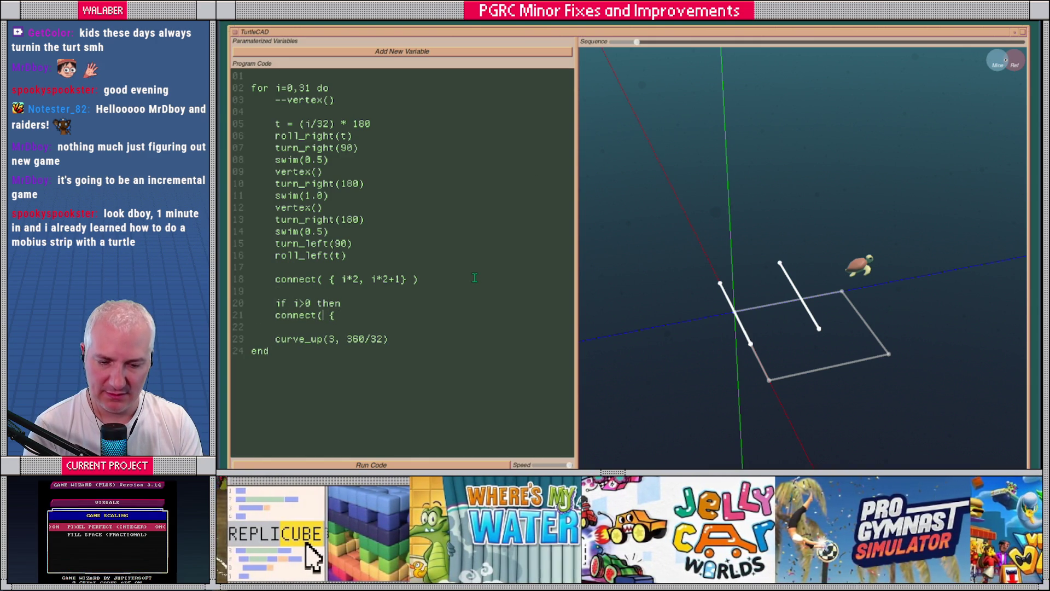
key("Tab")
key("Down")
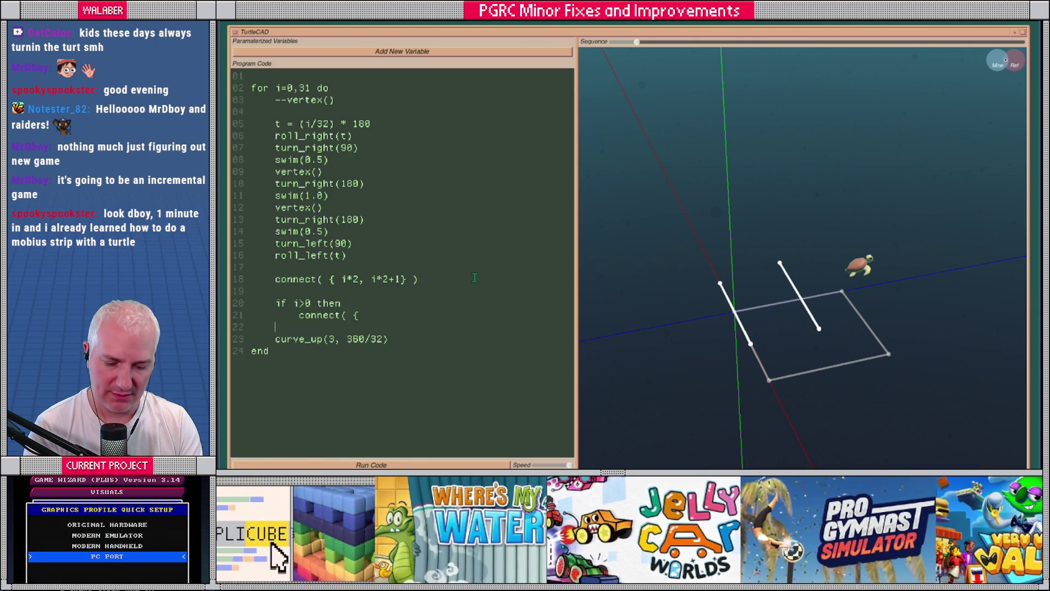
type("end")
key("Return")
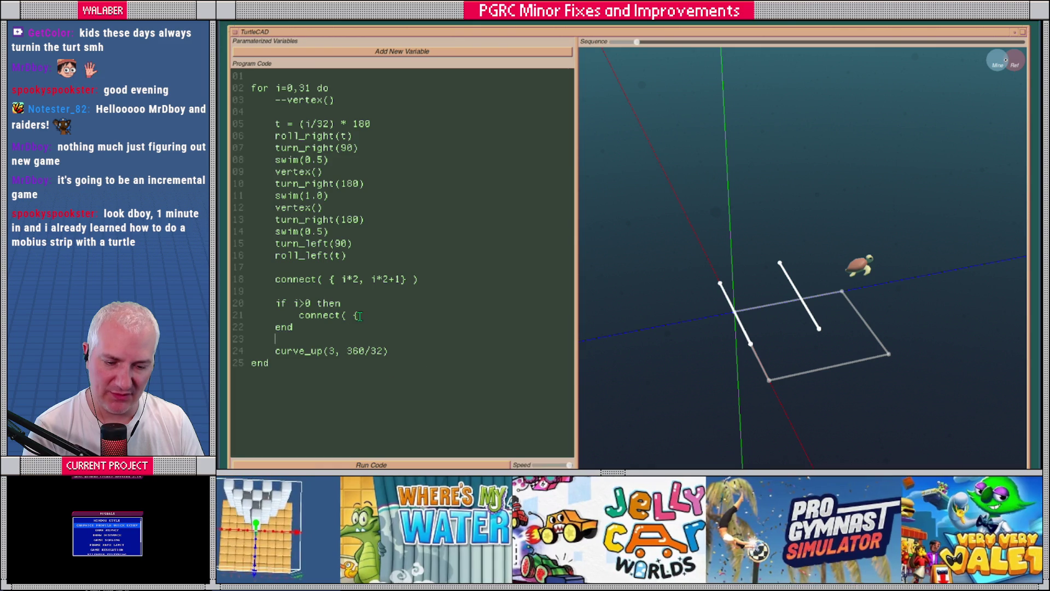
Complete it as connect( {i*2, (i-1)*2 } ), remove the extra parenthesis, and rerun.
left_click(361, 315)
type("i*2,")
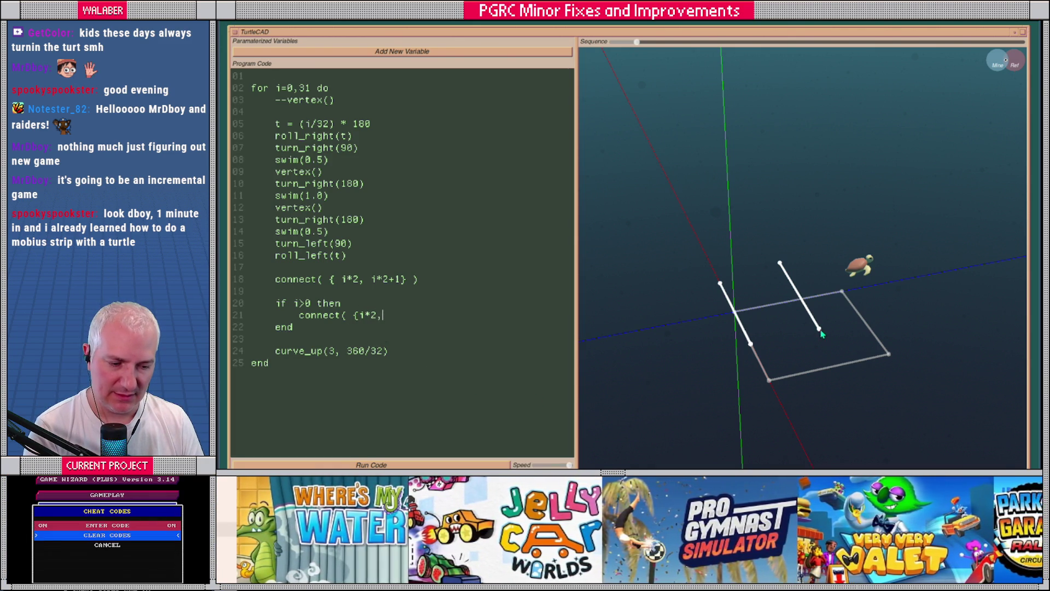
mouse_move(825, 341)
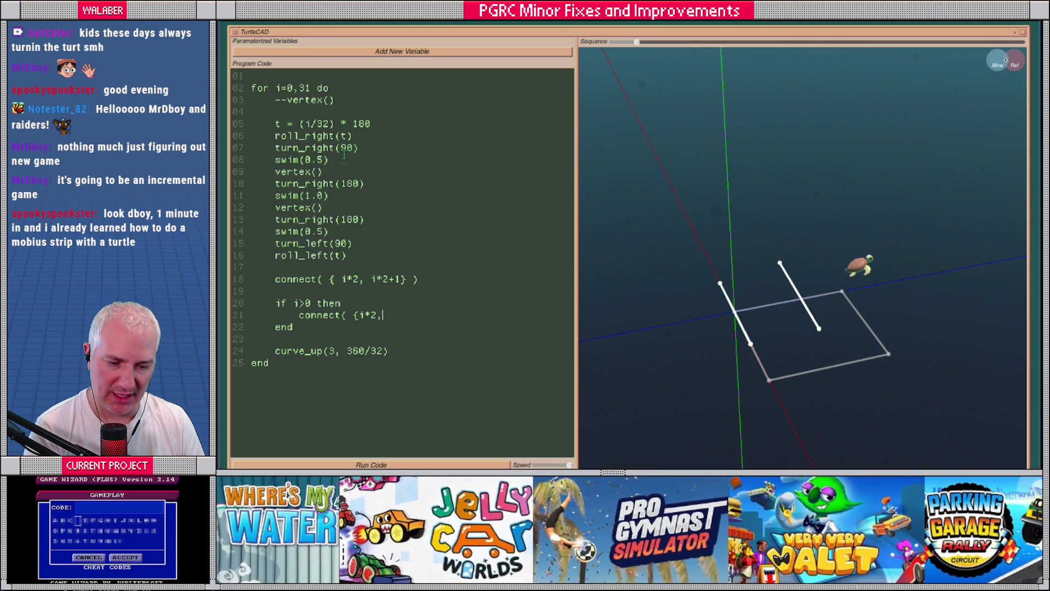
type("{i*2, (i-1")
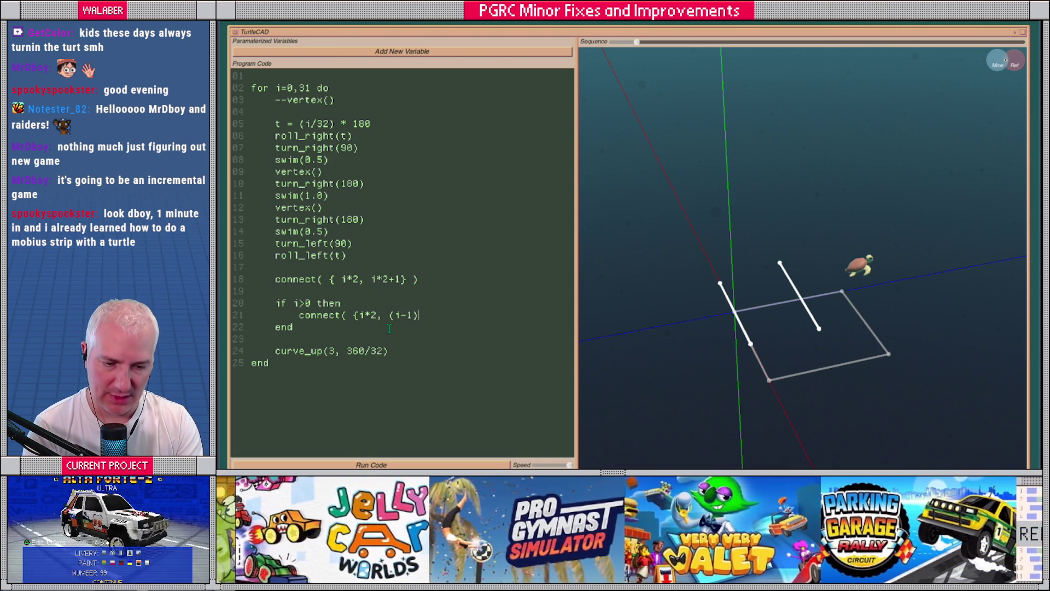
type(")*2) } )")
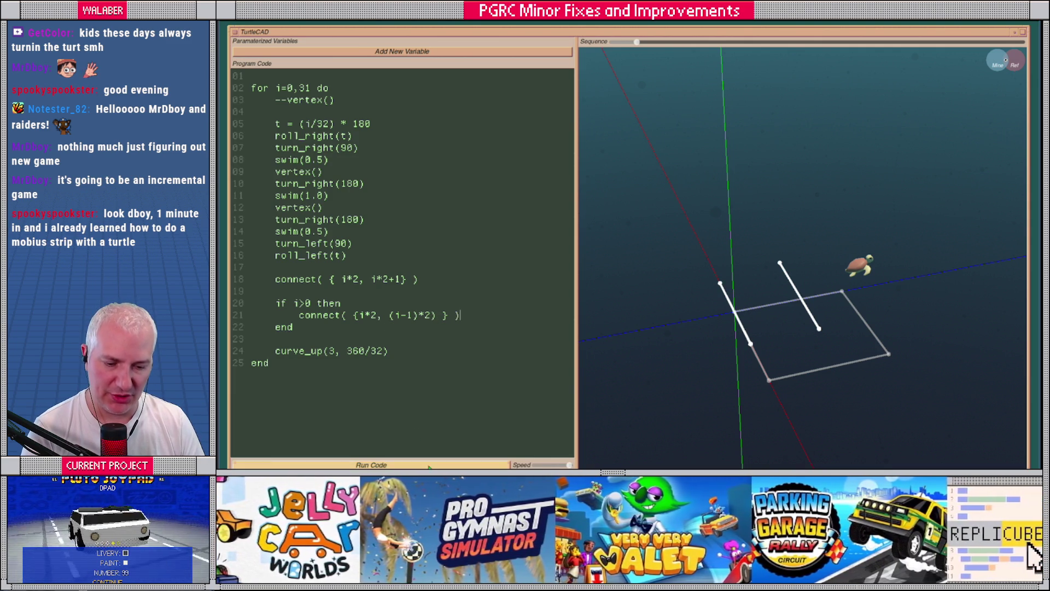
key("ctrl+Return")
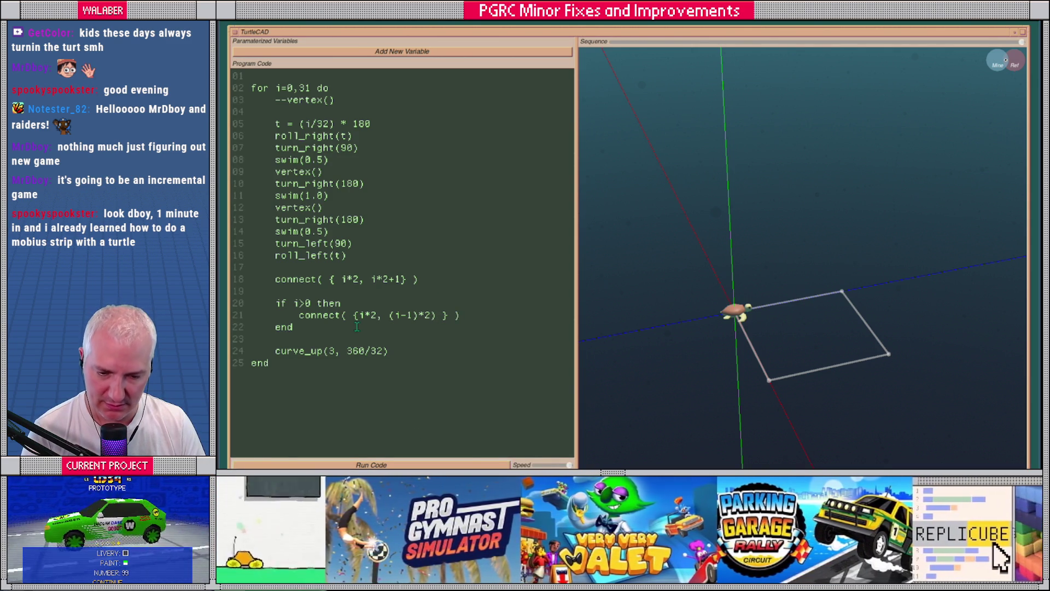
left_click(436, 316)
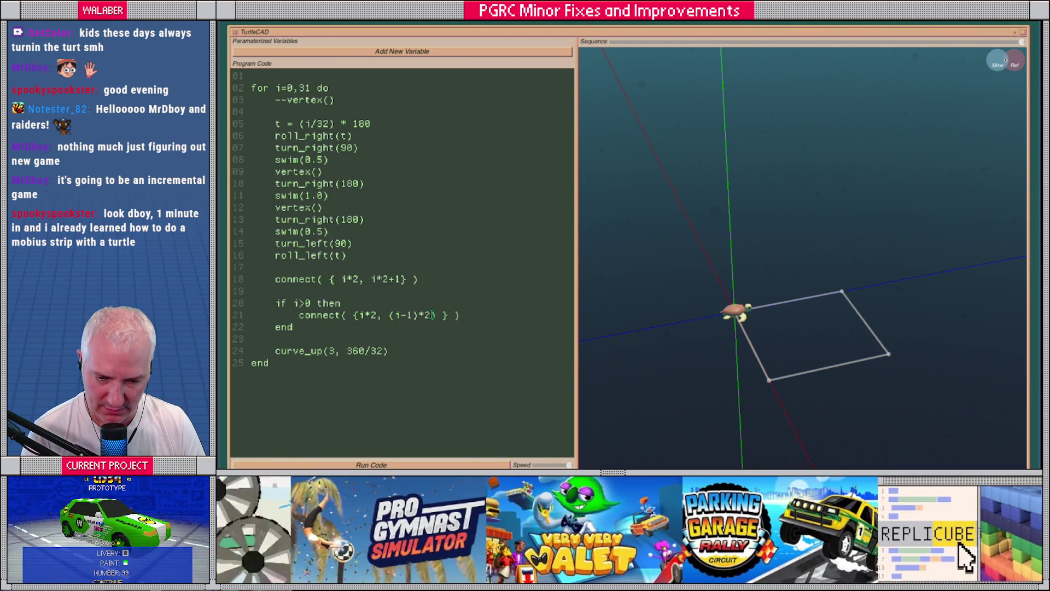
key("BackSpace")
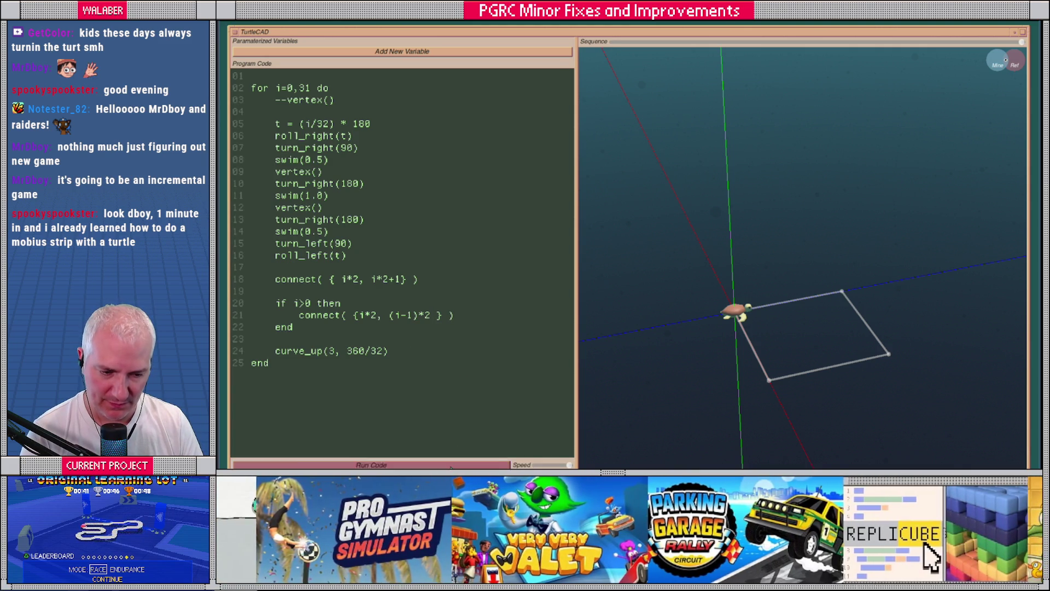
key("ctrl+Return")
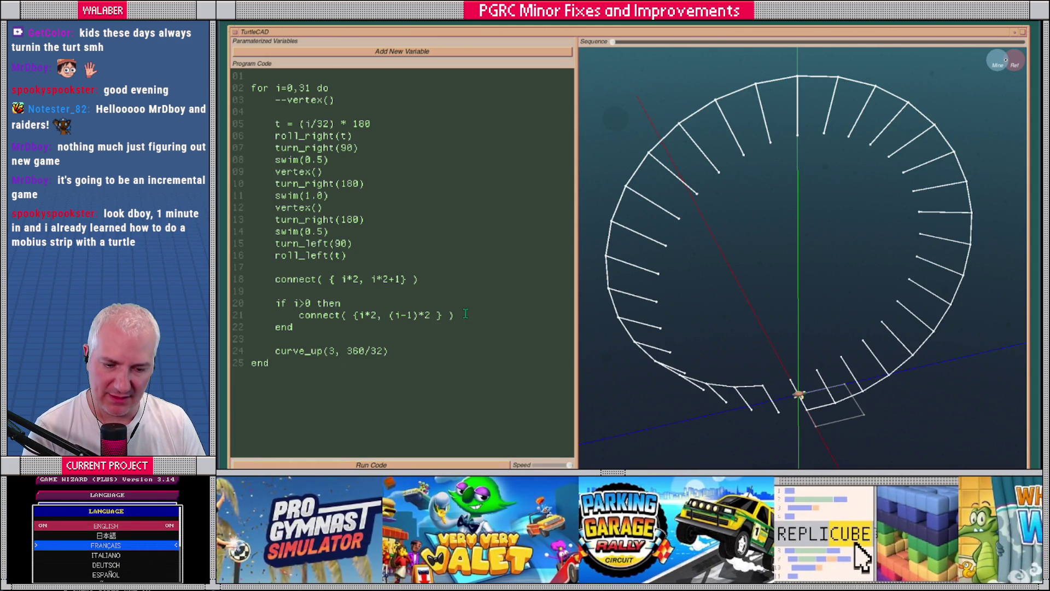
Duplicate the previous-rung connect line inside the if block.
triple_click(466, 314)
left_click(466, 315)
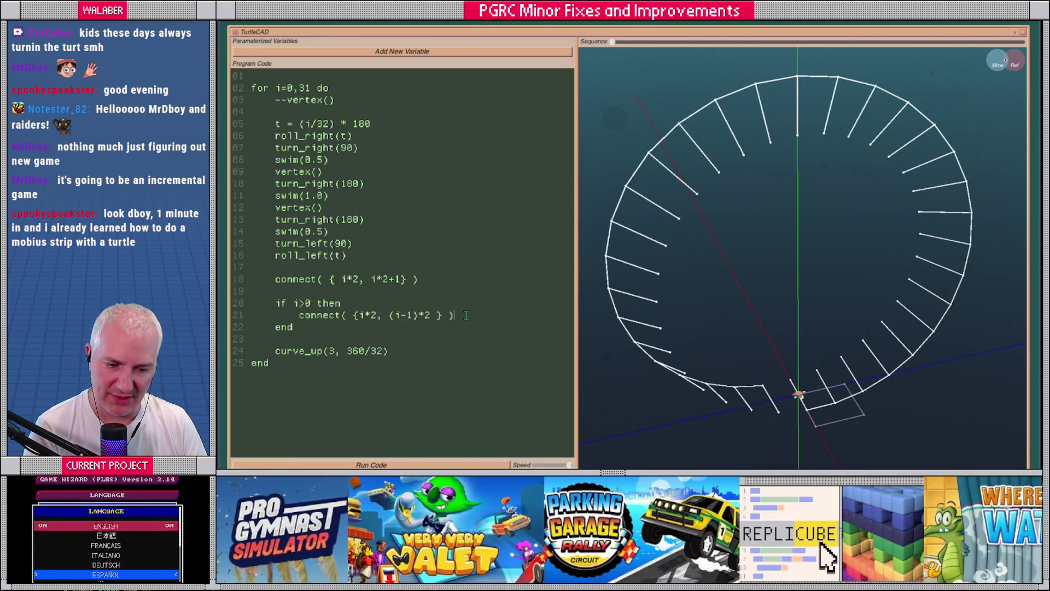
key("Return")
type("connect( {i*2, (i-1)*2 } )")
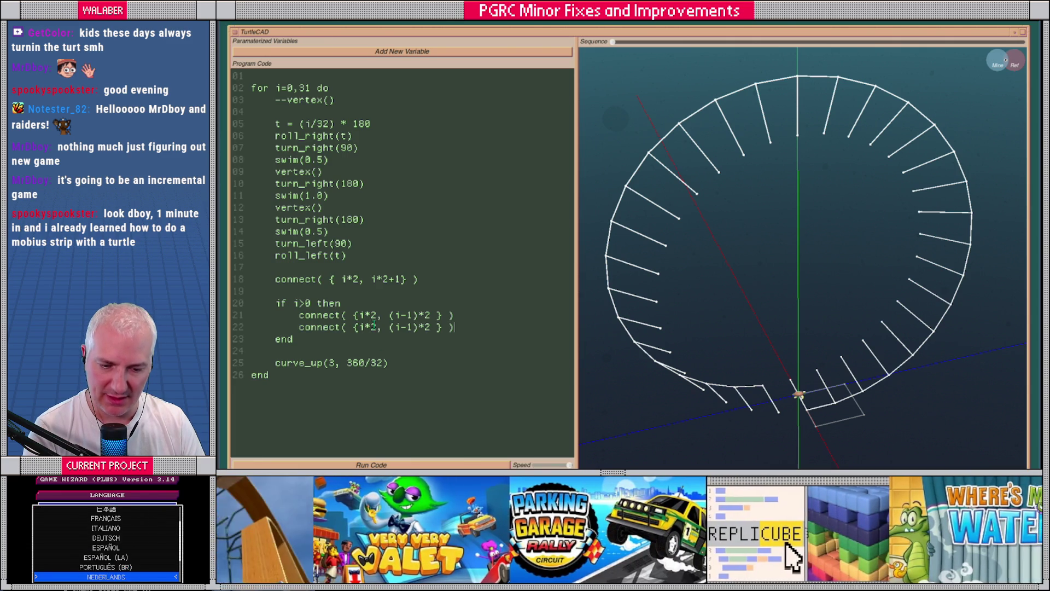
Change the copy to connect( {i*2+1, (i-1)*2+1 } ), run it, and orbit to inspect the ladder.
left_click(377, 327)
type("+1")
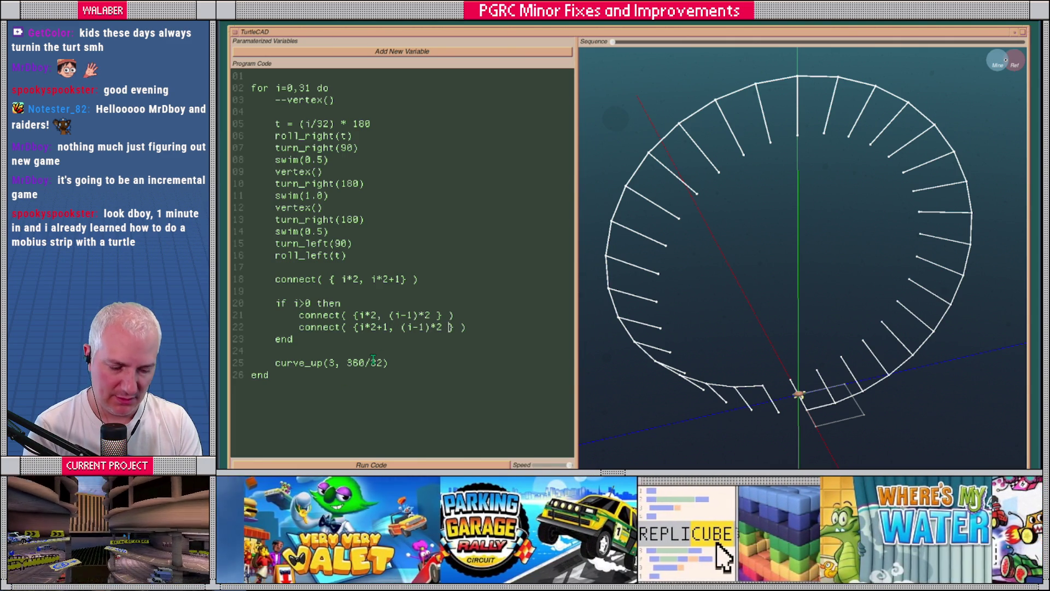
type("+1")
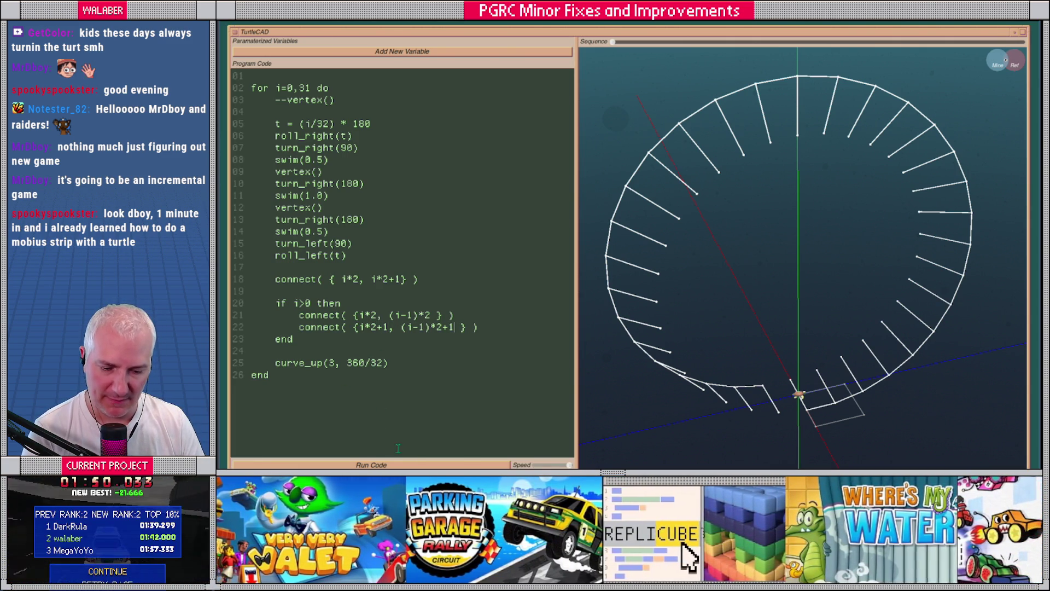
left_click(406, 465)
mouse_move(707, 368)
left_mouse_down()
mouse_move(760, 330)
mouse_move(714, 336)
mouse_move(827, 319)
mouse_move(772, 321)
left_mouse_up()
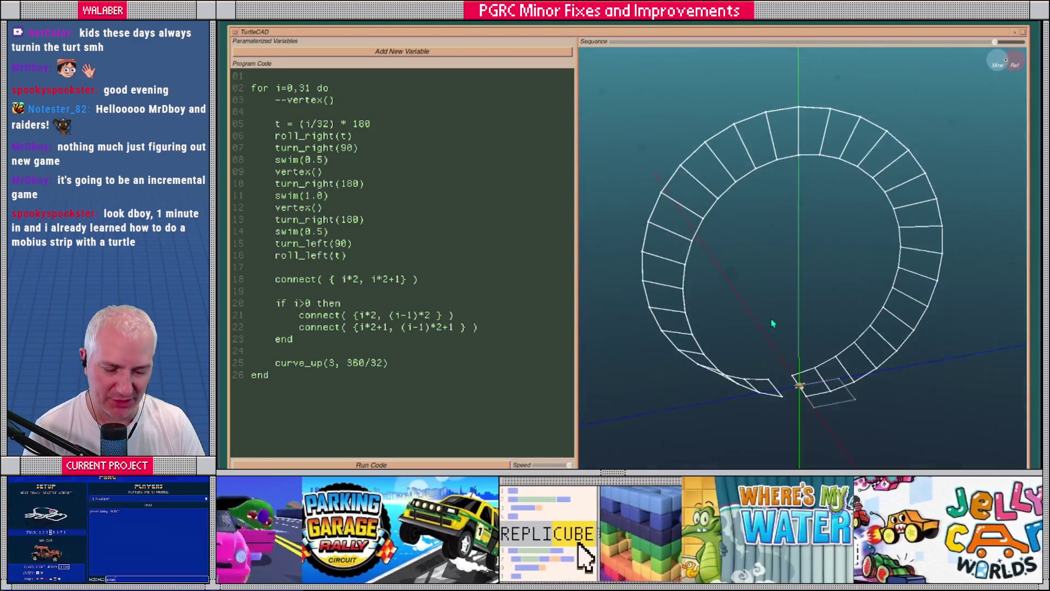
scroll(788, 403, "up", 5)
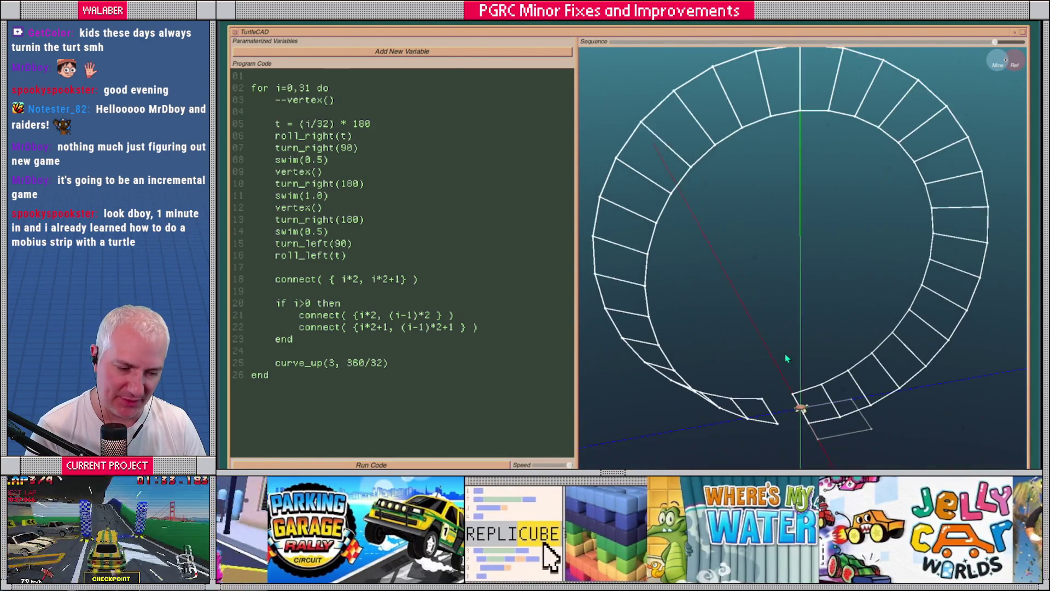
mouse_move(729, 416)
left_mouse_down()
mouse_move(715, 438)
mouse_move(710, 405)
left_mouse_up()
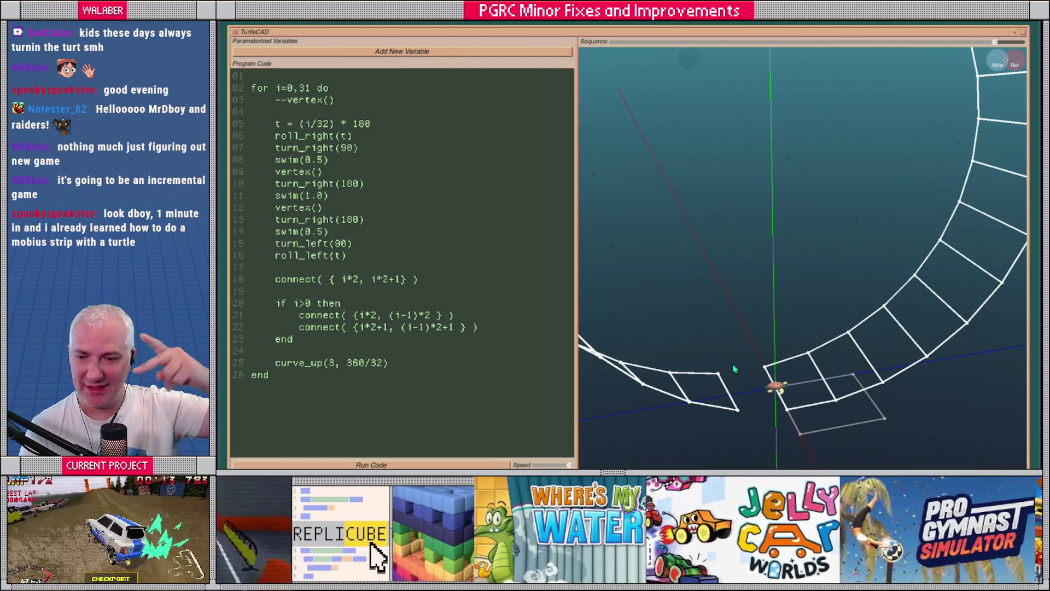
scroll(762, 317, "down", 5)
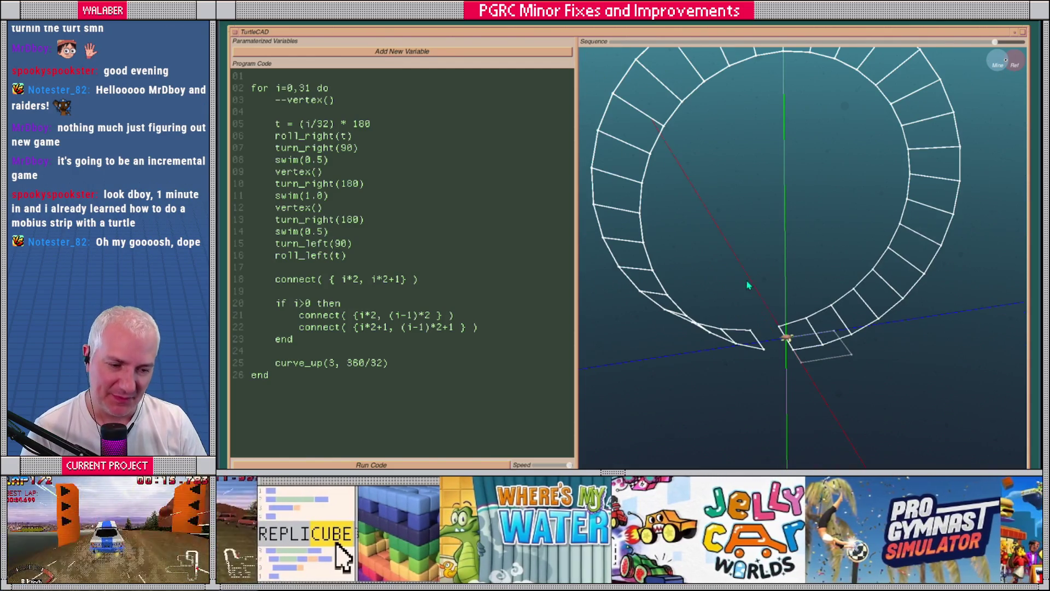
left_click(317, 378)
Add connect( {0, 32*2 - 1} ) after the loop's end.
key("Return")
key("Return")
type("connect( ")
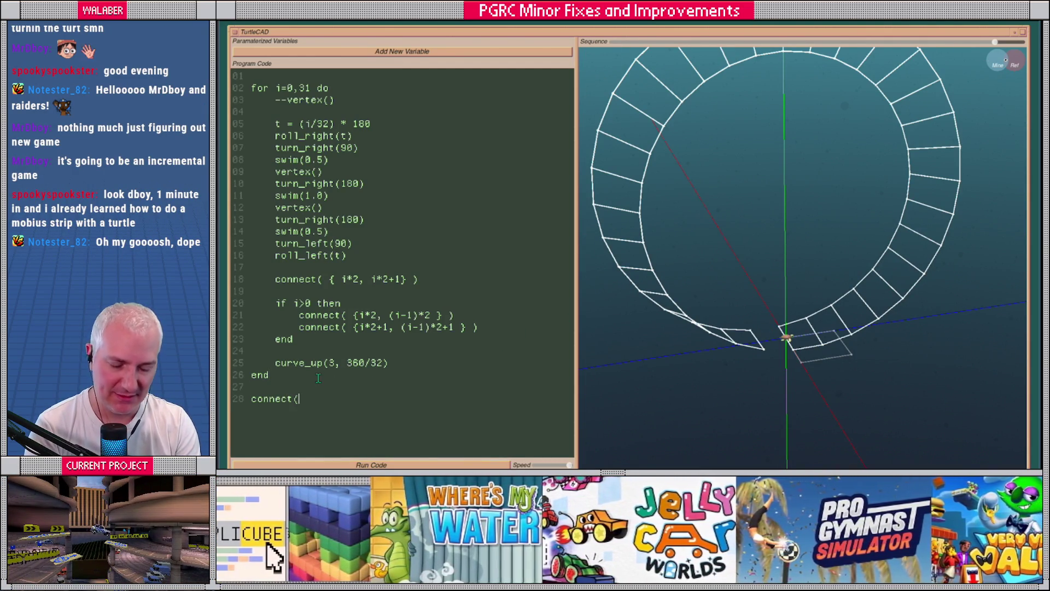
type("{")
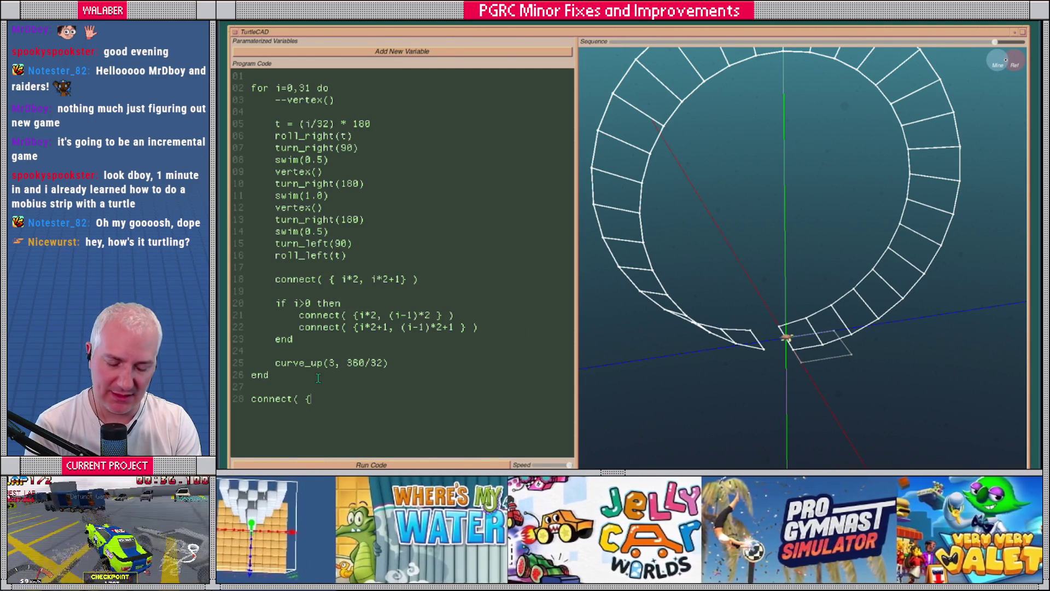
type("0,")
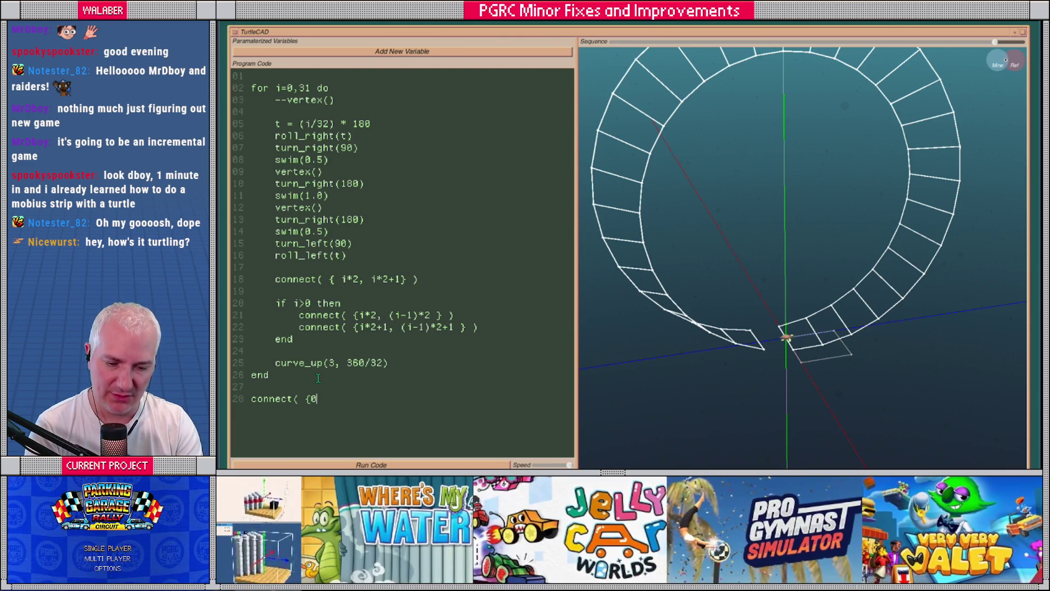
mouse_move(783, 328)
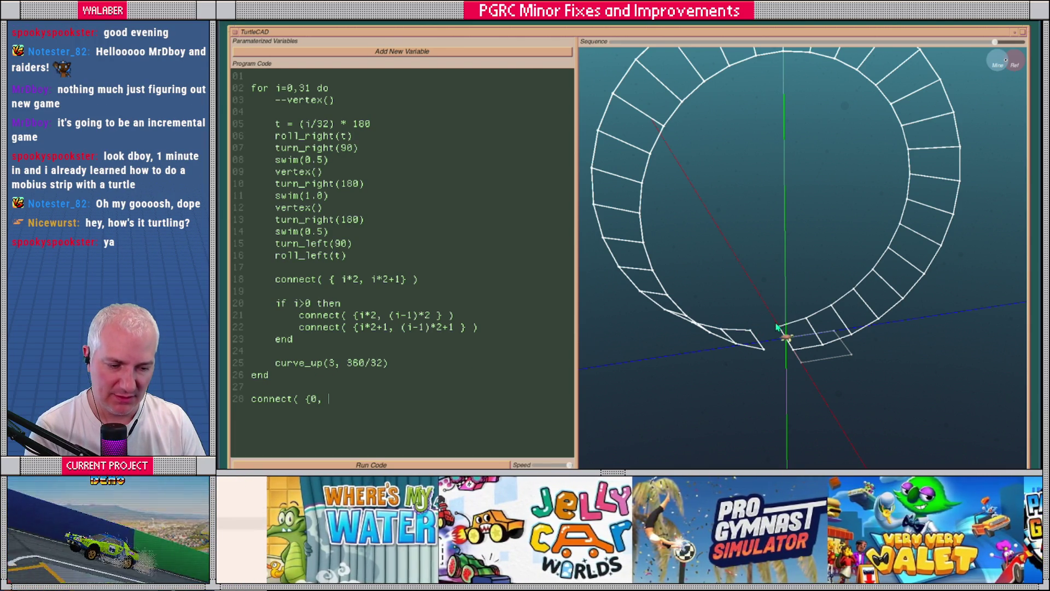
mouse_move(766, 356)
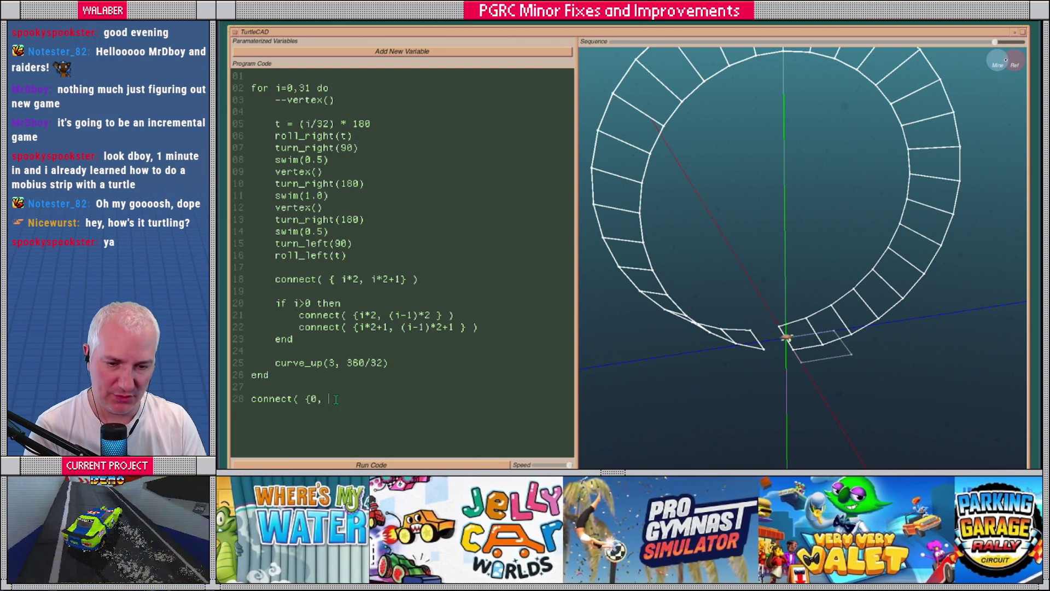
type("32")
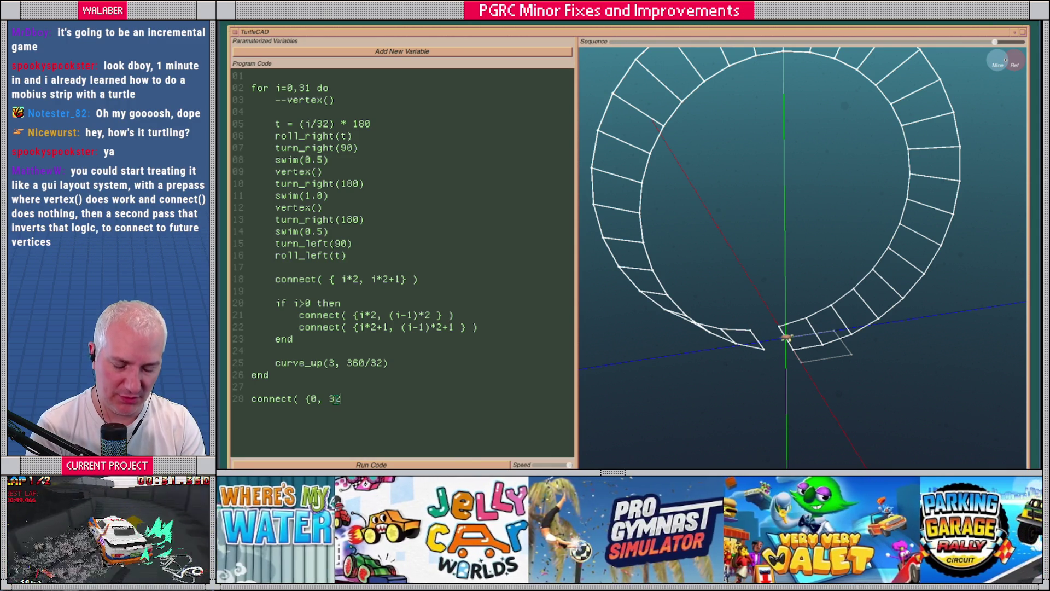
type("*2 - 1} )")
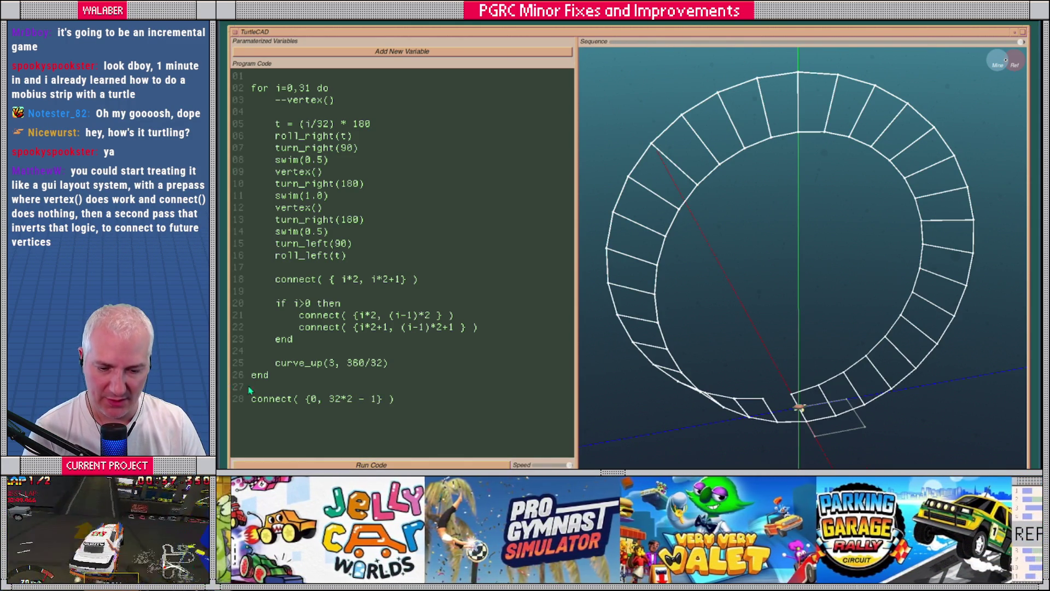
Duplicate it as connect( {1, 32*2 - 2} ) and orbit around the closed ring.
left_click_drag(401, 398, 249, 398)
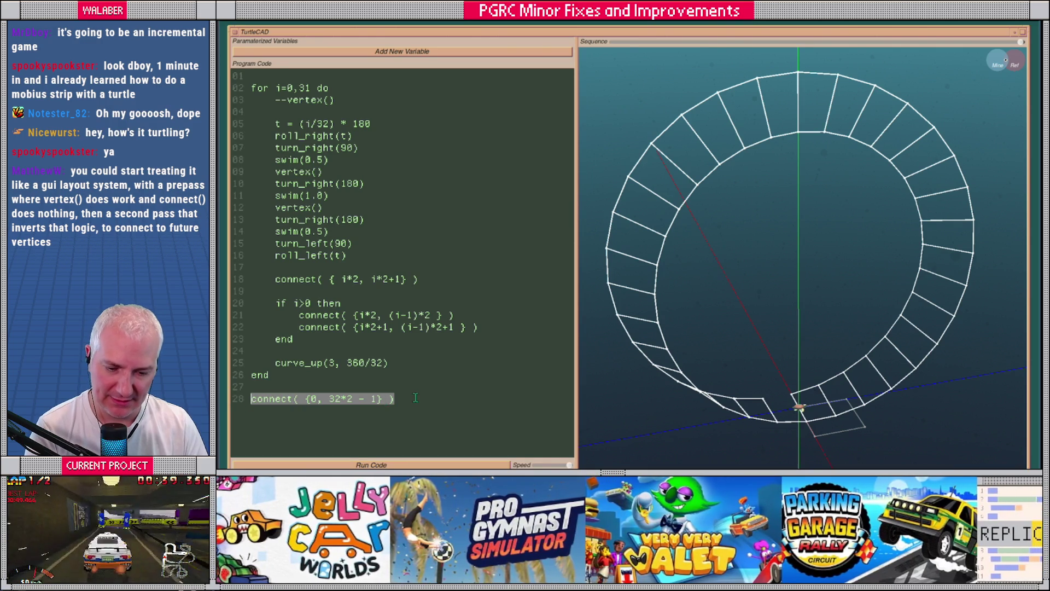
left_click(414, 399)
key("Return")
type("connect( {0, 32*2 - 1} )")
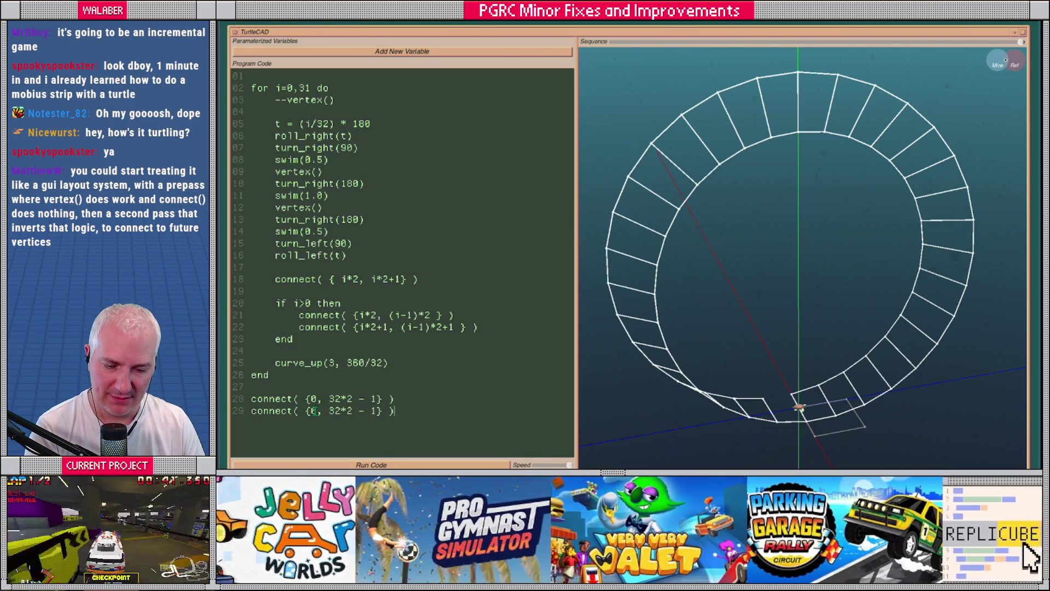
key("BackSpace")
type("1")
left_click(375, 411)
key("BackSpace")
key("BackSpace")
key("BackSpace")
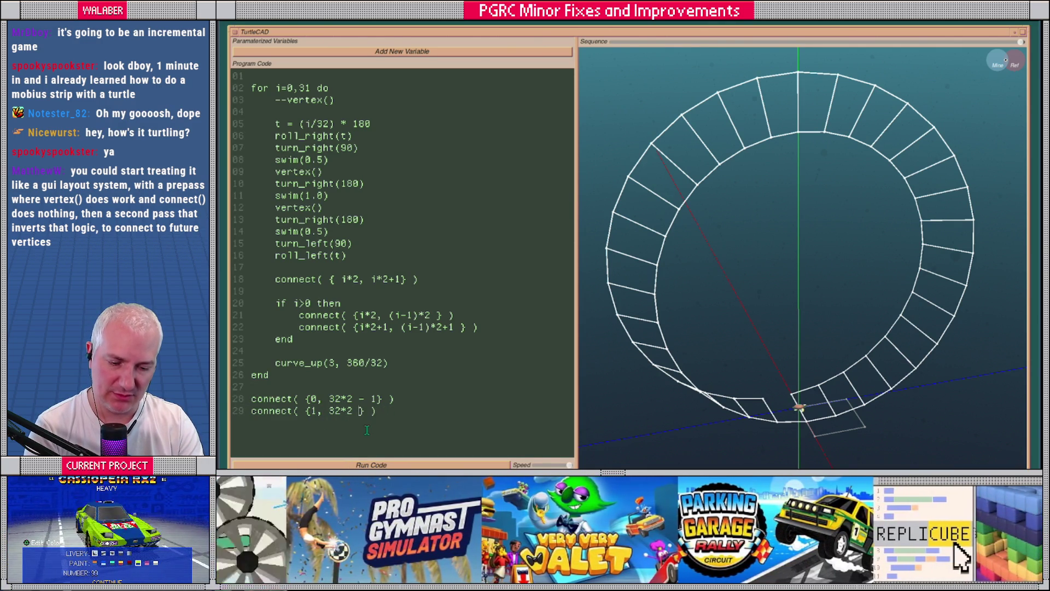
type("- 0")
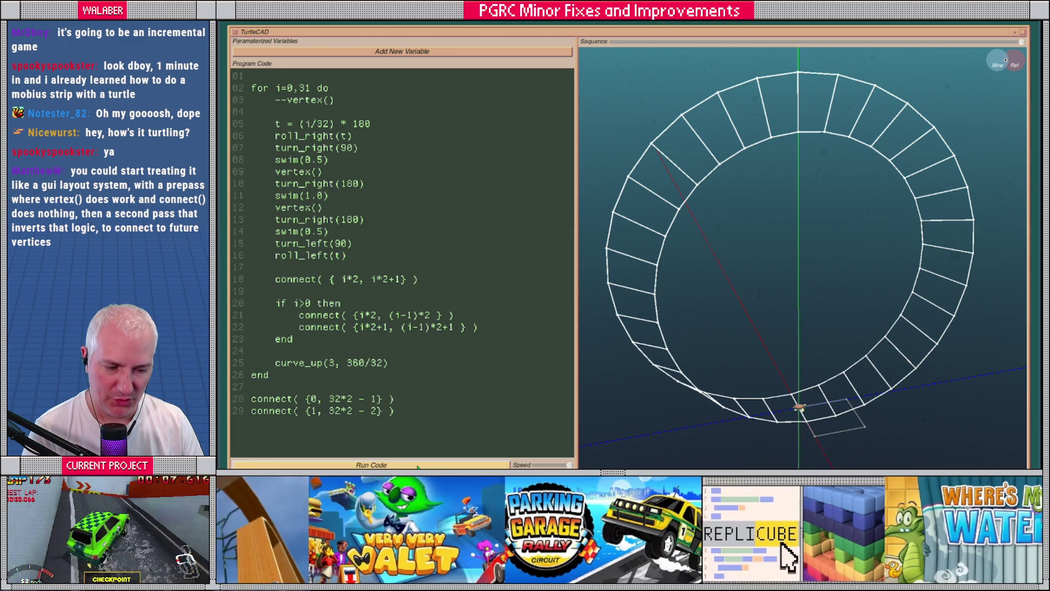
mouse_move(821, 332)
left_mouse_down()
mouse_move(809, 320)
mouse_move(785, 330)
left_mouse_up()
scroll(783, 326, "down", 3)
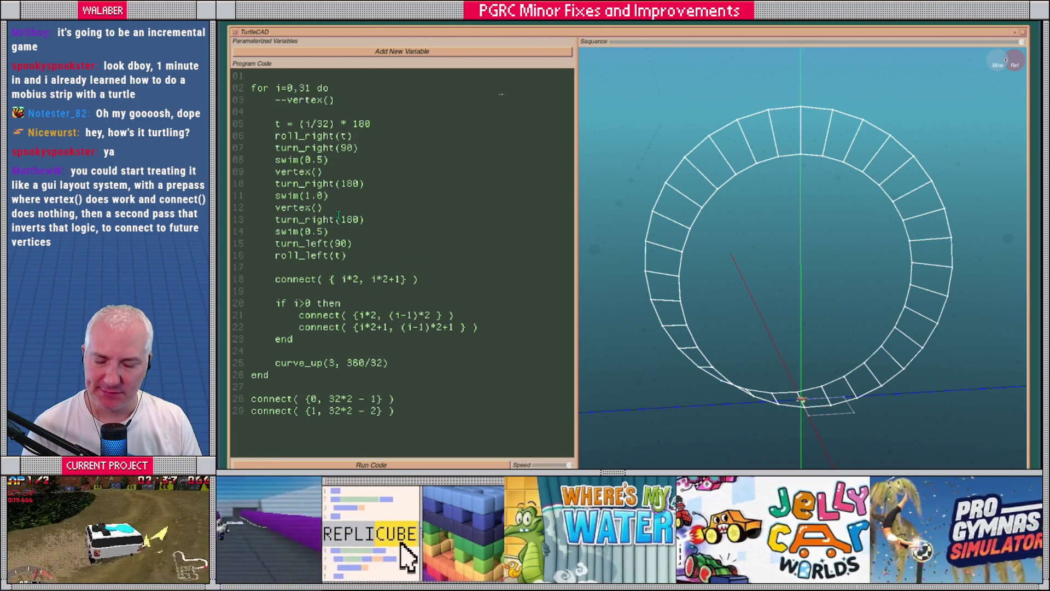
left_click_drag(275, 279, 349, 342)
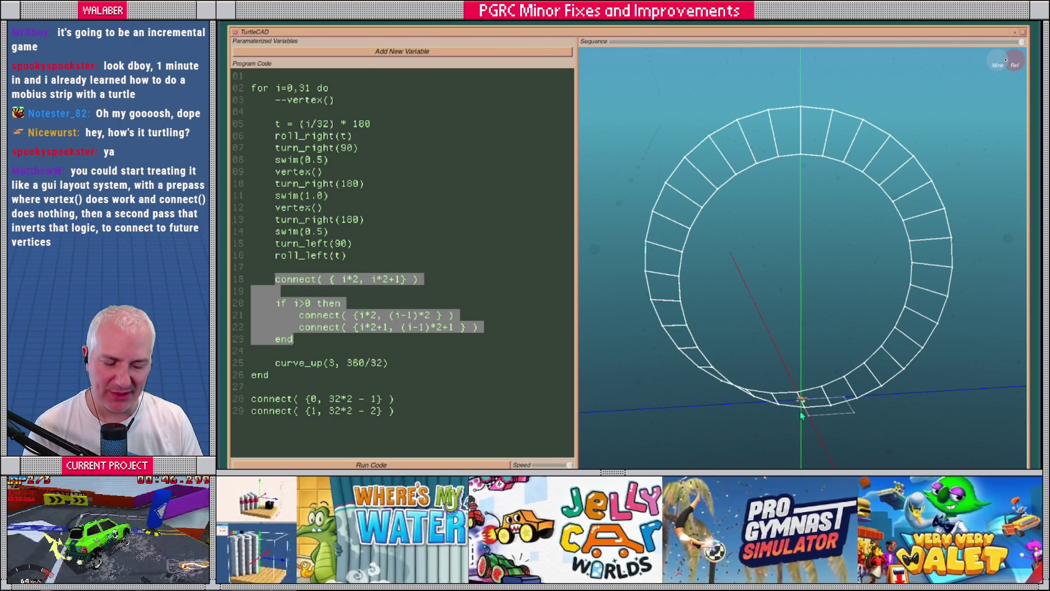
left_click_drag(765, 336, 766, 359)
scroll(785, 361, "up", 1)
left_click_drag(275, 303, 353, 306)
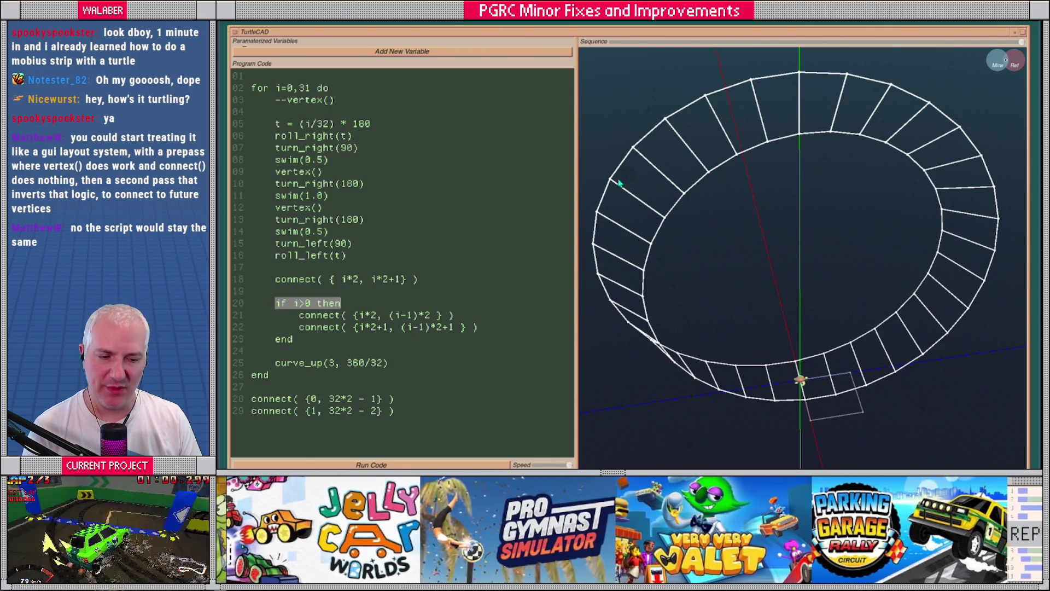
mouse_move(776, 221)
left_mouse_down()
mouse_move(793, 205)
mouse_move(696, 207)
mouse_move(774, 205)
left_mouse_up()
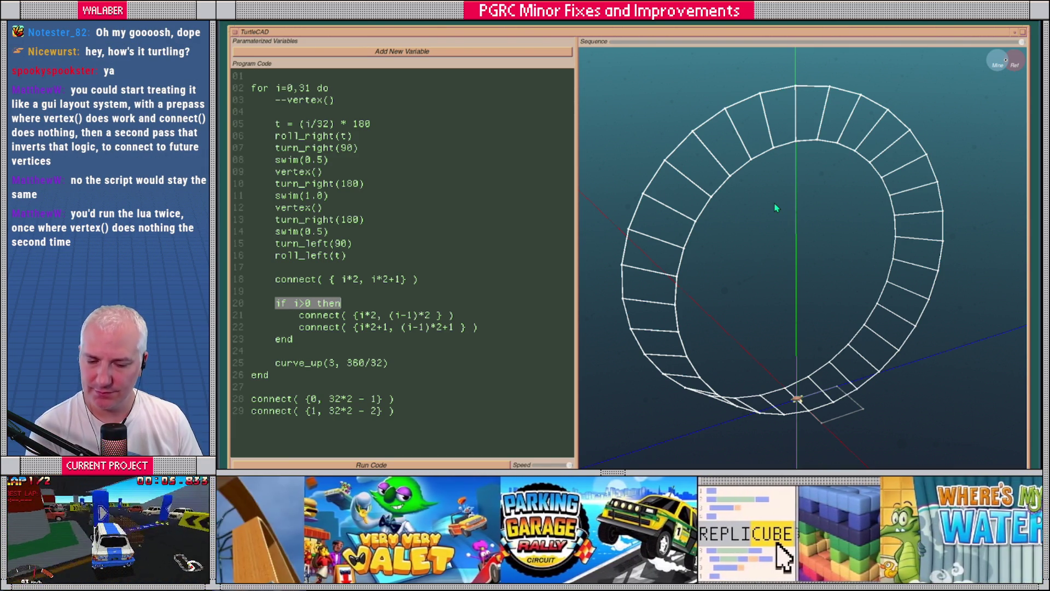
mouse_move(778, 265)
left_mouse_down()
mouse_move(752, 270)
mouse_move(781, 266)
mouse_move(778, 253)
mouse_move(582, 210)
left_mouse_up()
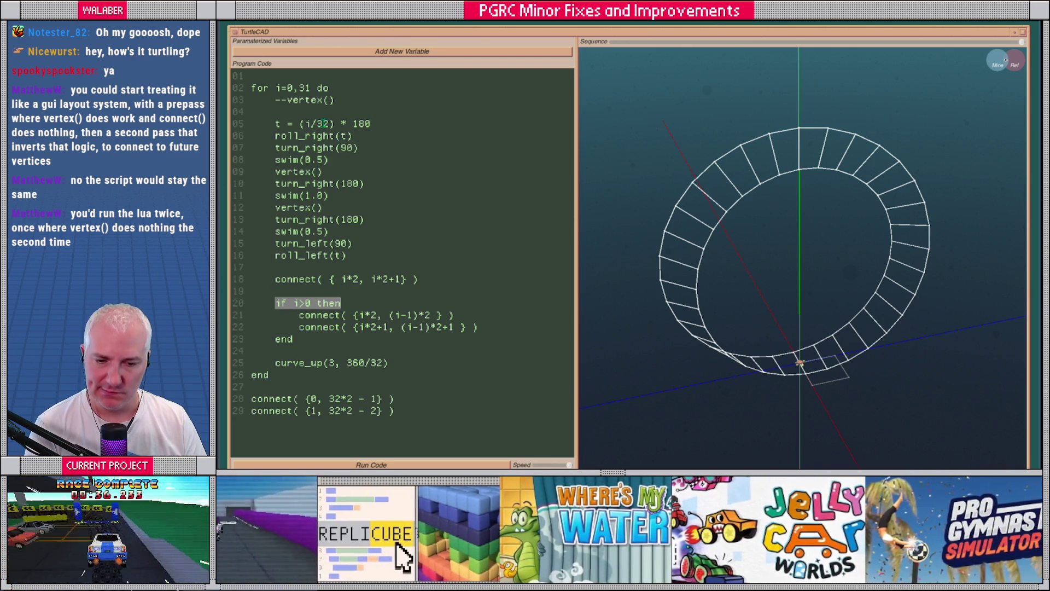
Delete the commented-out vertex line at the top of the loop.
left_click(295, 114)
triple_click(277, 101)
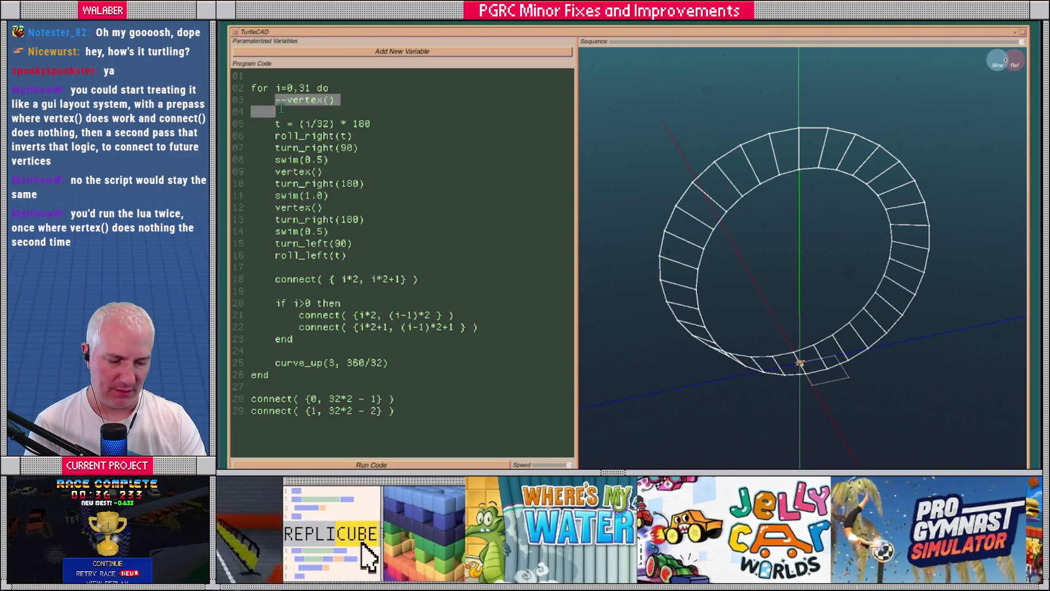
key("BackSpace")
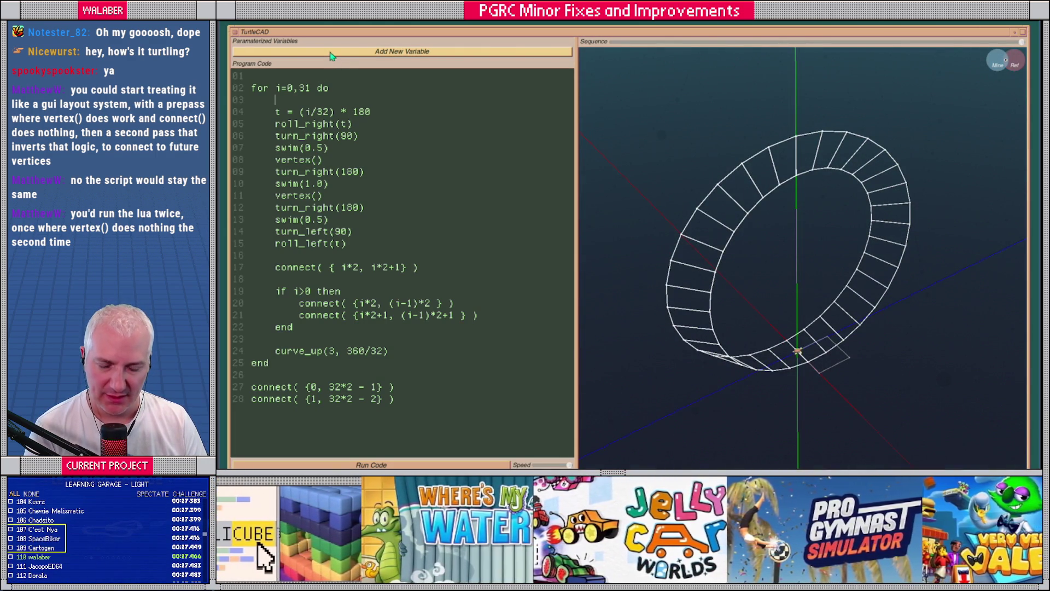
Add a ring_count variable ranging 4–64 with a step of 1.
left_click(331, 51)
left_click(311, 51)
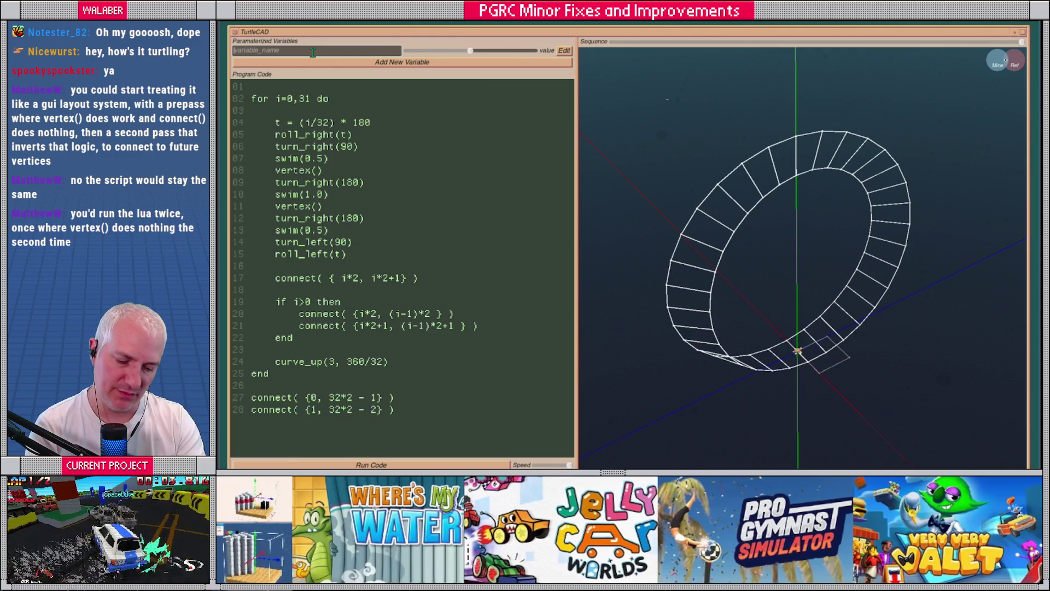
type("ring_count")
left_click(564, 51)
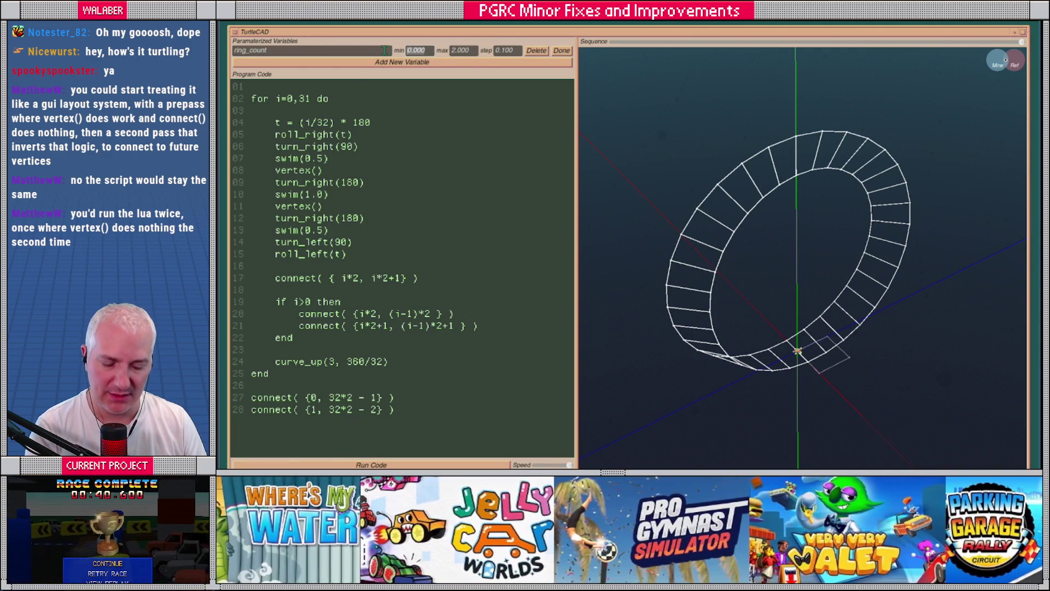
type("4")
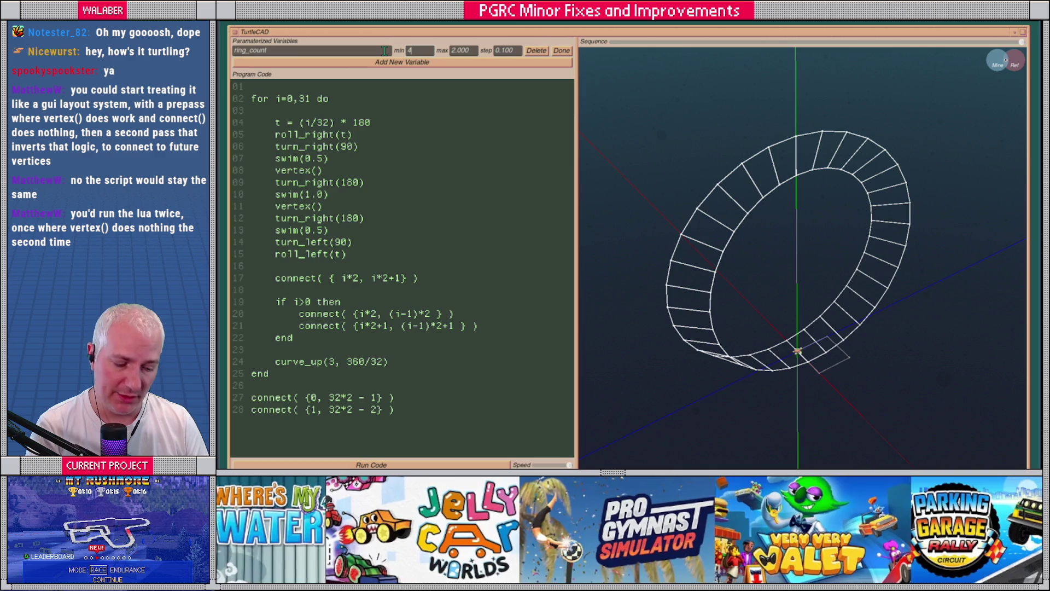
key("Return")
left_click(468, 52)
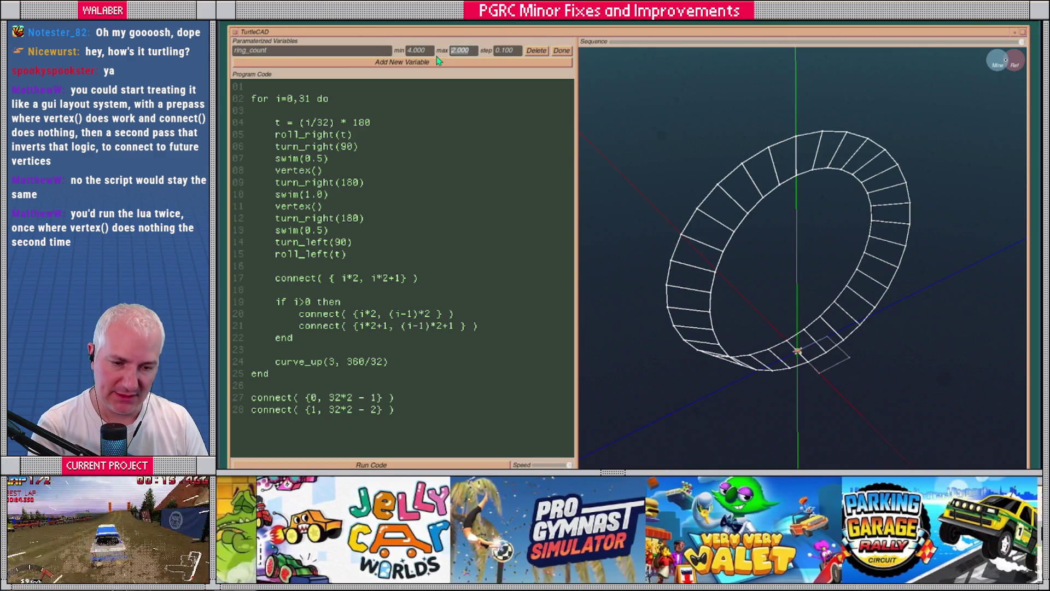
key("Tab")
type("1")
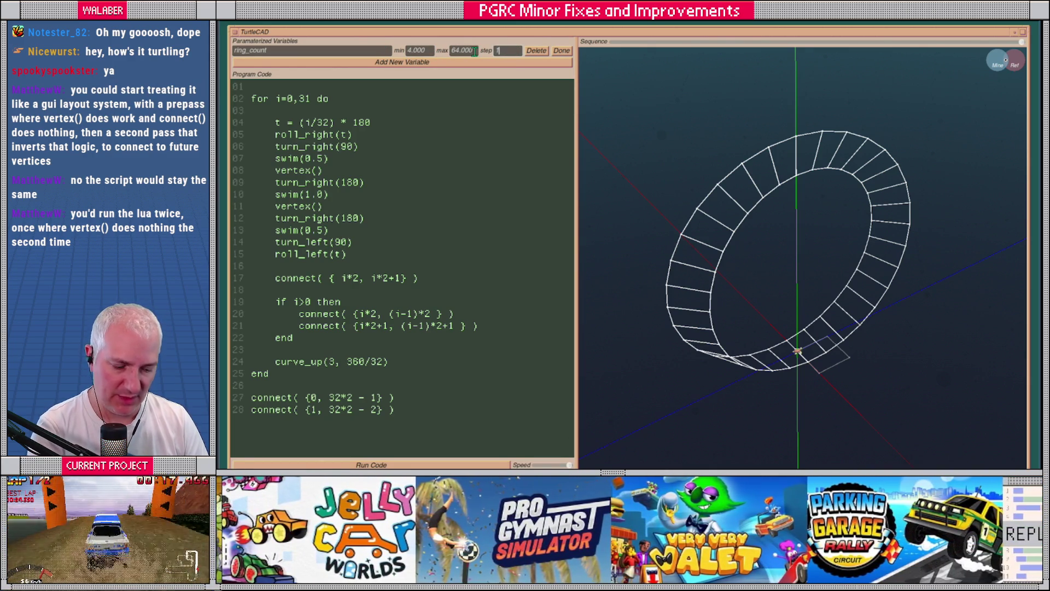
key("Return")
Replace the loop's 31 with ring_count-1 and every 32 in twist, curve and closing connects with ring_count.
double_click(304, 98)
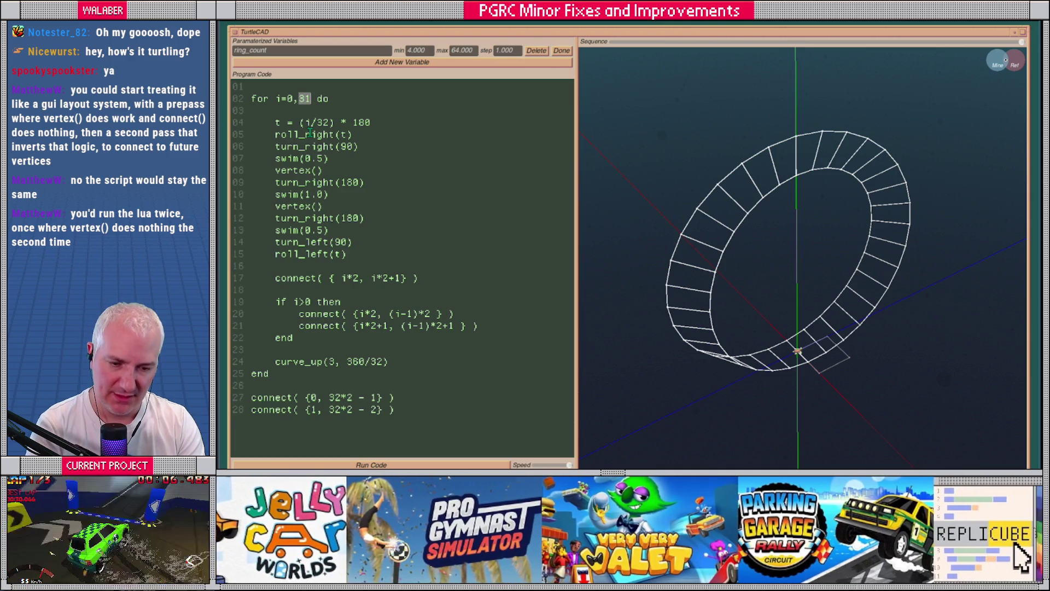
type("ring_count")
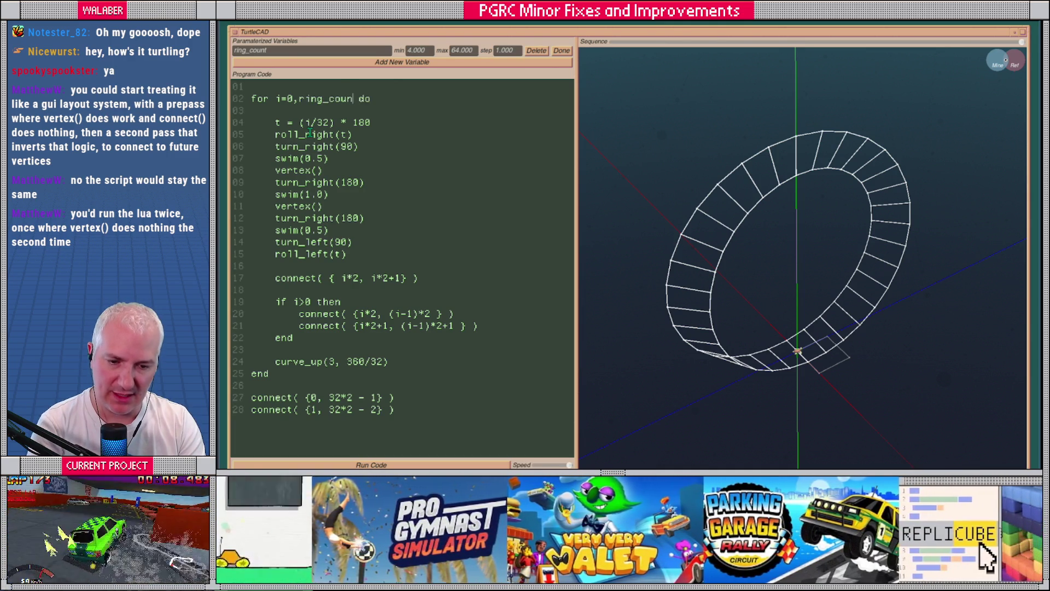
type("-1")
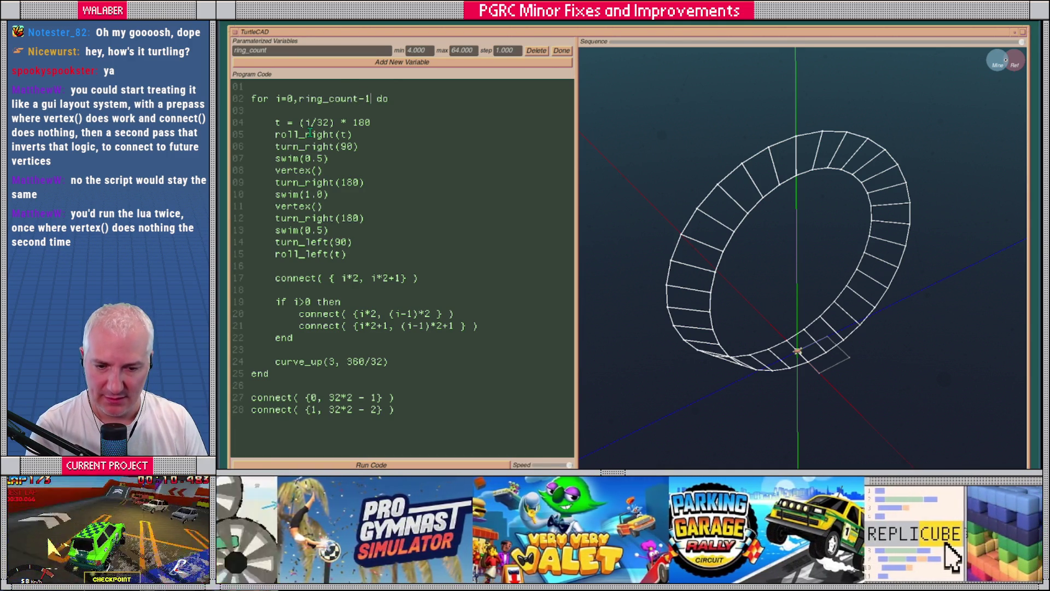
double_click(323, 122)
type("ring_count")
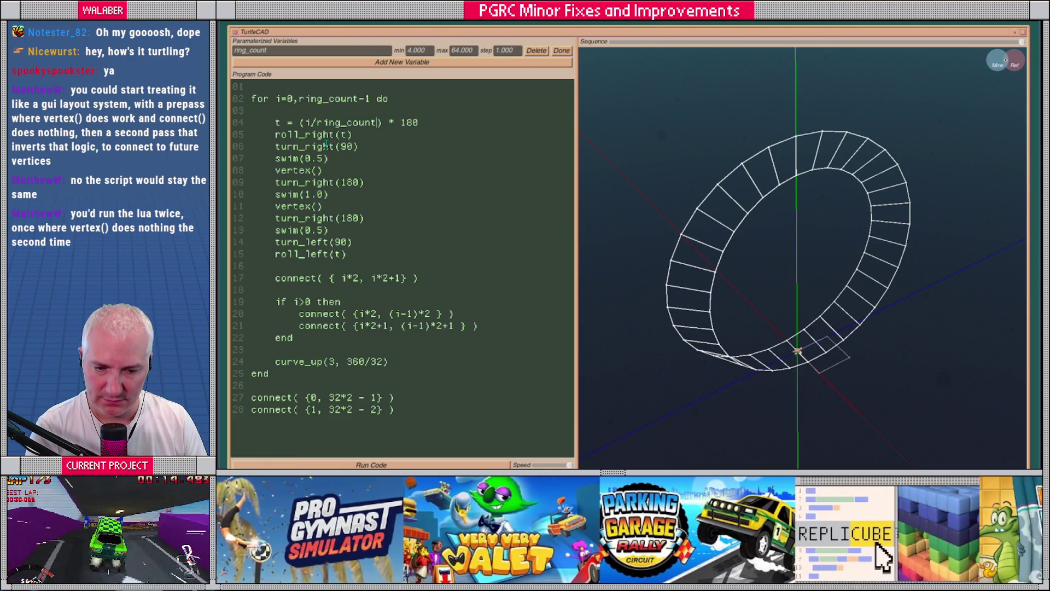
double_click(376, 362)
type("ring_")
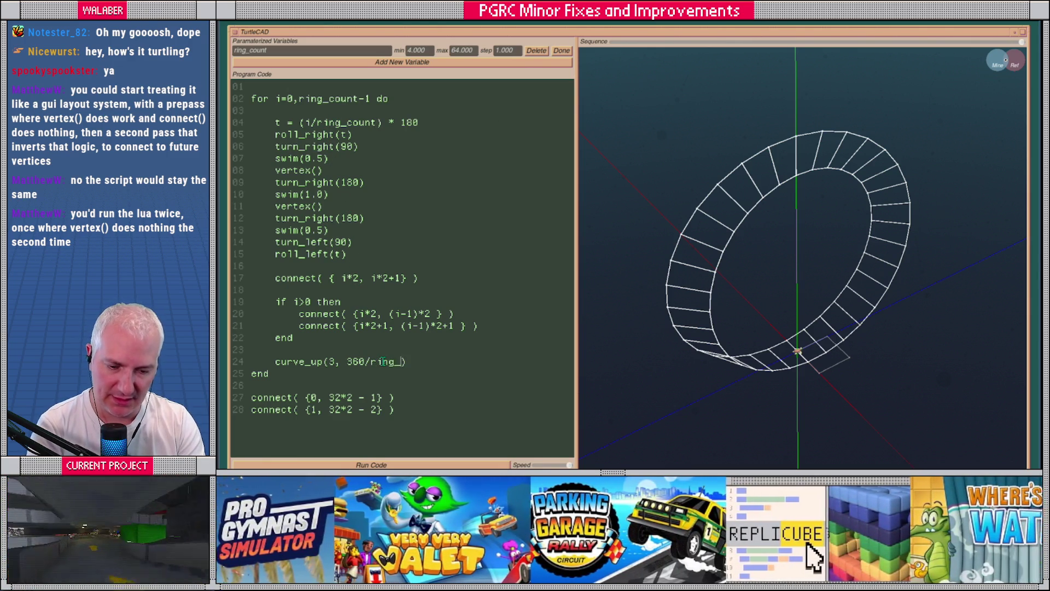
type("count")
double_click(409, 362)
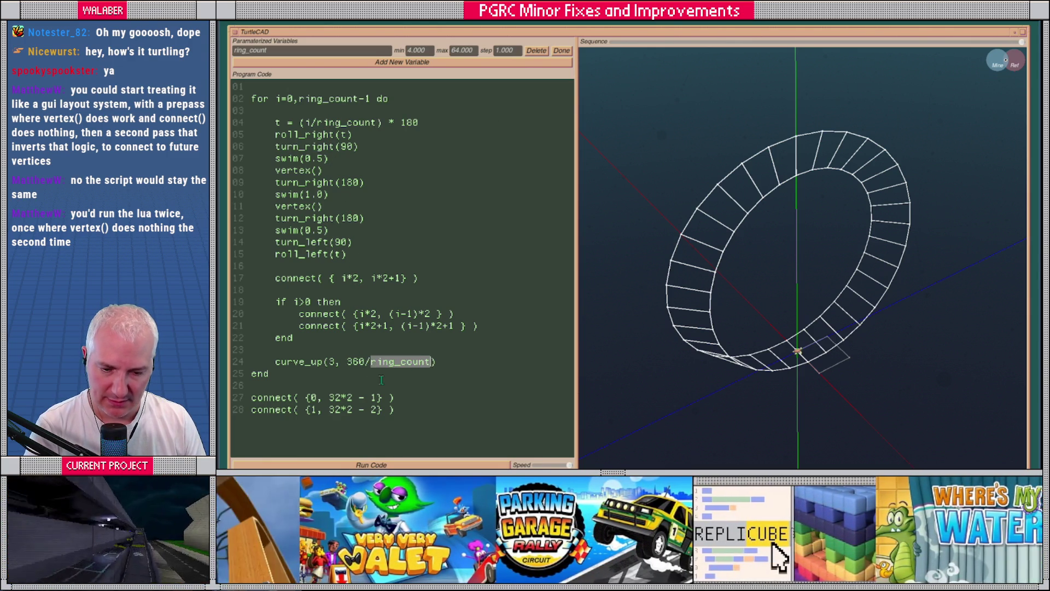
key("ctrl+c")
double_click(334, 398)
key("ctrl+v")
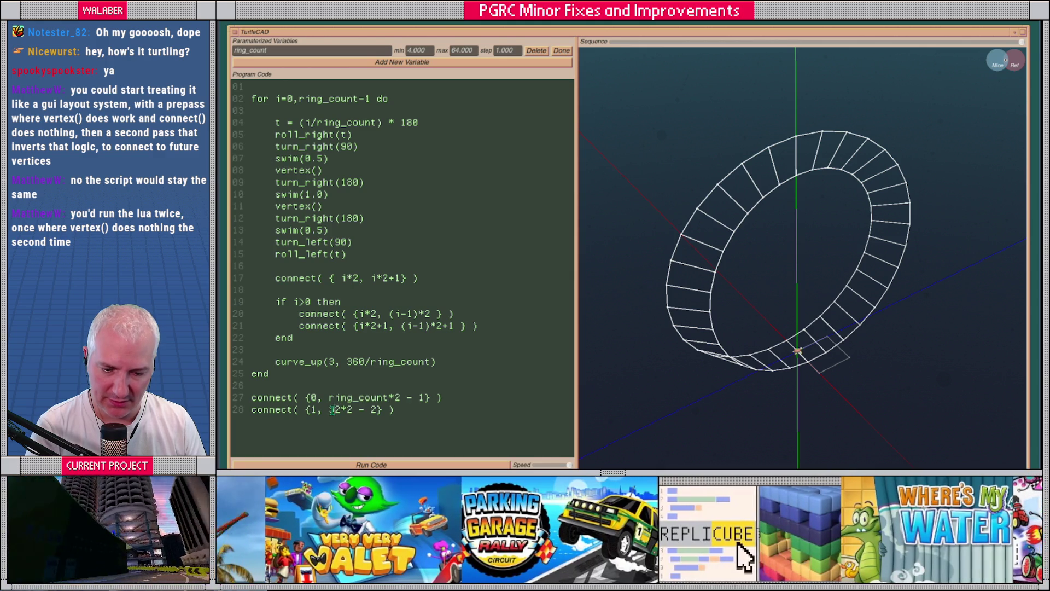
double_click(334, 410)
key("ctrl+v")
left_click(562, 50)
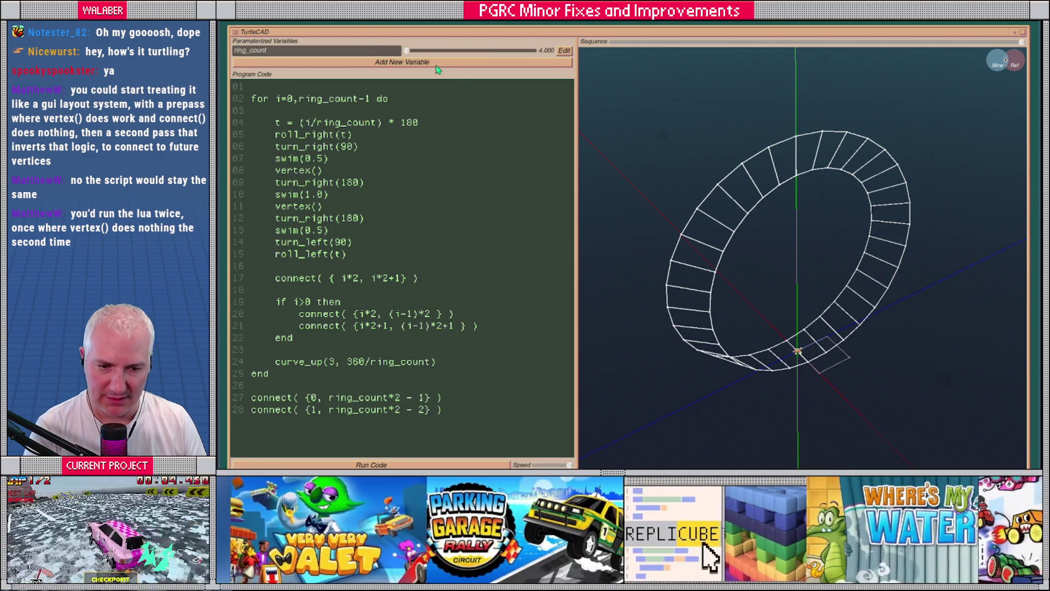
Try several ring_count values, down to 17, viewing the ring upright.
left_click_drag(407, 50, 473, 60)
mouse_move(737, 274)
left_mouse_down()
mouse_move(755, 258)
mouse_move(727, 257)
left_mouse_up()
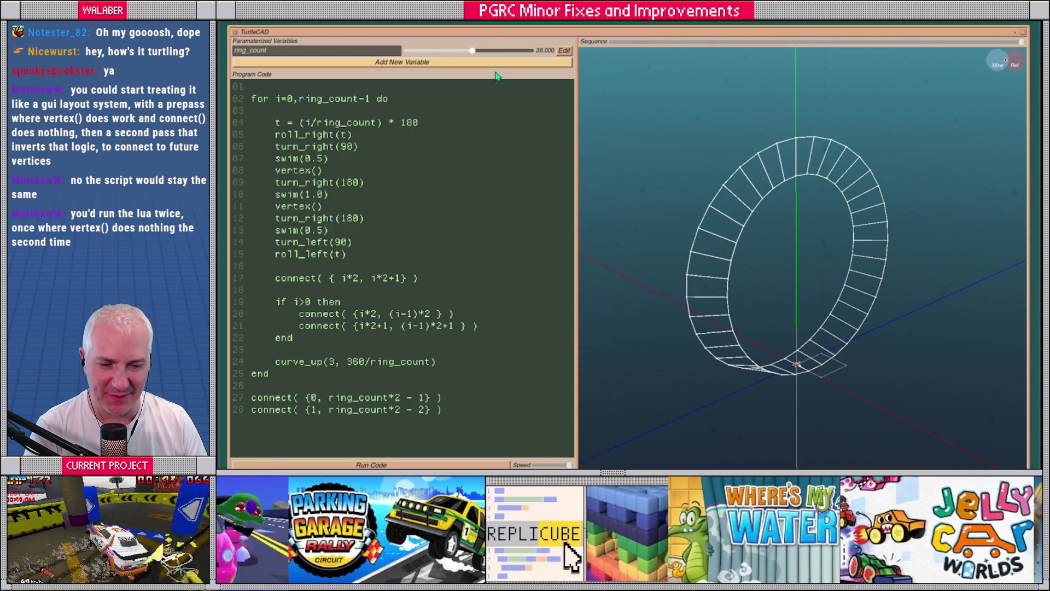
left_click_drag(472, 51, 434, 53)
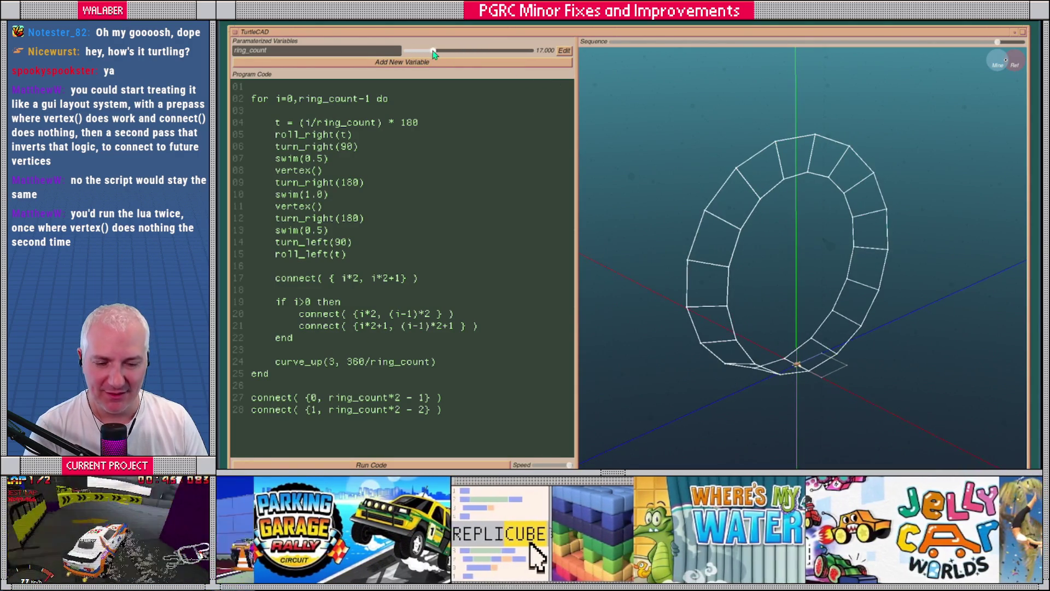
Delete the blank first line of the script.
mouse_move(454, 404)
left_mouse_down()
mouse_move(383, 384)
mouse_move(284, 121)
mouse_move(252, 85)
left_mouse_up()
mouse_move(832, 297)
left_mouse_down()
mouse_move(744, 352)
mouse_move(797, 345)
left_mouse_up()
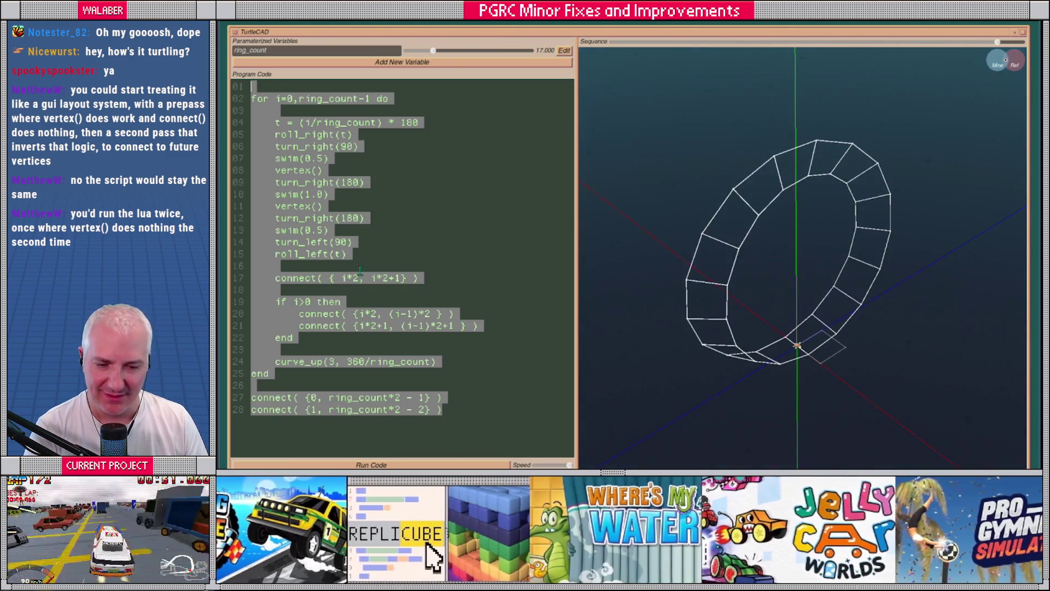
left_click(348, 189)
left_click(261, 87)
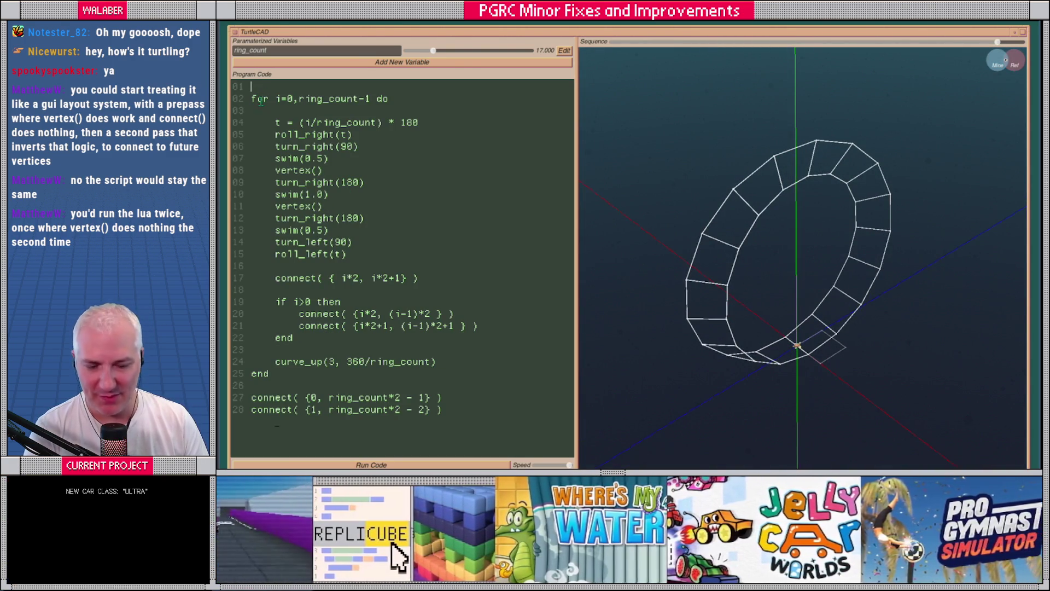
key("Delete")
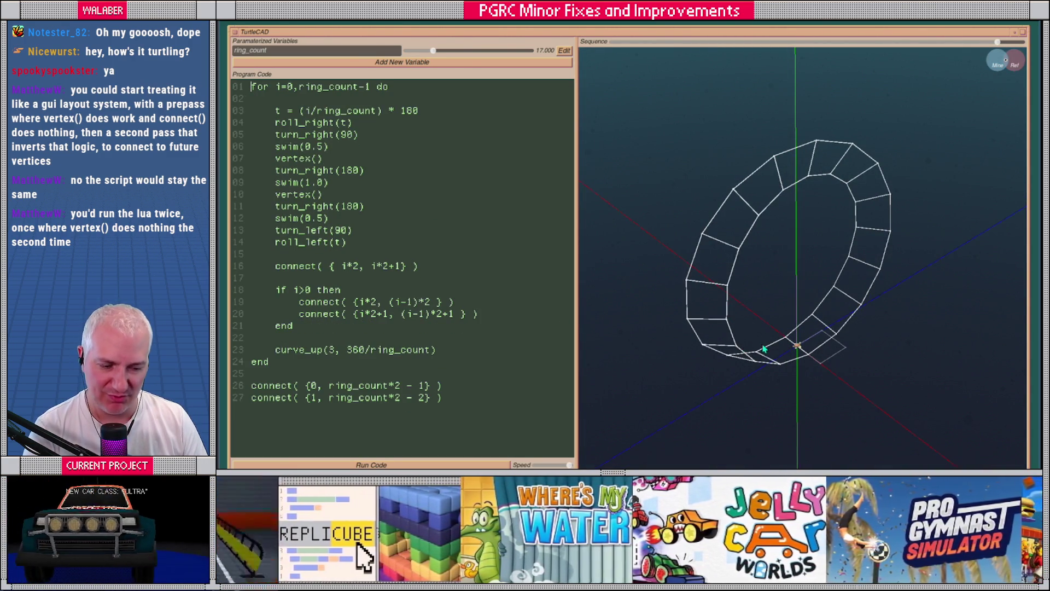
Turn the ring face-on and settle ring_count at 22.
mouse_move(788, 347)
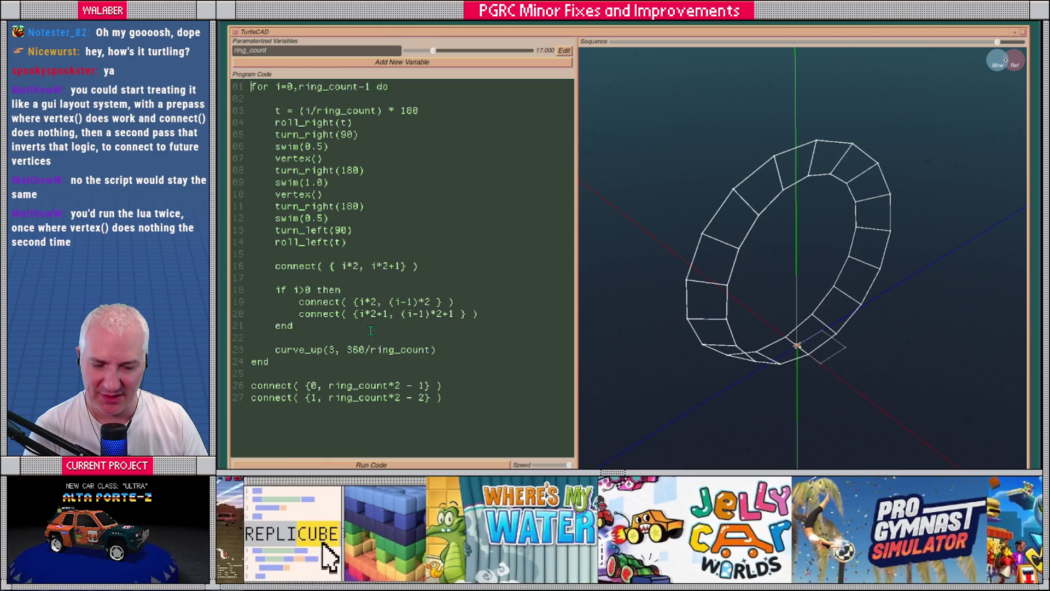
left_click_drag(656, 240, 638, 218)
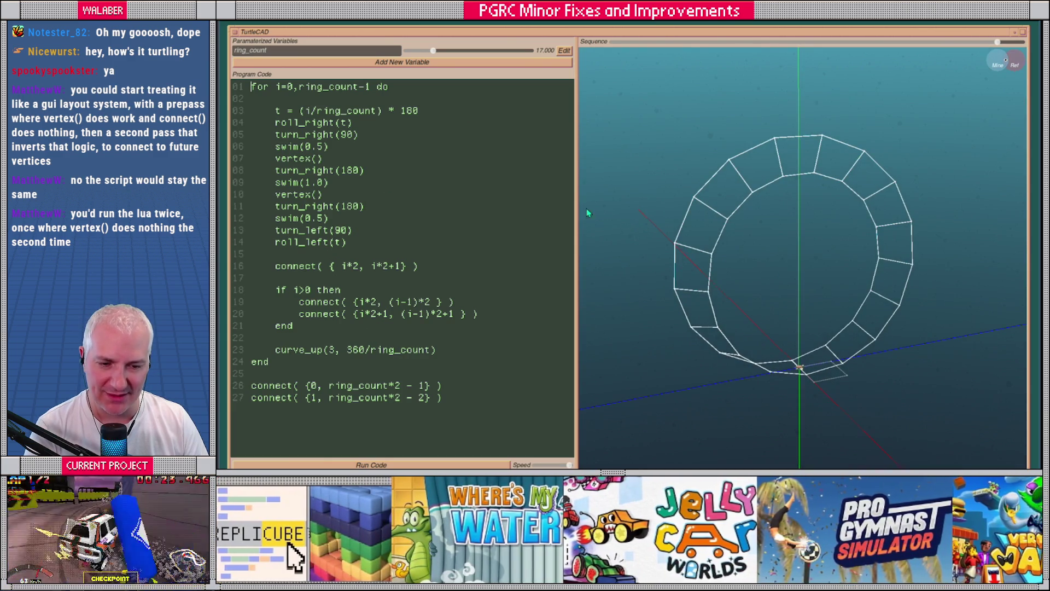
mouse_move(432, 50)
left_mouse_down()
mouse_move(406, 52)
mouse_move(465, 52)
mouse_move(444, 50)
left_mouse_up()
left_click_drag(607, 180, 632, 210)
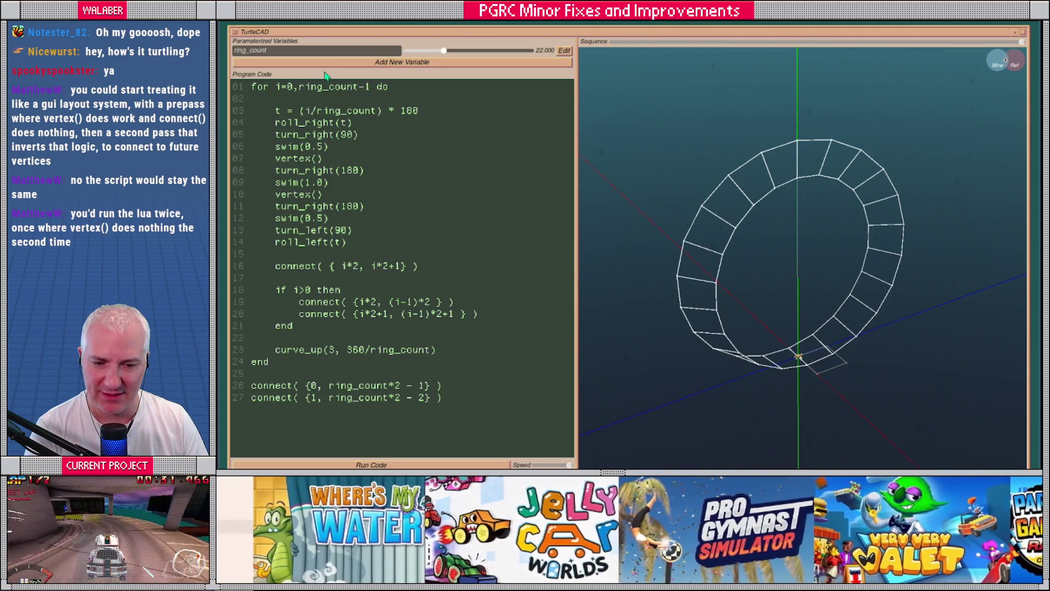
left_click(325, 63)
Create a radius variable ranging from 0.1 to 10.
type("ra")
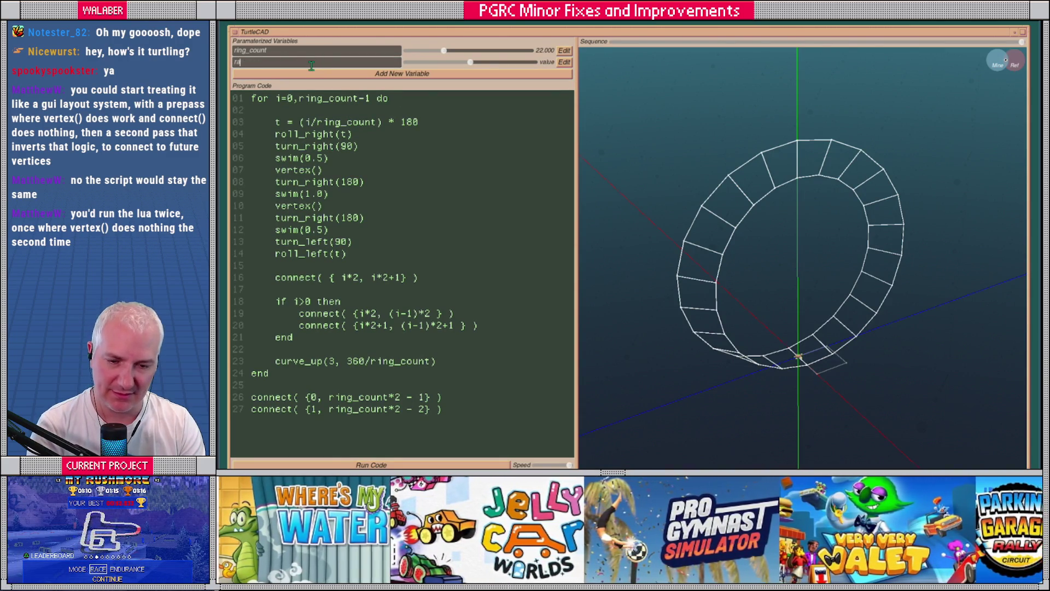
type("dius")
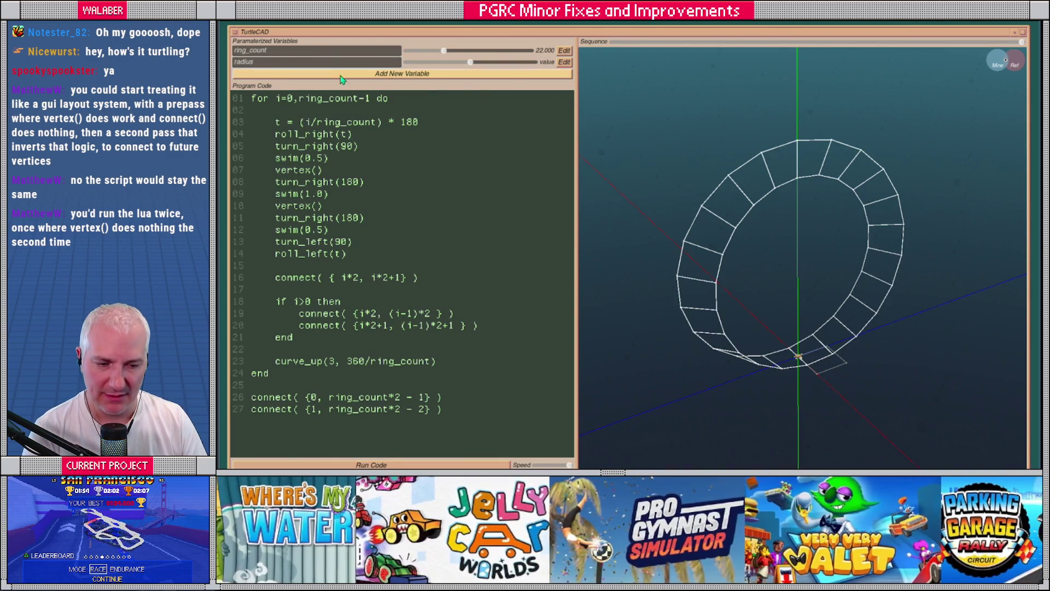
left_click(565, 62)
left_click_drag(431, 61, 368, 61)
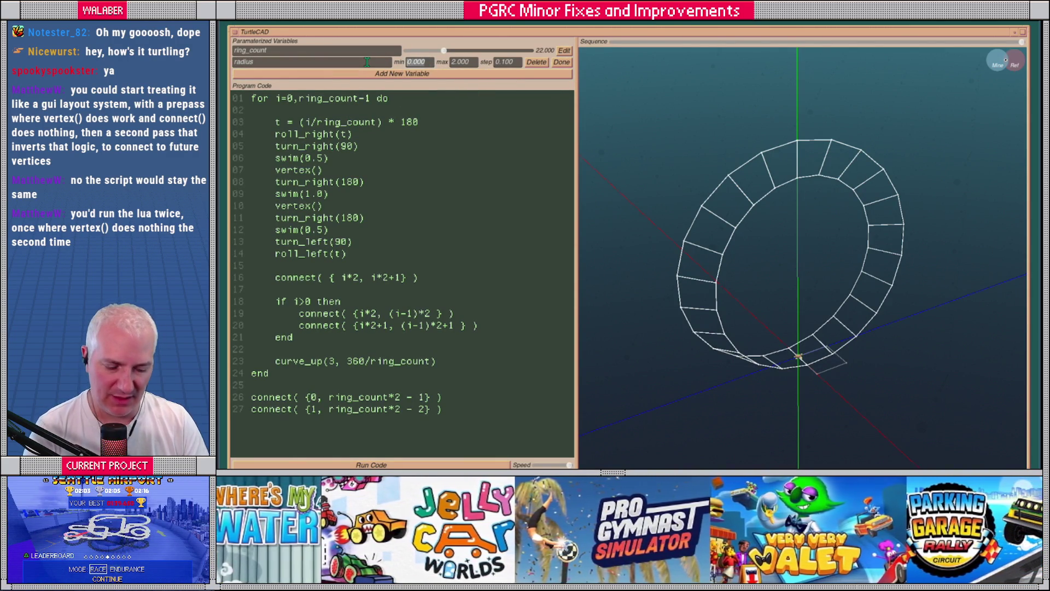
type("0.1")
key("Return")
left_click(444, 63)
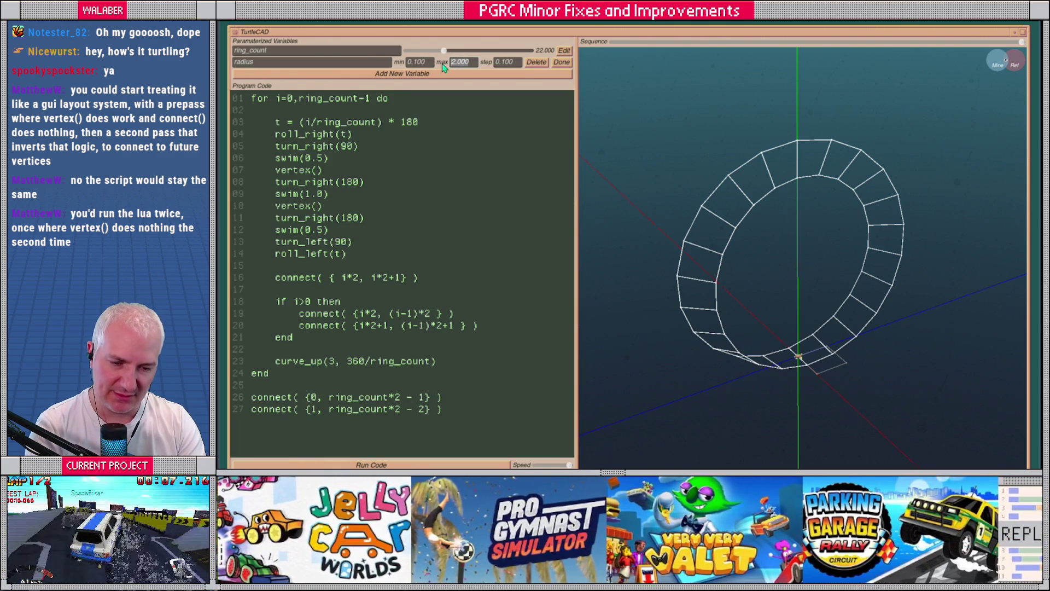
type("10")
key("Return")
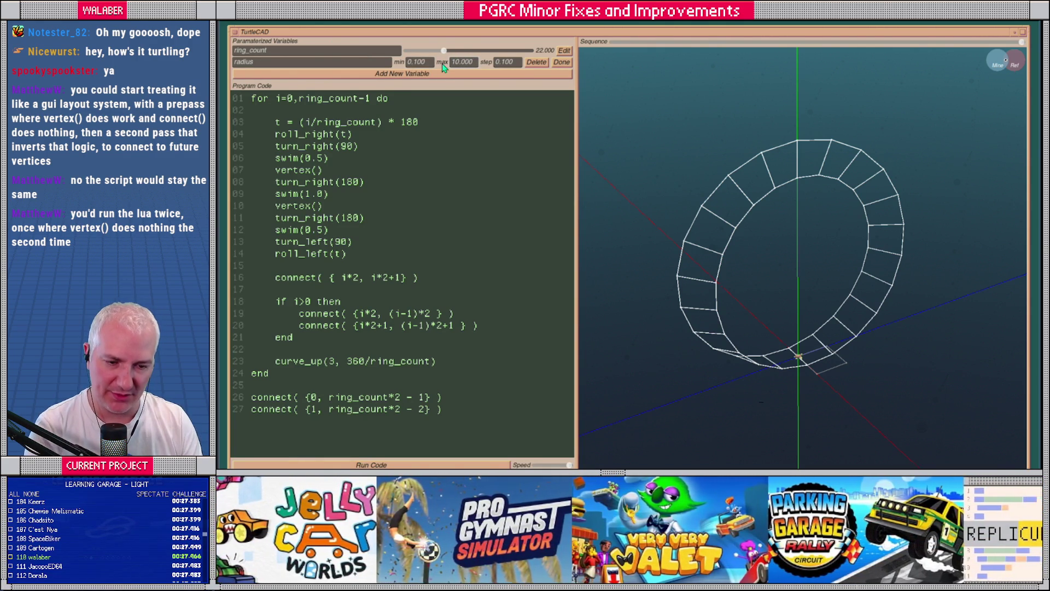
left_click(562, 63)
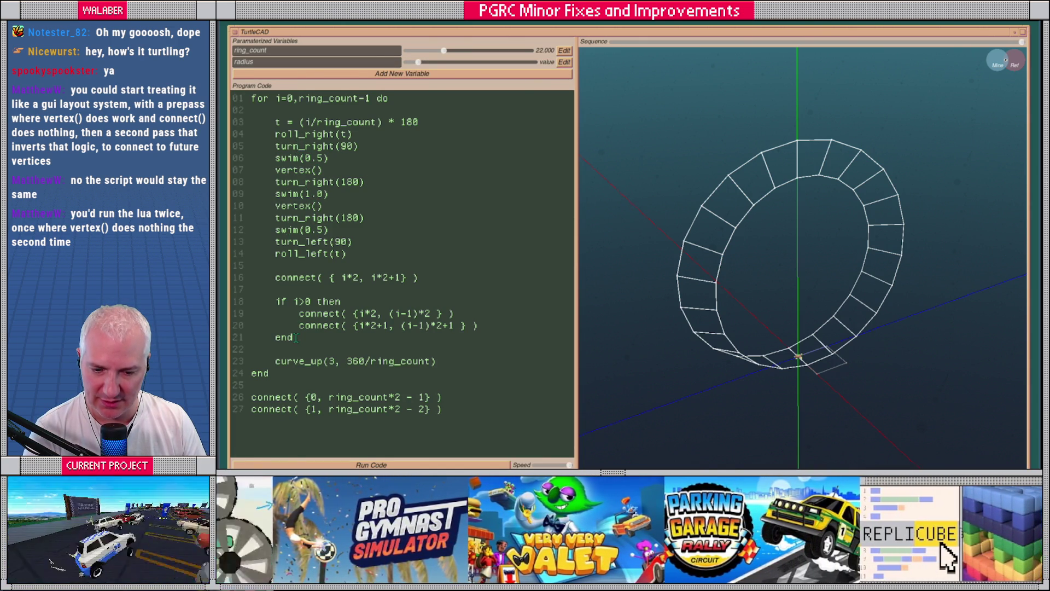
Replace the 3 in curve_up with radius and set radius to 1.8.
double_click(331, 361)
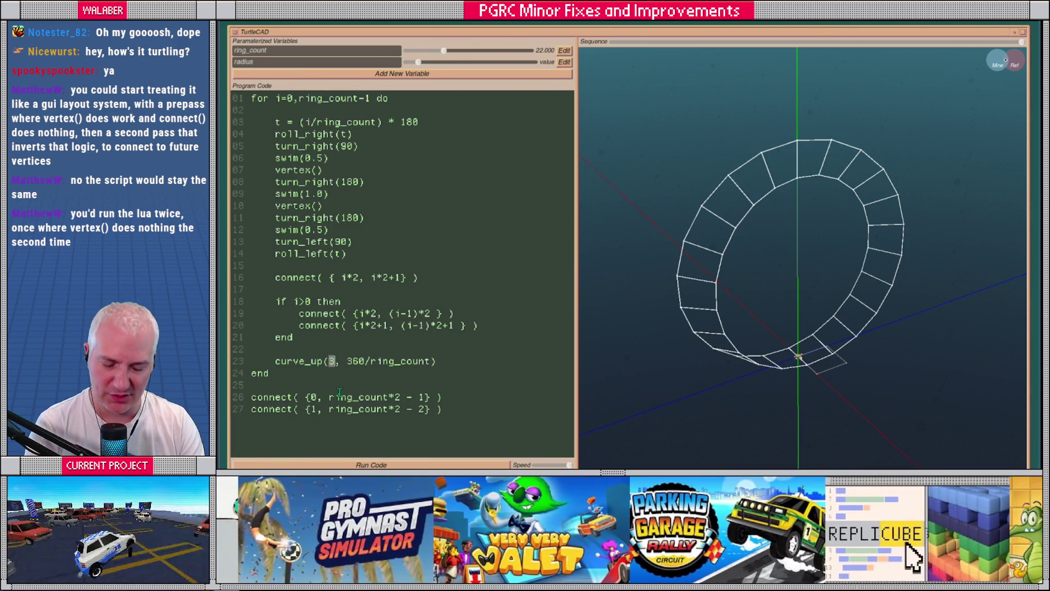
type("radius")
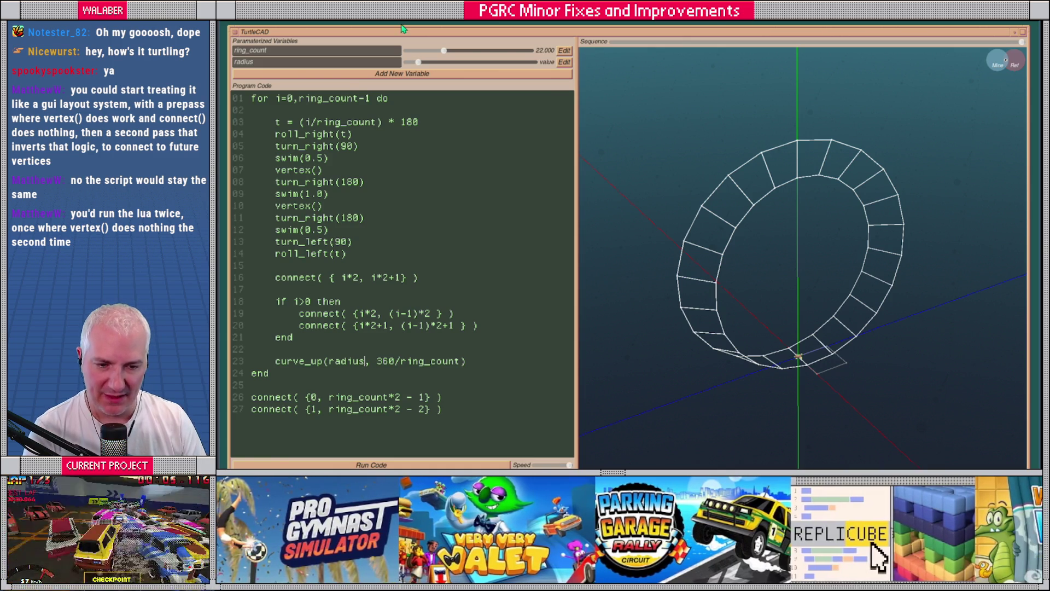
mouse_move(416, 63)
left_mouse_down()
mouse_move(470, 64)
mouse_move(413, 63)
mouse_move(470, 65)
mouse_move(430, 72)
left_mouse_up()
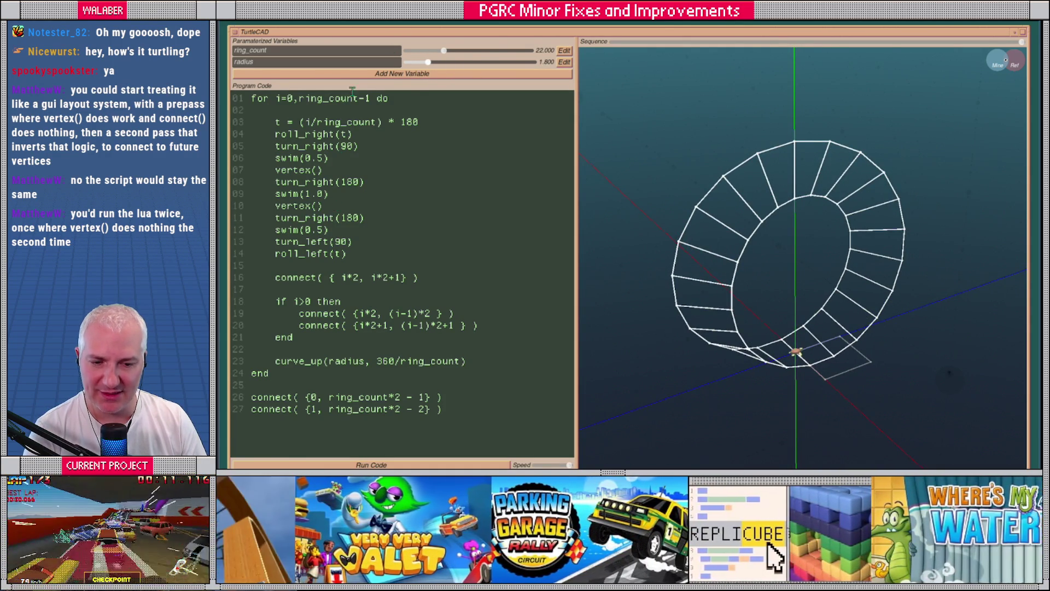
left_click(329, 73)
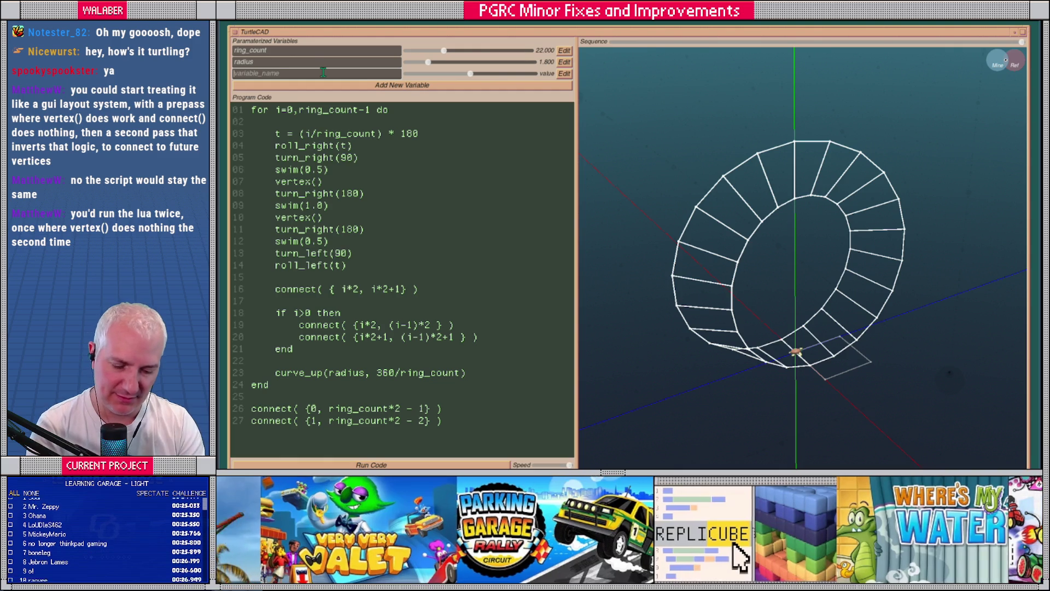
Add a thickness variable with a step of 0.05.
type("thickness")
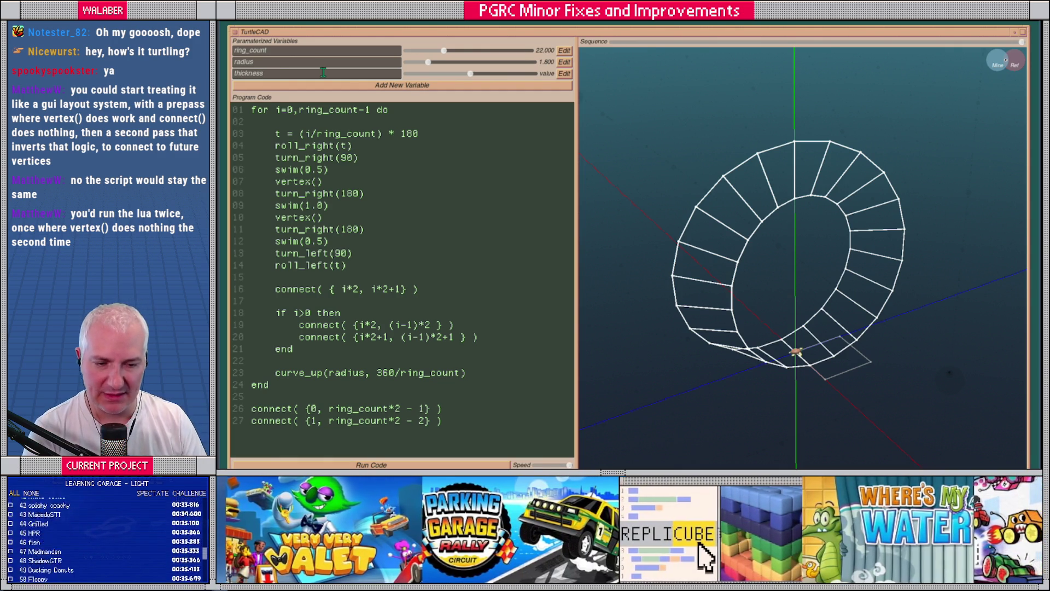
left_click(558, 74)
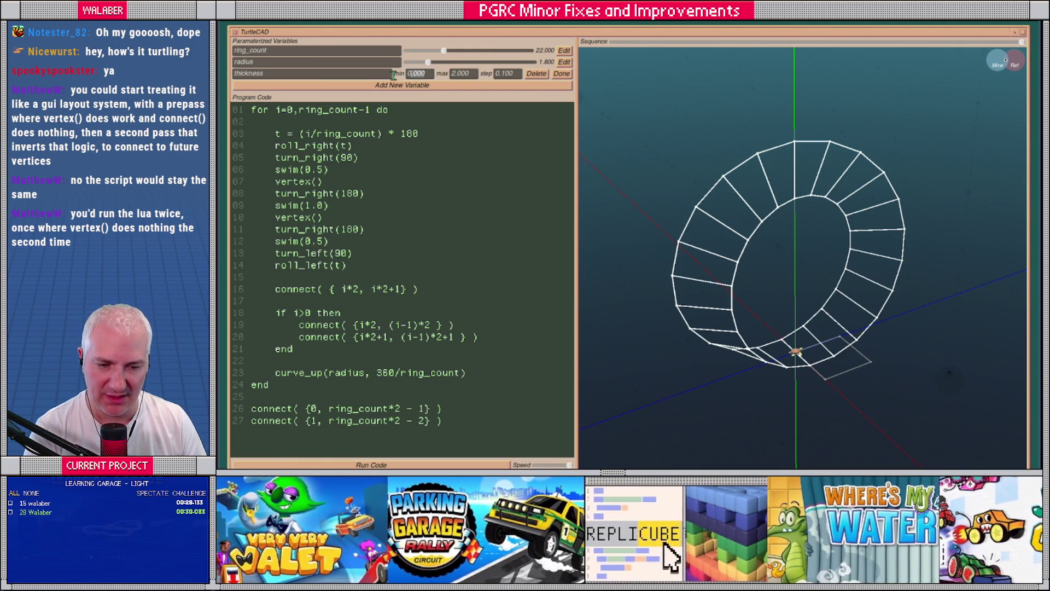
left_click(403, 74)
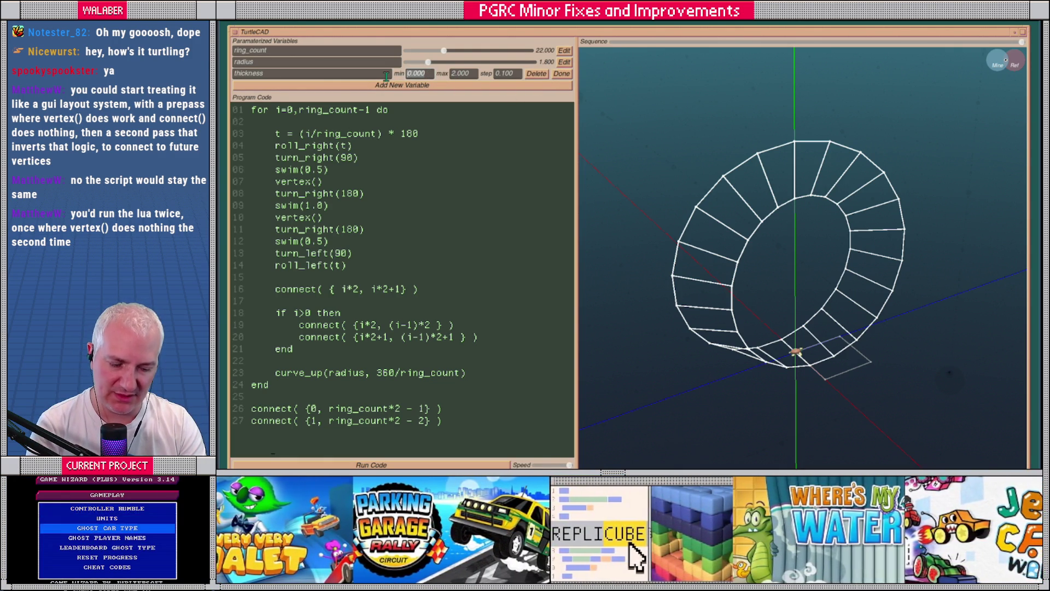
type("0.100")
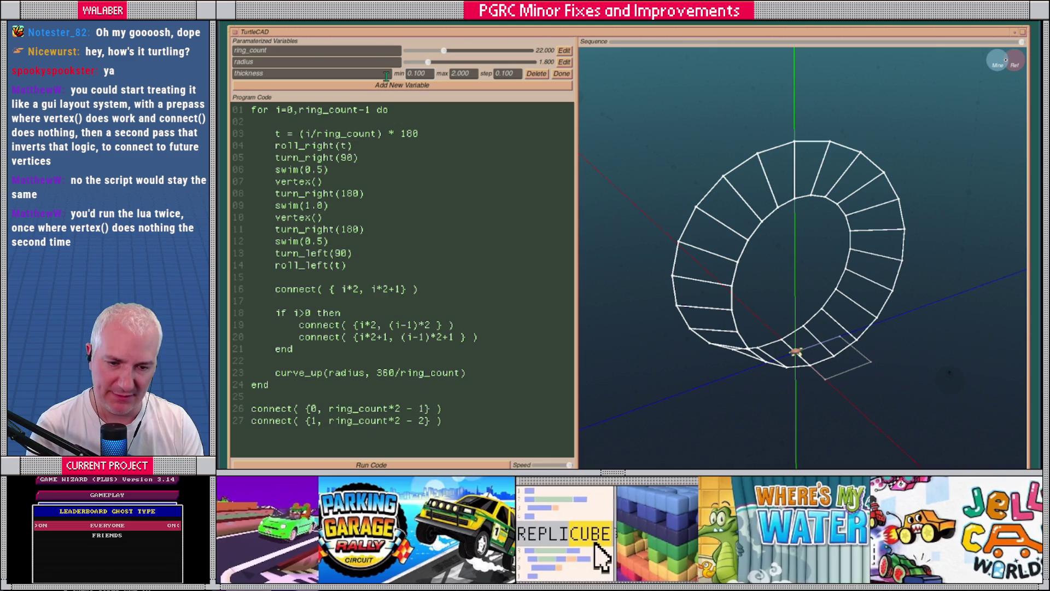
left_click(507, 75)
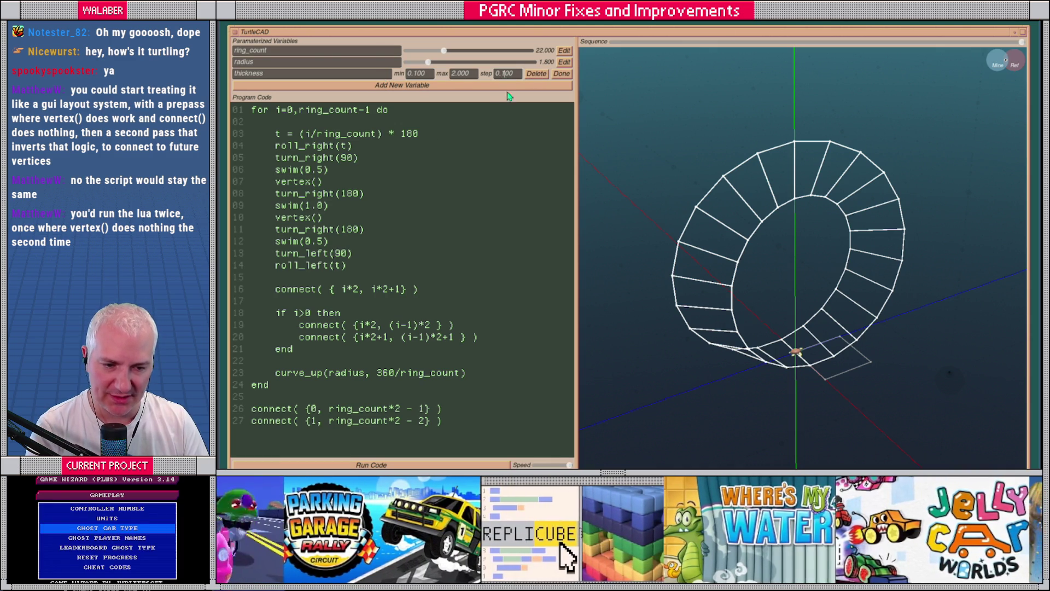
type("0.1")
key("Return")
type("0.05")
key("Return")
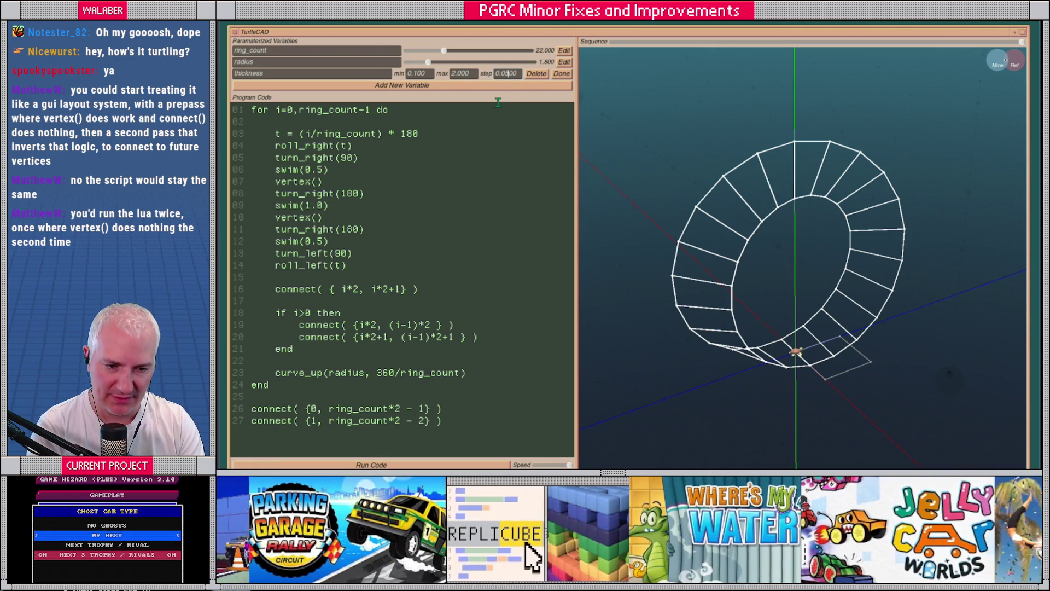
left_click(562, 73)
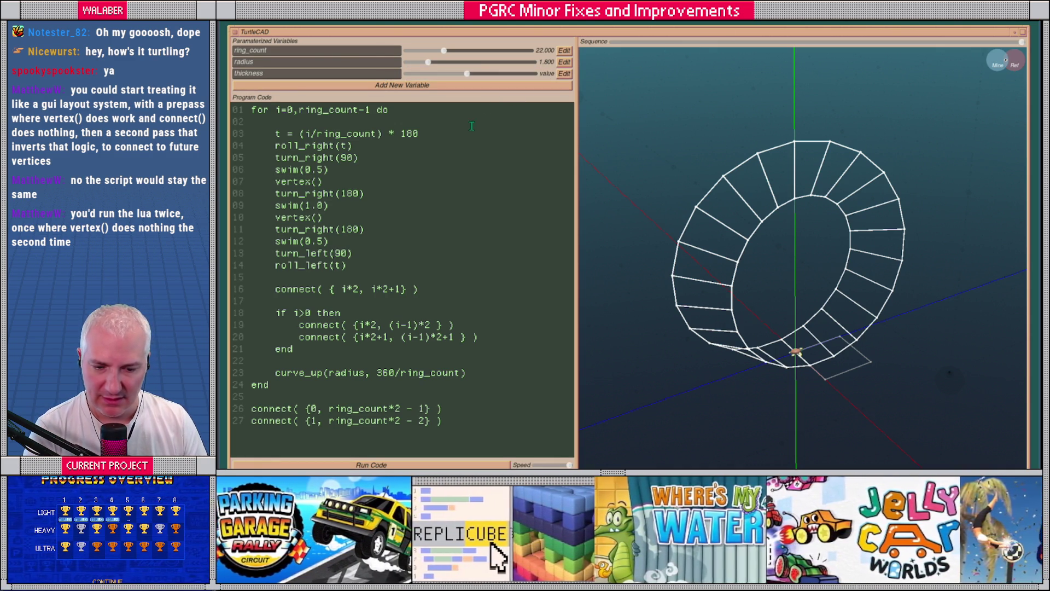
Replace the swim distances on lines 06, 09 and 12 with thickness/2, thickness, thickness/2.
left_click_drag(305, 170, 326, 169)
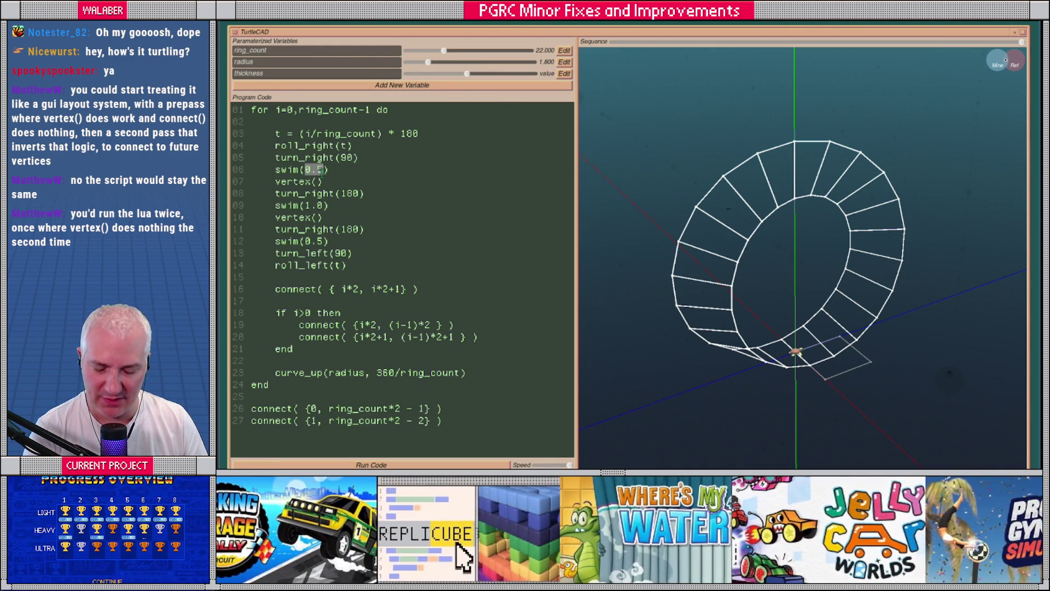
type("thickness/2")
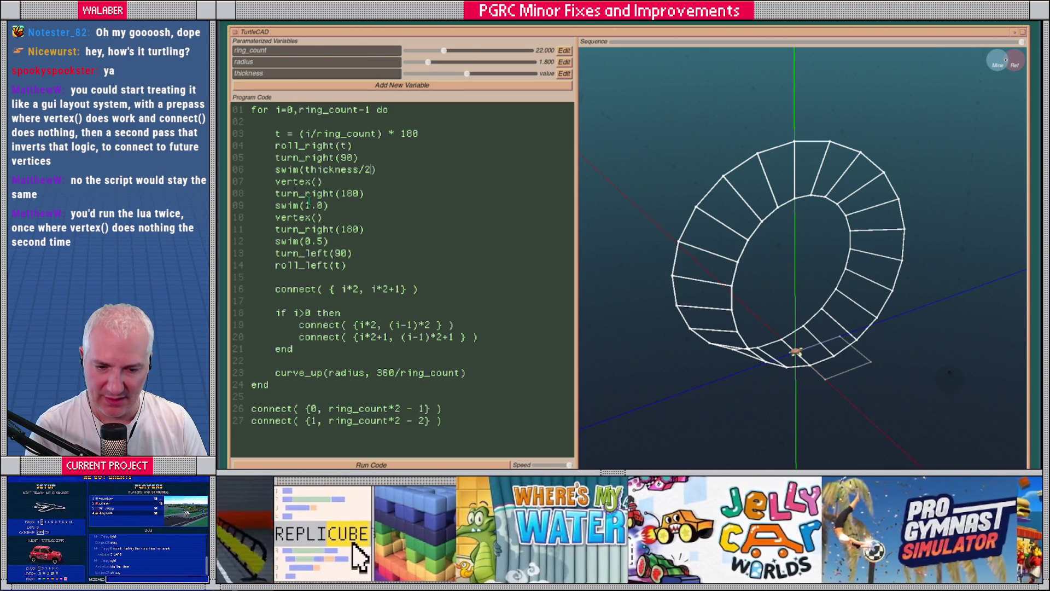
left_click_drag(305, 205, 326, 206)
type("thickness")
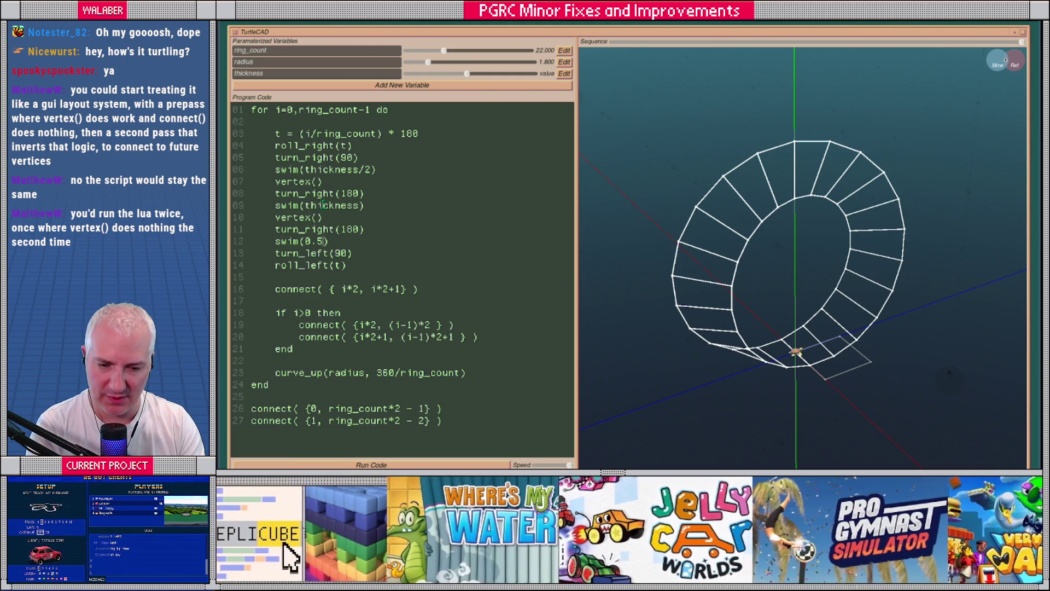
key("BackSpace")
type("thickness/2")
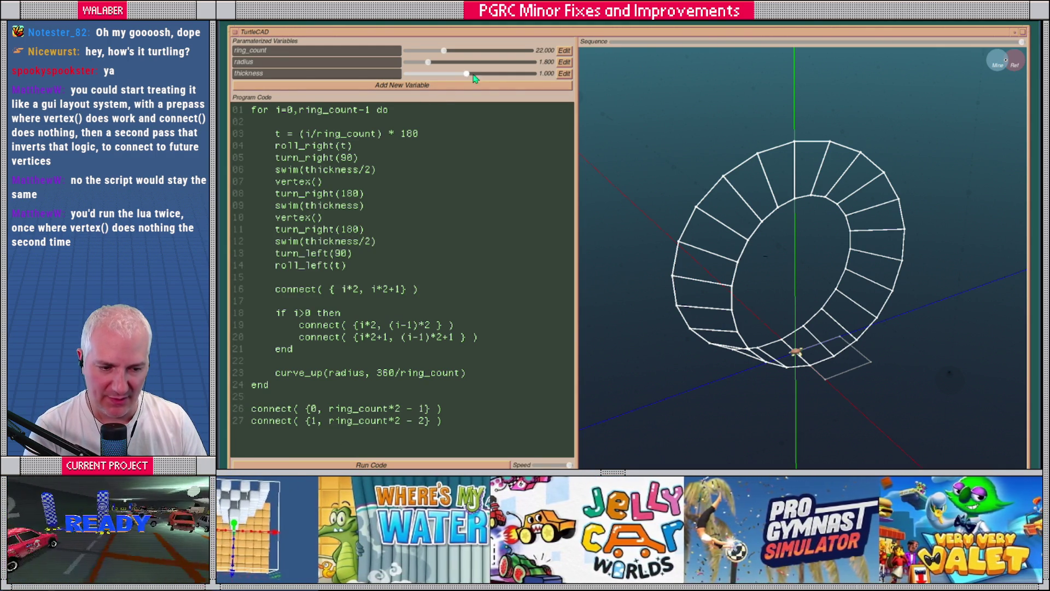
Set thickness to 0.500 to narrow the ring band.
mouse_move(467, 74)
left_mouse_down()
mouse_move(501, 76)
mouse_move(416, 90)
mouse_move(434, 93)
left_mouse_up()
mouse_move(728, 274)
left_mouse_down()
mouse_move(634, 234)
mouse_move(713, 268)
left_mouse_up()
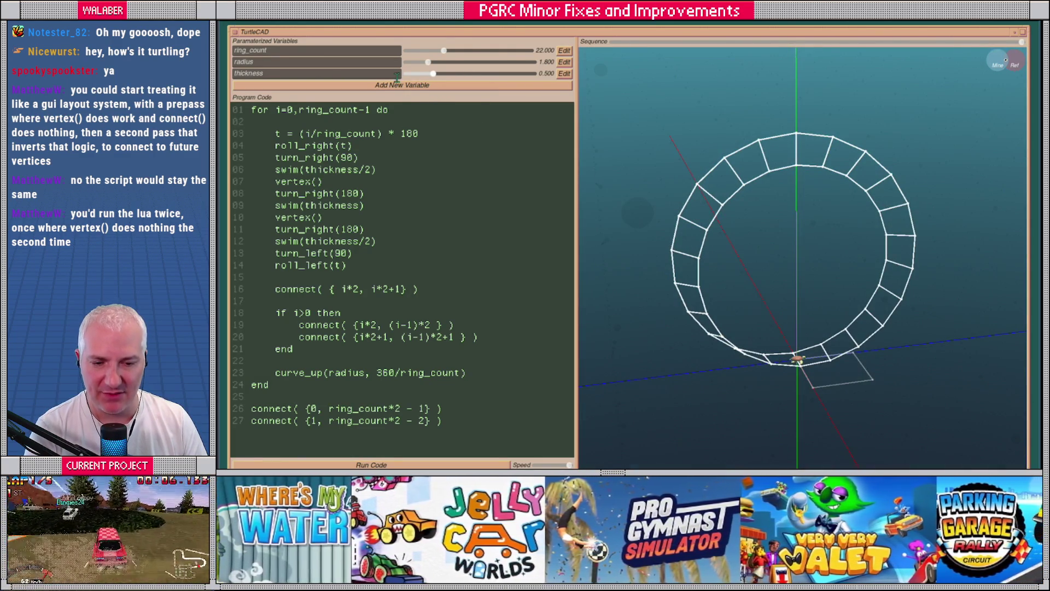
left_click(338, 85)
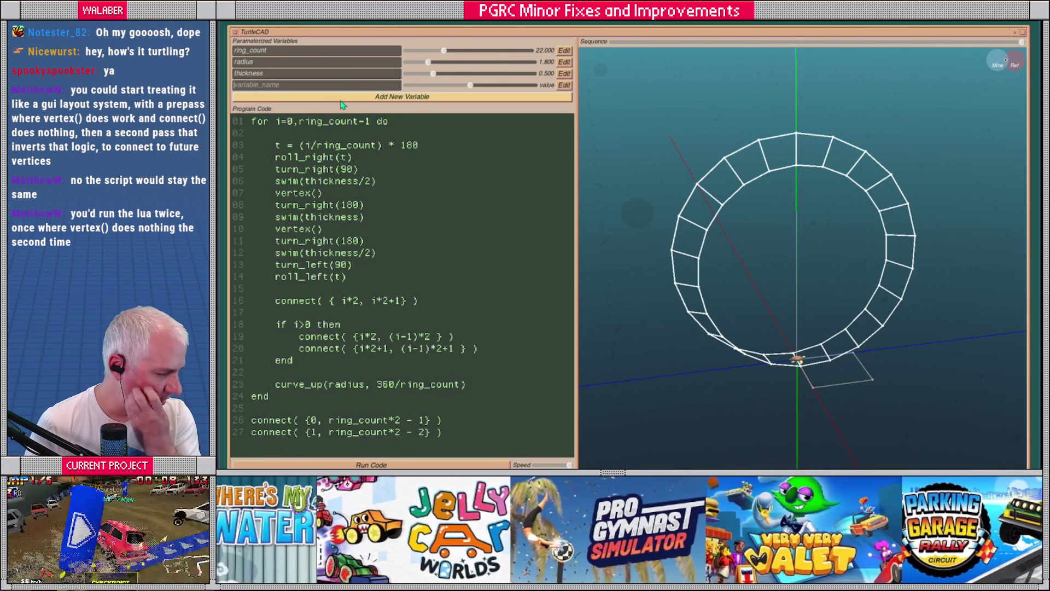
Name the new variable mobi and give it a range of 1 to 13 with a step value.
type("mobi")
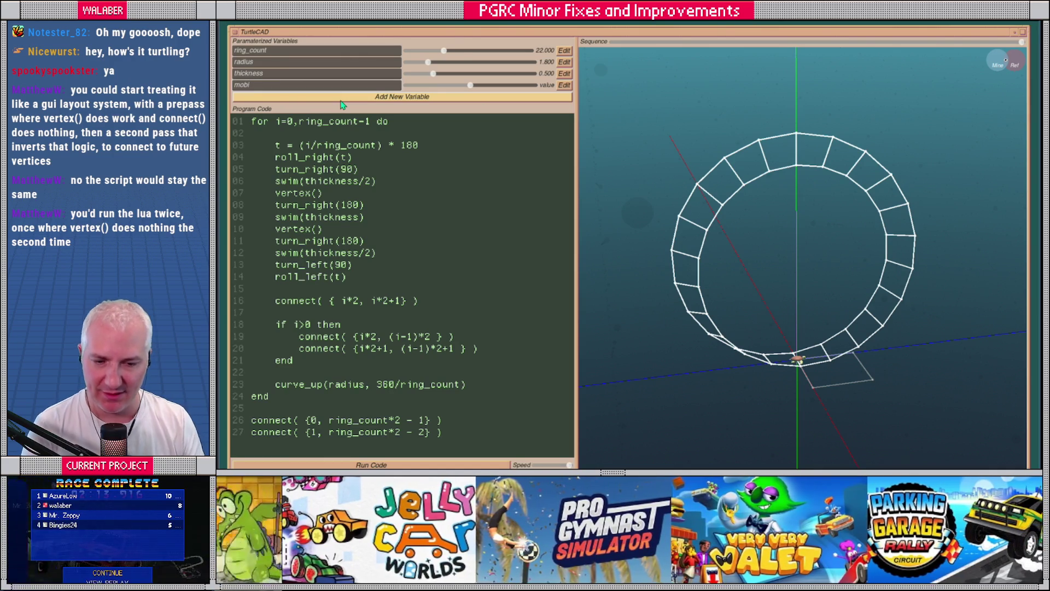
left_click(564, 85)
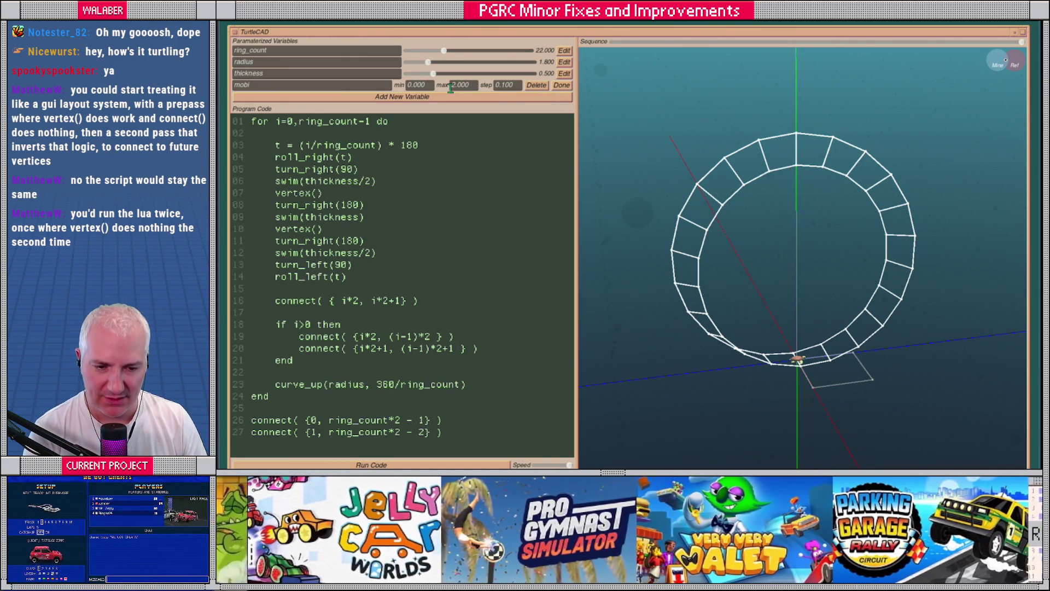
left_click(429, 86)
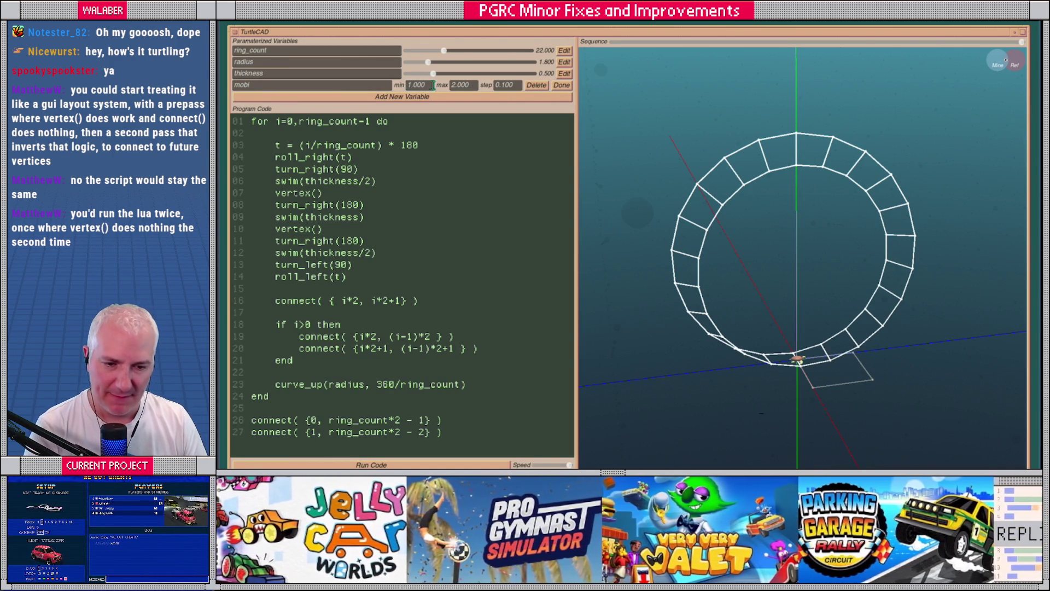
key("Tab")
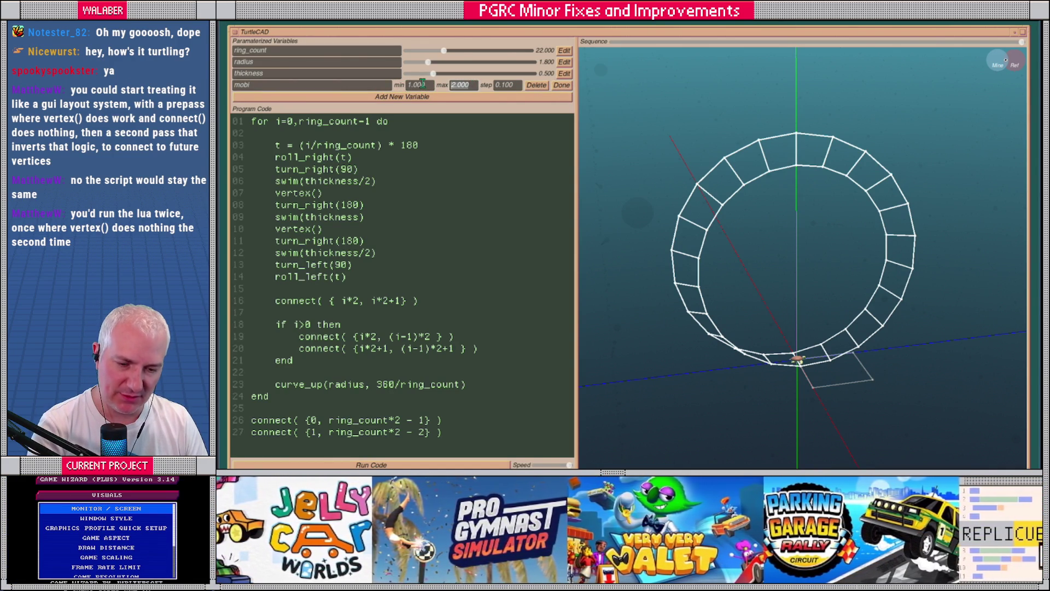
type("12")
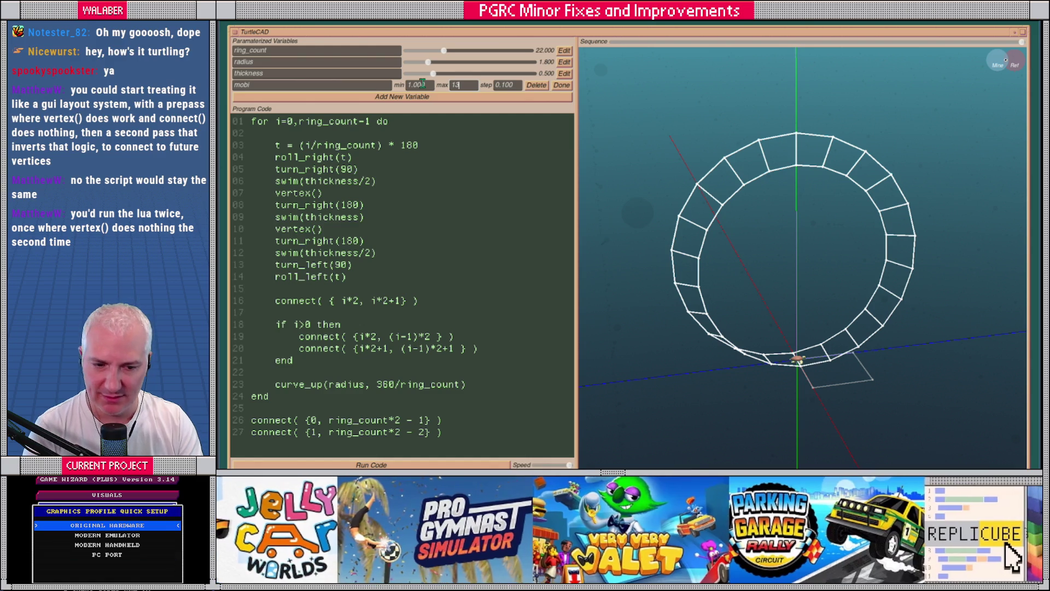
key("Return")
left_click(514, 85)
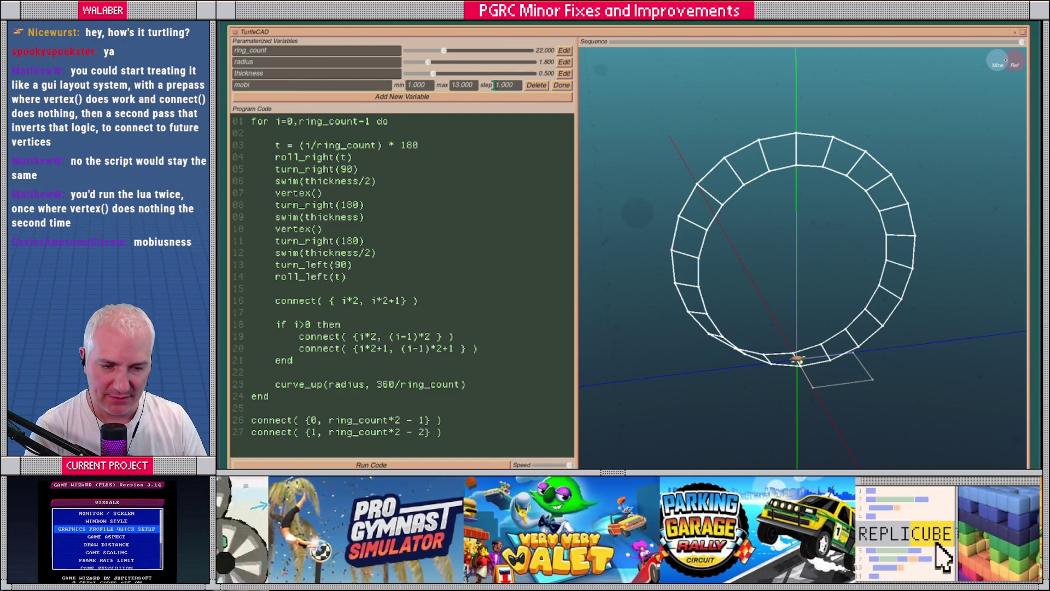
type("0.250")
key("Return")
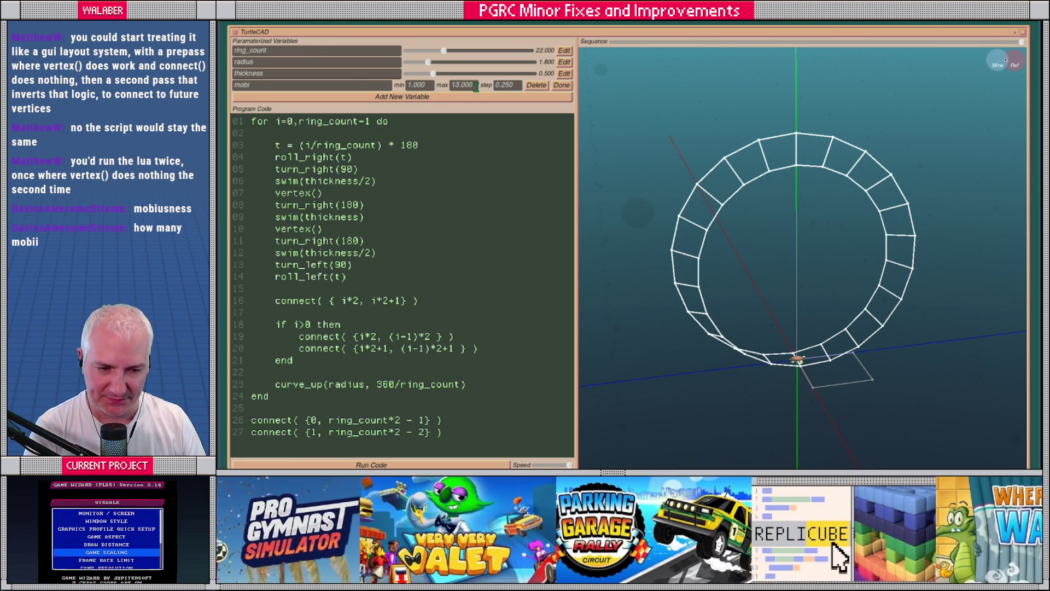
left_click(562, 85)
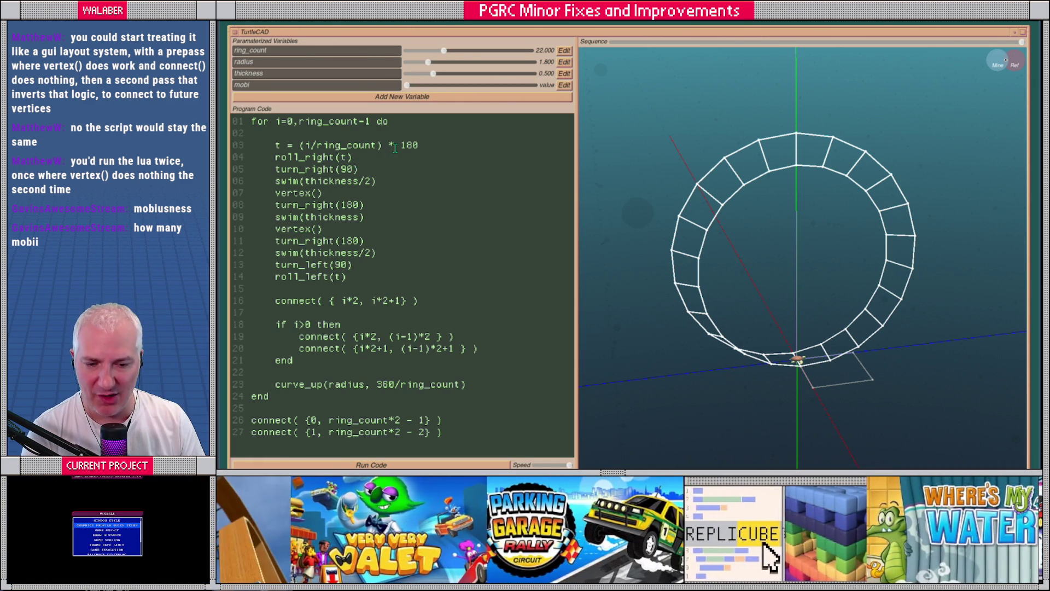
Rewrite the line 03 twist angle as (180 * mobi).
left_click(401, 145)
type("(")
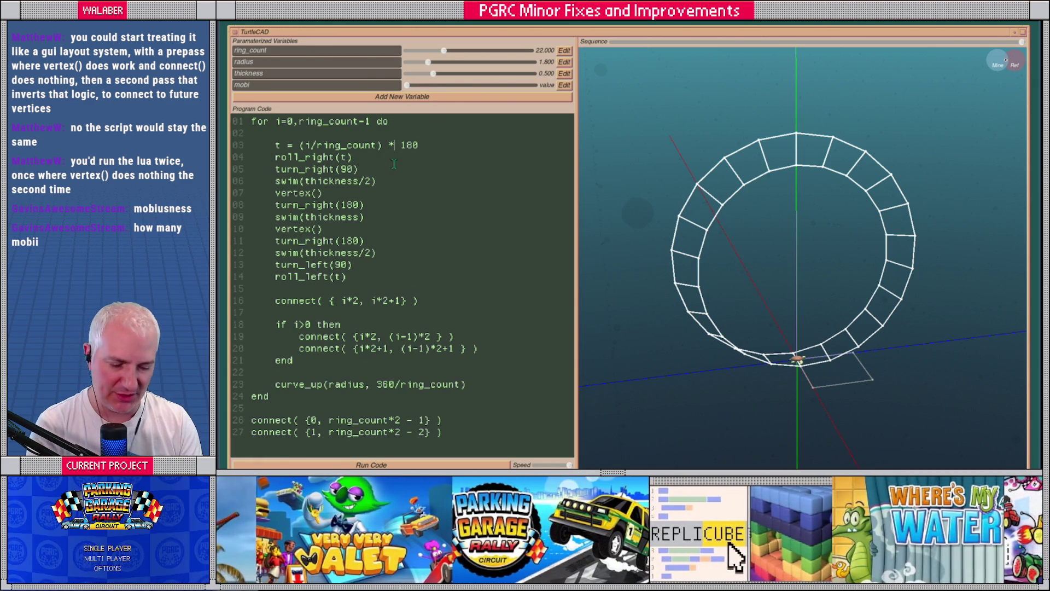
key("End")
type("*")
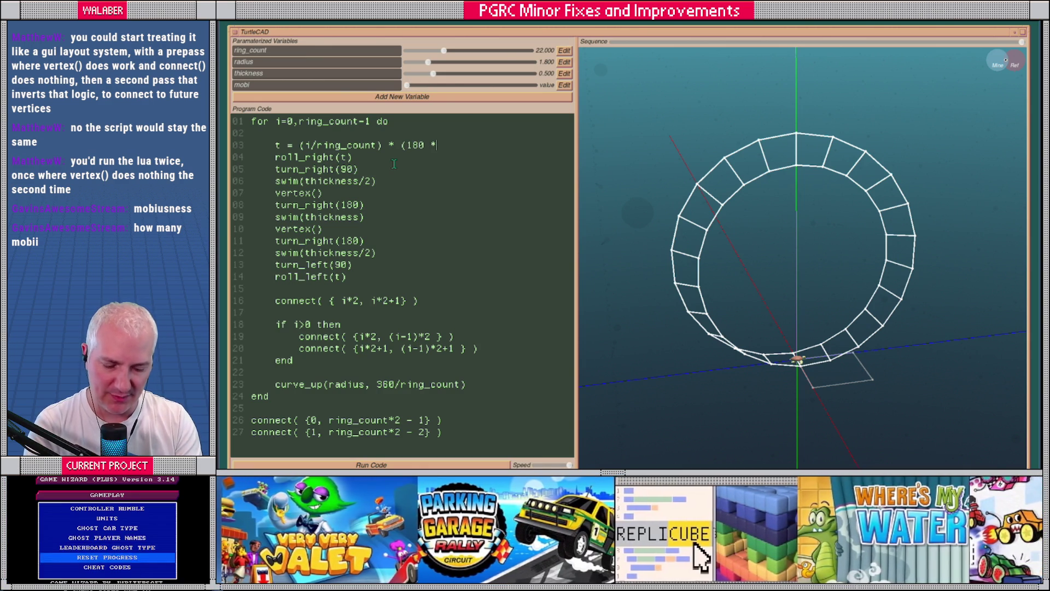
type(" mobi)")
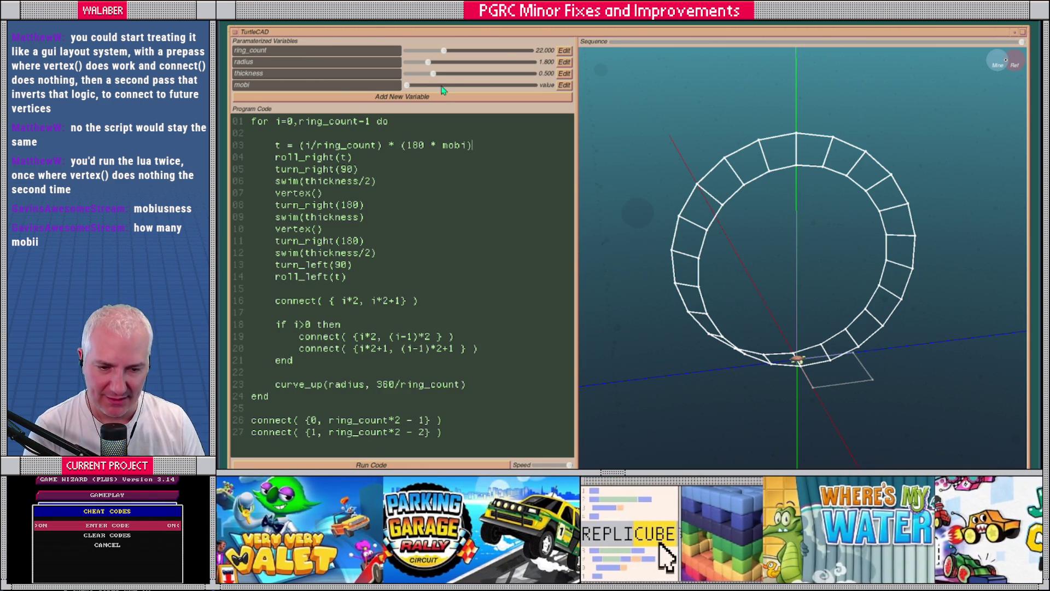
Test mobi at 1 and 1.5 on the ring, then start inserting + (360 into the twist.
left_click(407, 86)
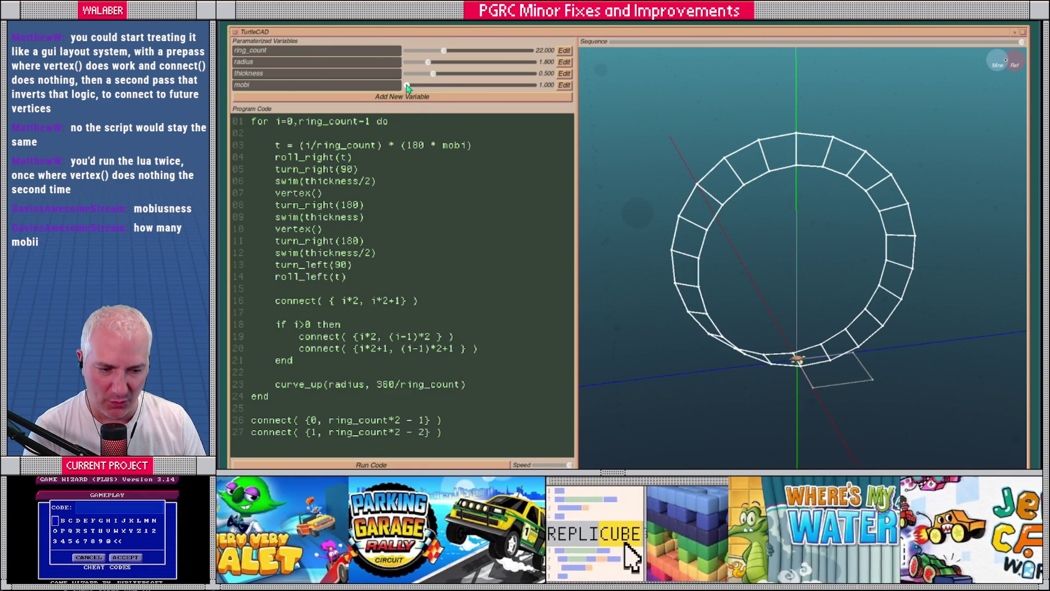
left_click_drag(810, 302, 788, 273)
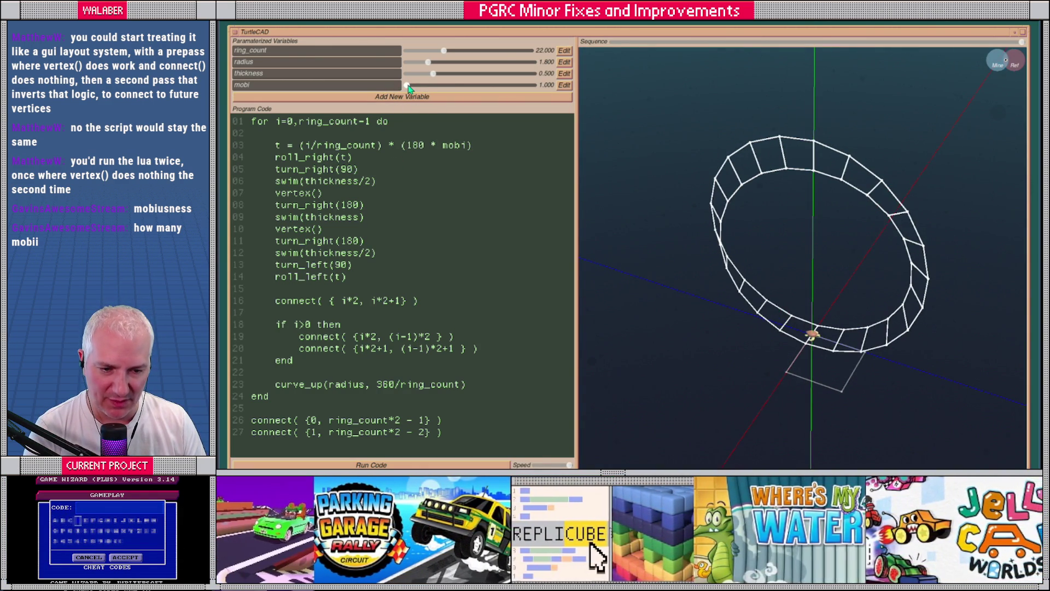
left_click_drag(410, 88, 418, 89)
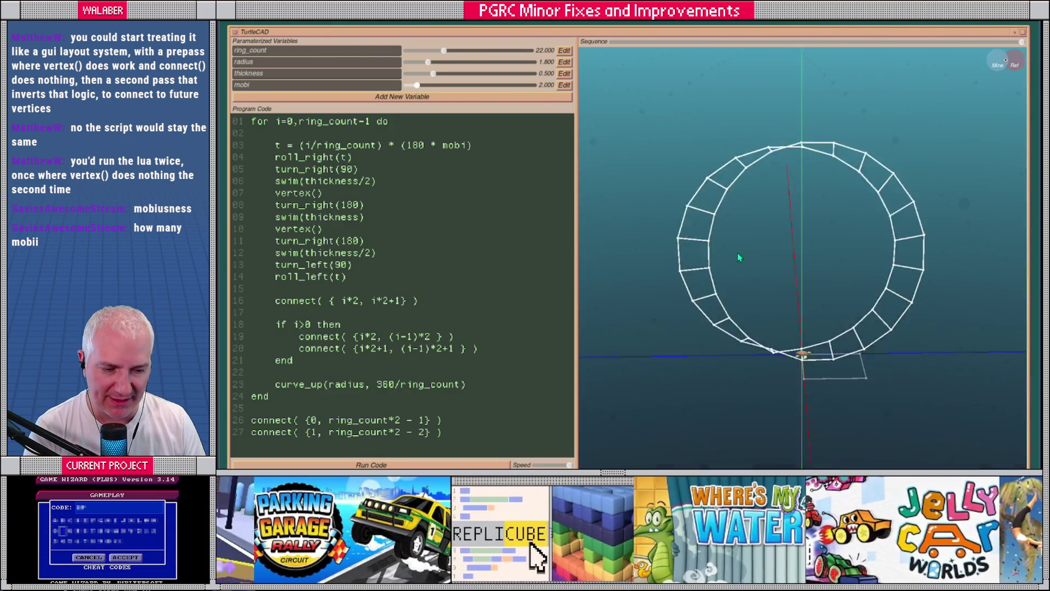
mouse_move(739, 258)
left_mouse_down()
mouse_move(772, 258)
mouse_move(718, 277)
mouse_move(779, 335)
mouse_move(804, 337)
left_mouse_up()
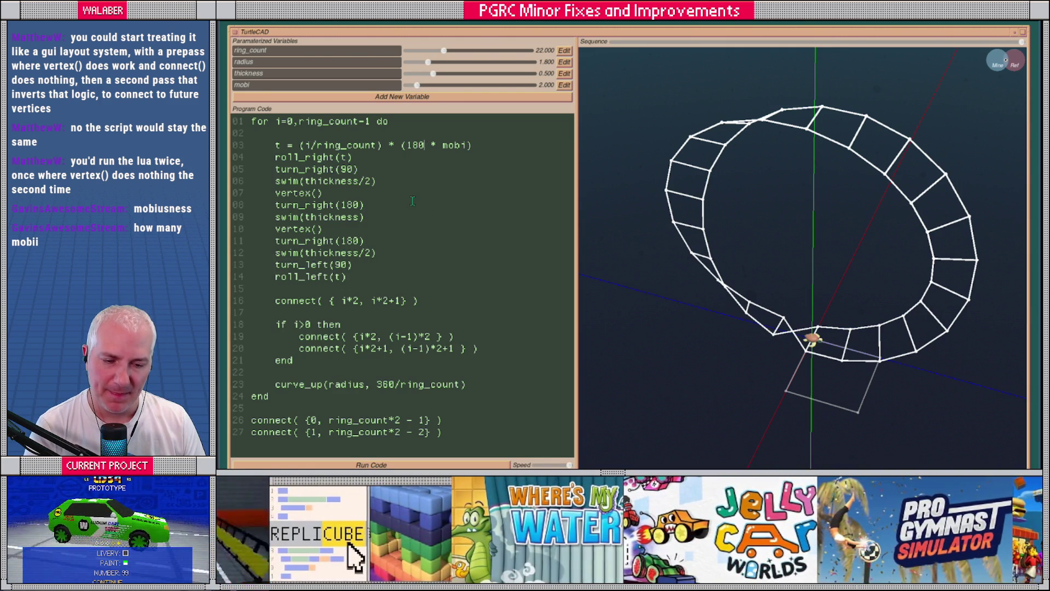
type("+ (36")
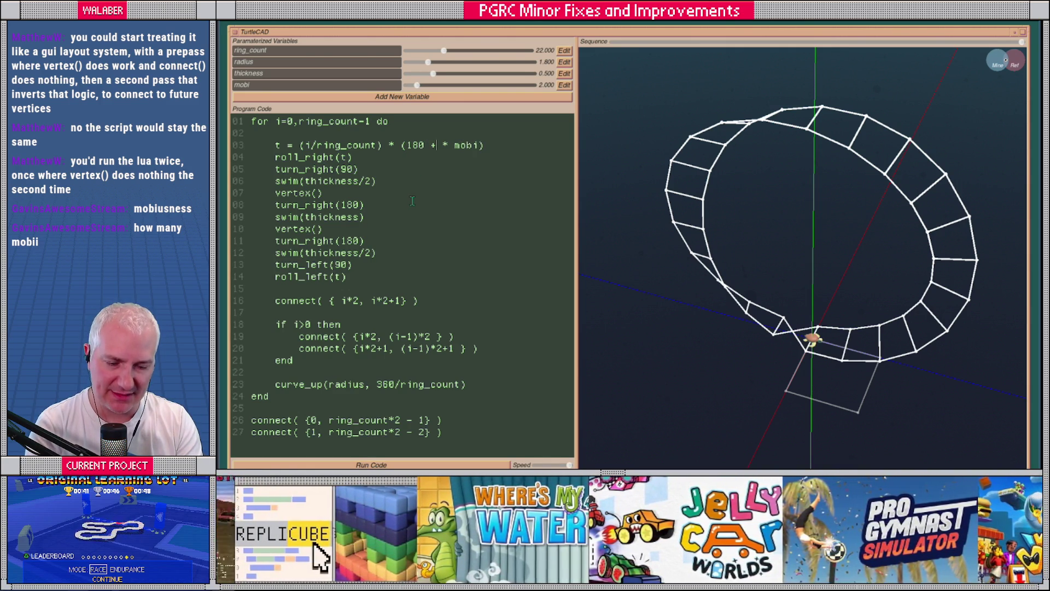
type("0")
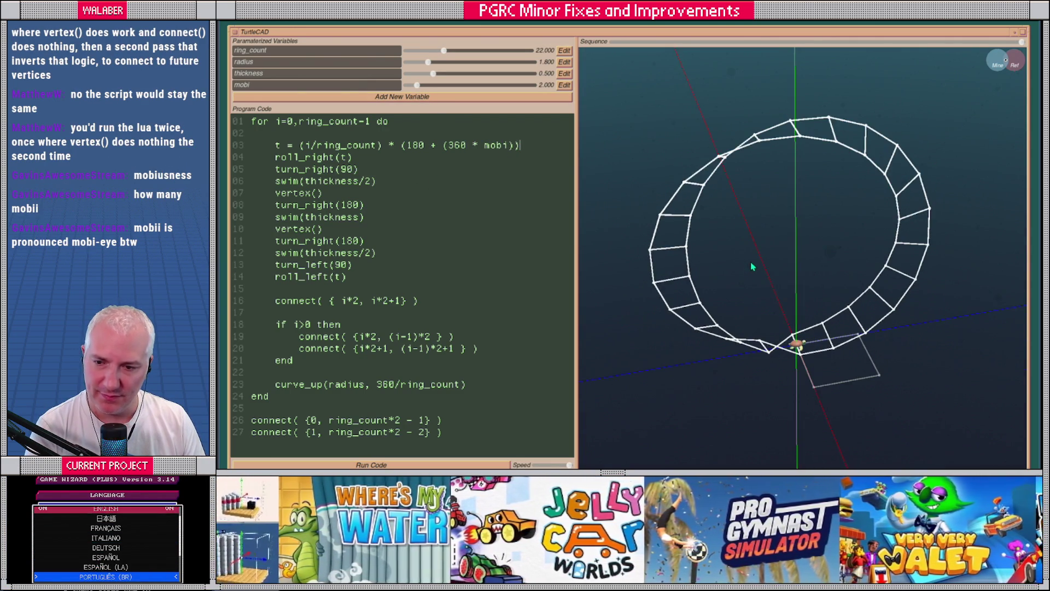
Lower mobi from 2 to 1, vary ring_count, then raise mobi to 3 while inspecting the ring.
left_click(418, 88)
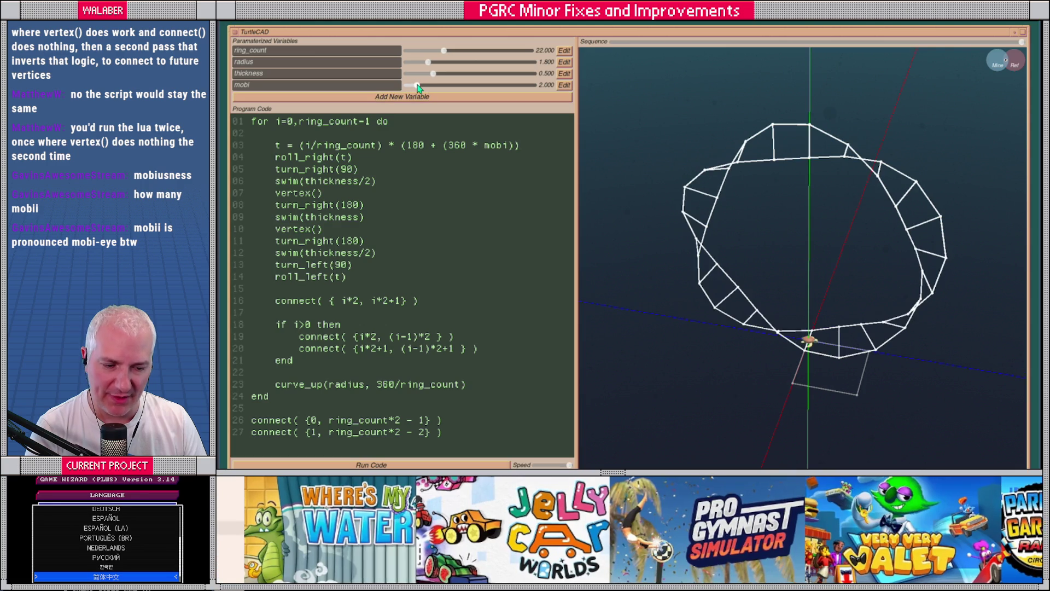
mouse_move(416, 88)
left_mouse_down()
mouse_move(407, 87)
mouse_move(418, 87)
left_mouse_up()
left_click_drag(807, 314, 739, 246)
left_click_drag(443, 50, 543, 55)
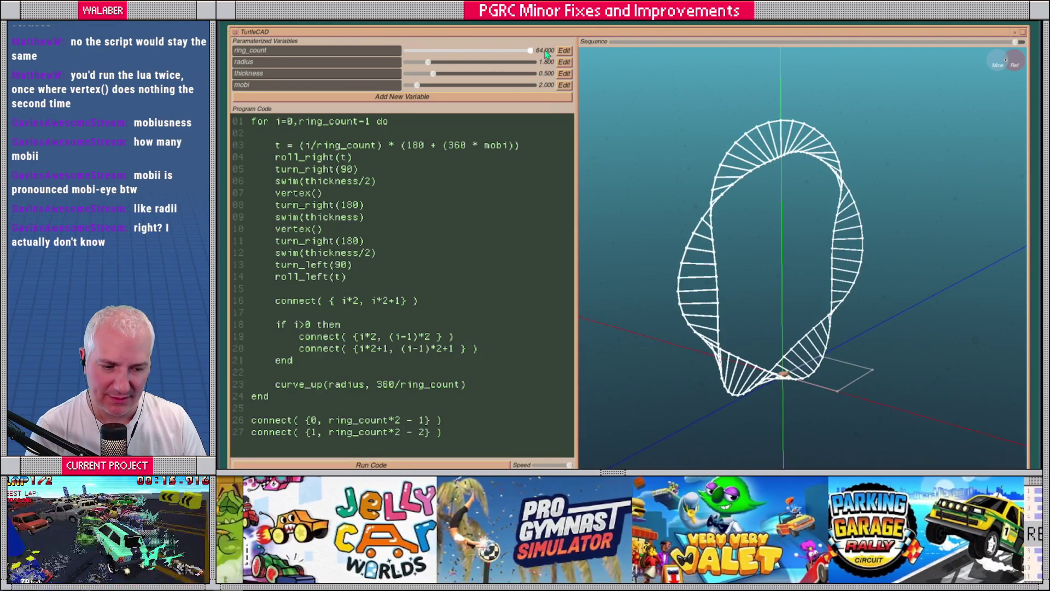
mouse_move(821, 316)
left_mouse_down()
mouse_move(805, 295)
mouse_move(818, 296)
left_mouse_up()
left_click_drag(418, 86, 439, 86)
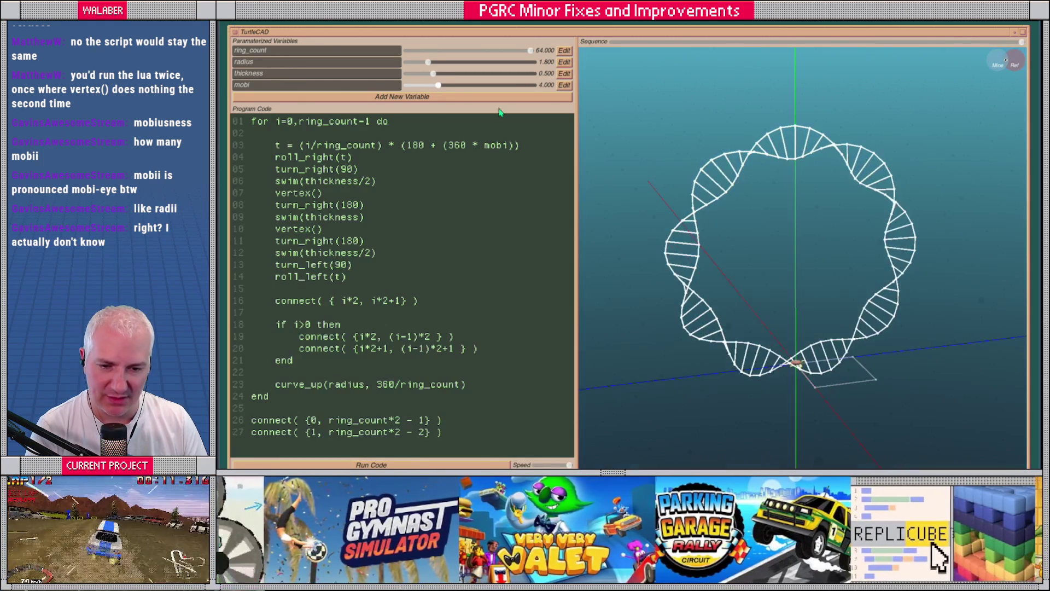
Settle the strip on ring_count 27, radius 1.8 and a thinner band.
mouse_move(432, 74)
left_mouse_down()
mouse_move(531, 78)
mouse_move(444, 76)
mouse_move(493, 74)
left_mouse_up()
mouse_move(428, 62)
left_mouse_down()
mouse_move(457, 67)
mouse_move(419, 64)
mouse_move(437, 75)
mouse_move(420, 76)
mouse_move(463, 70)
left_mouse_up()
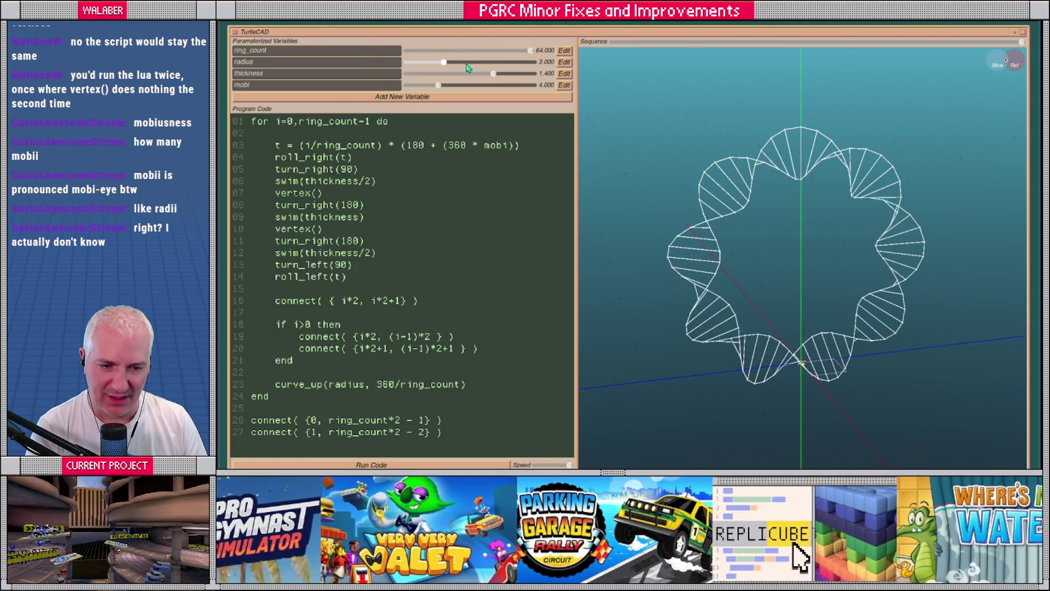
mouse_move(530, 53)
left_mouse_down()
mouse_move(429, 62)
mouse_move(542, 76)
left_mouse_up()
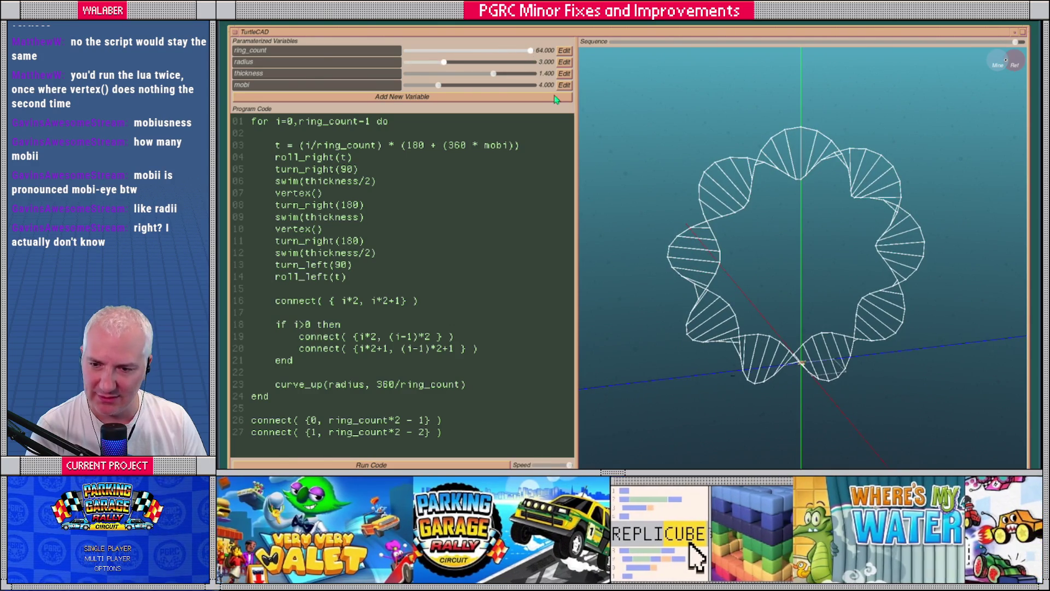
mouse_move(796, 296)
left_mouse_down()
mouse_move(831, 304)
mouse_move(789, 291)
left_mouse_up()
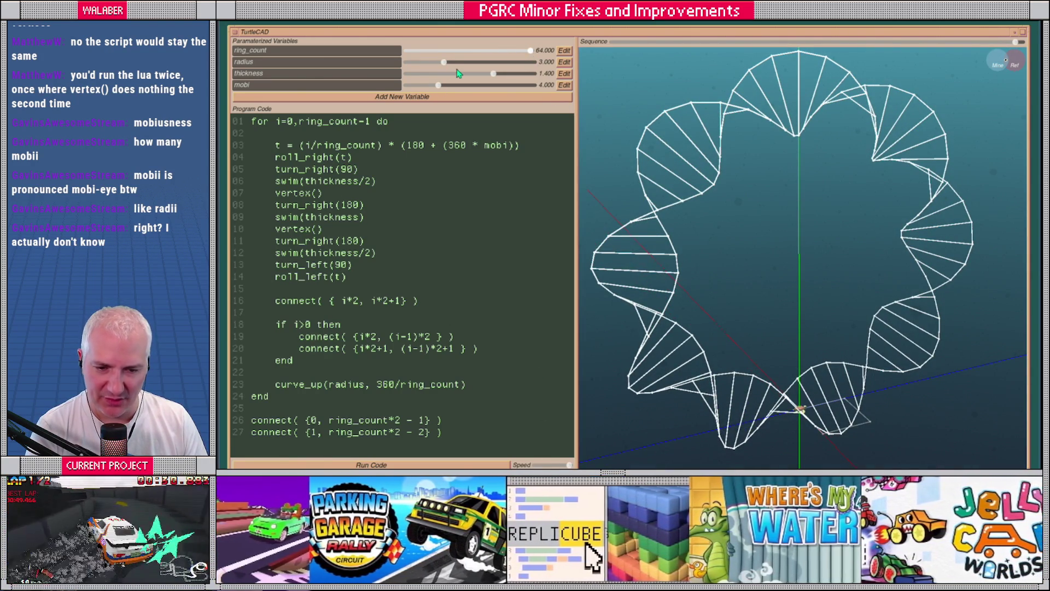
left_click(454, 50)
left_click_drag(448, 65, 431, 64)
left_click_drag(494, 76, 406, 85)
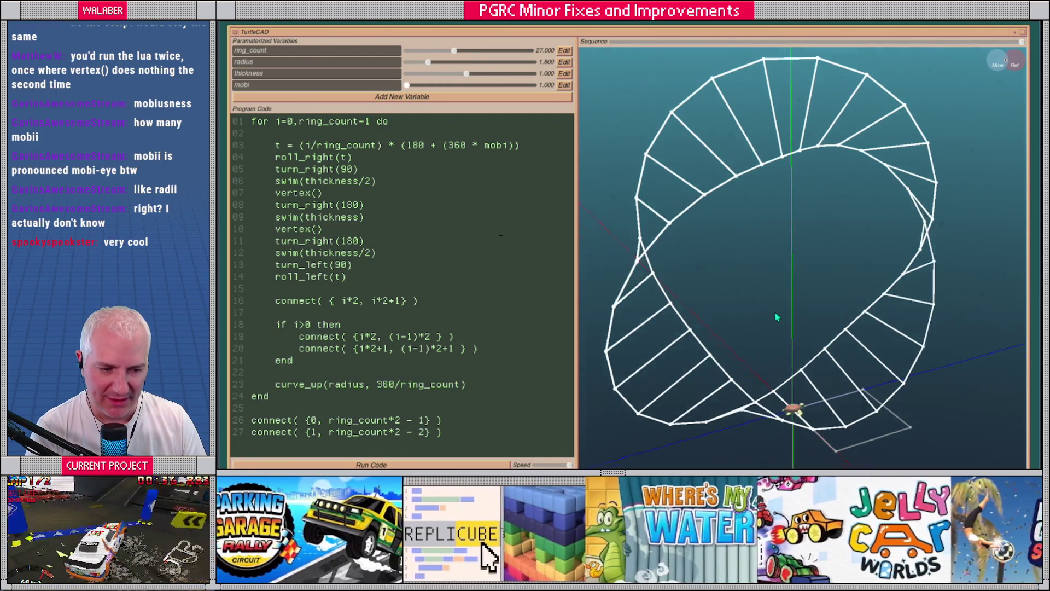
Rerun the program with faster turtle playback to redraw the ring.
left_click_drag(777, 317, 630, 391)
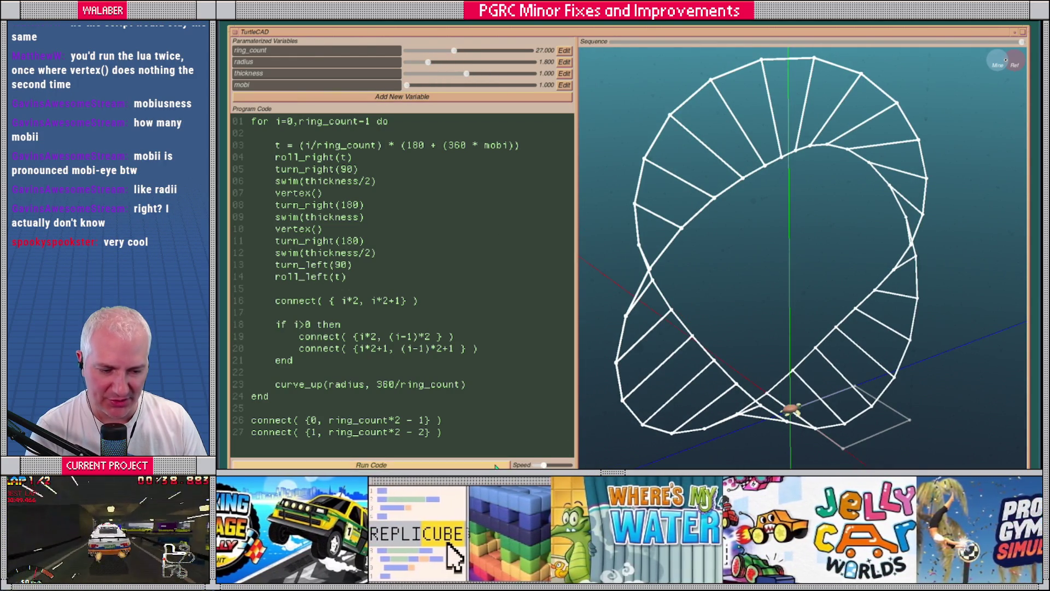
left_click(495, 466)
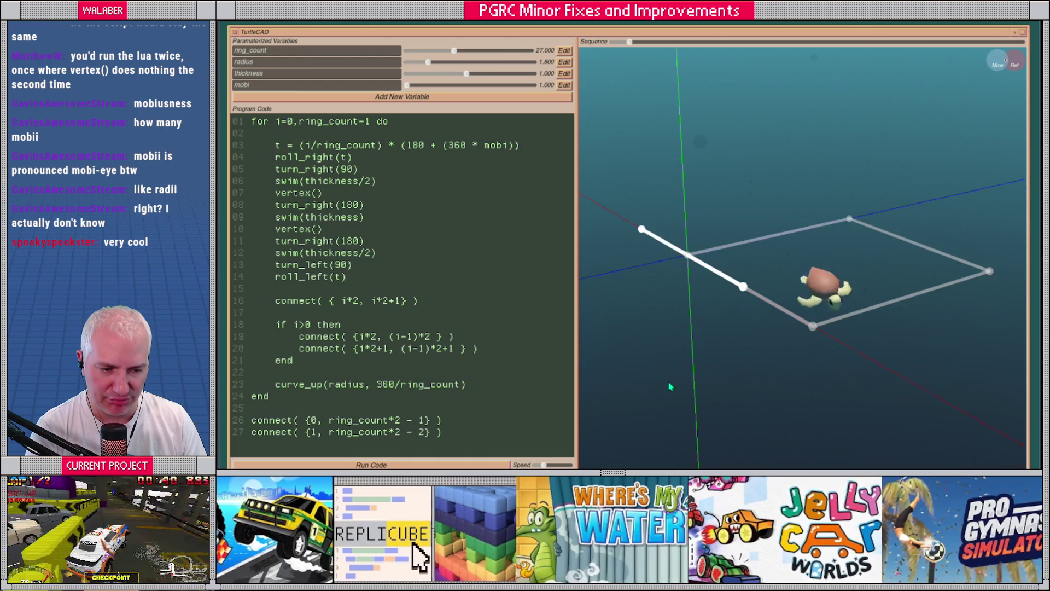
left_click_drag(543, 466, 560, 465)
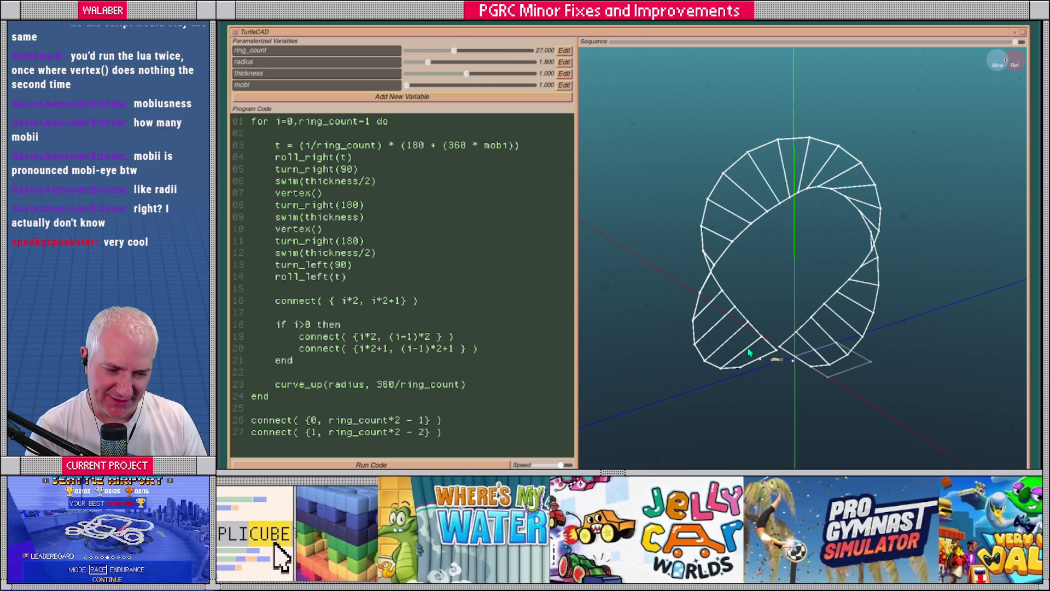
mouse_move(769, 353)
left_mouse_down()
mouse_move(703, 347)
mouse_move(720, 347)
left_mouse_up()
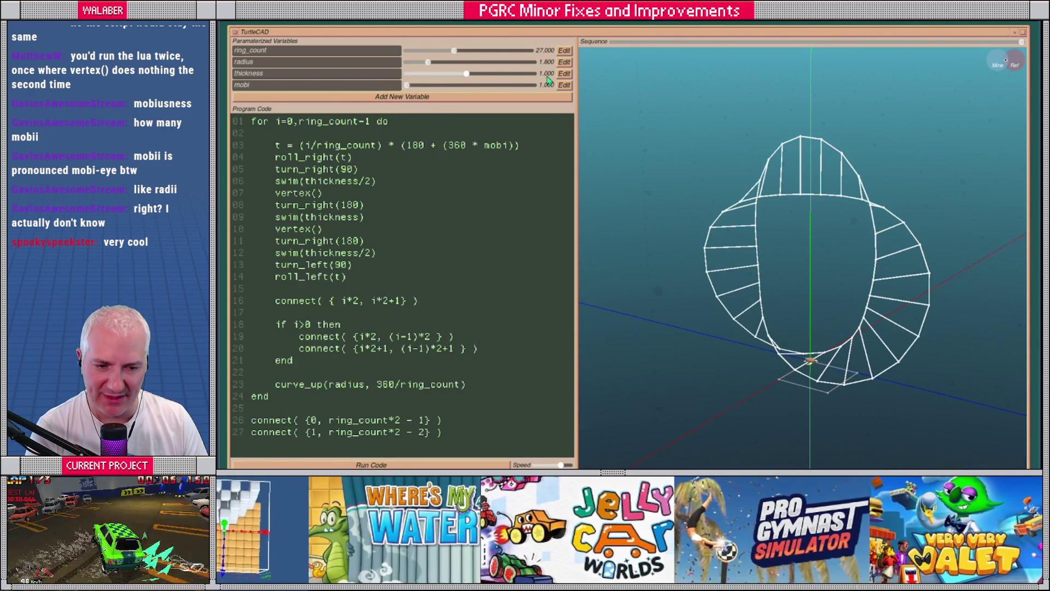
Change the twist formula to (180 + (360 * (1 - mobi))).
left_click(564, 85)
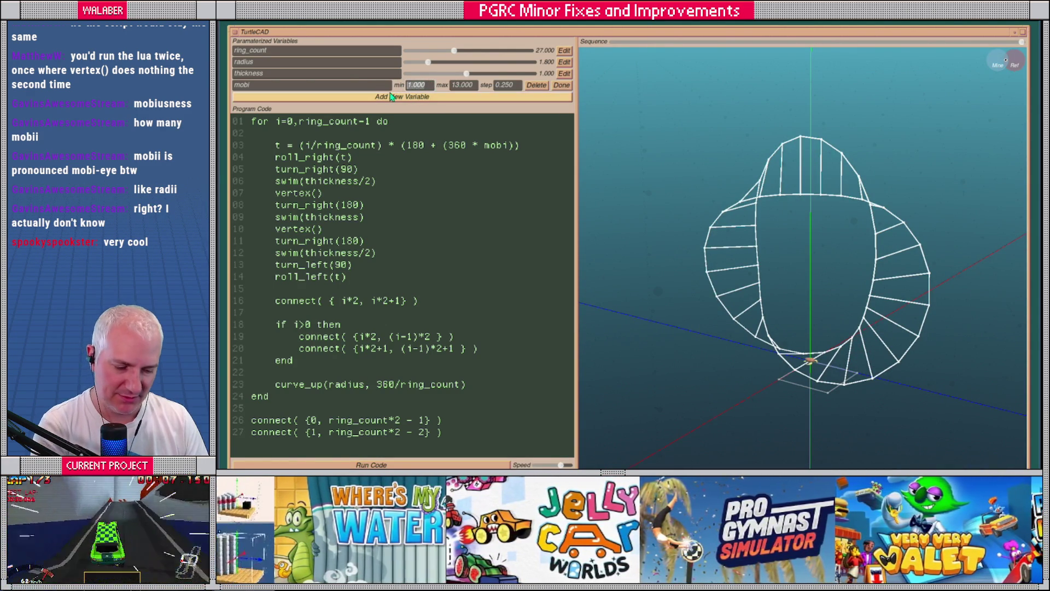
left_click(563, 86)
left_click(480, 146)
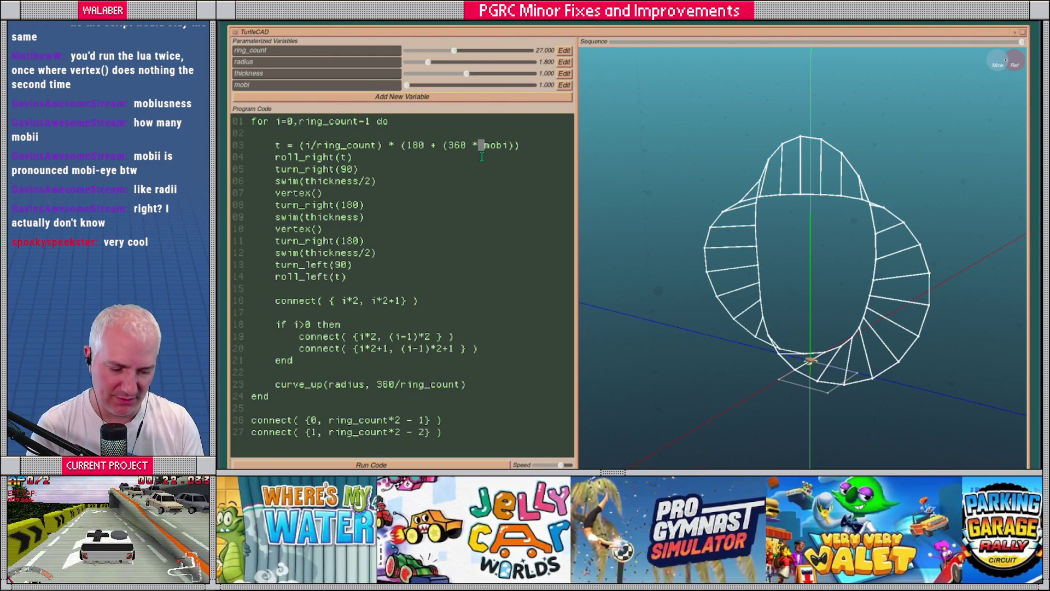
type("(1 -")
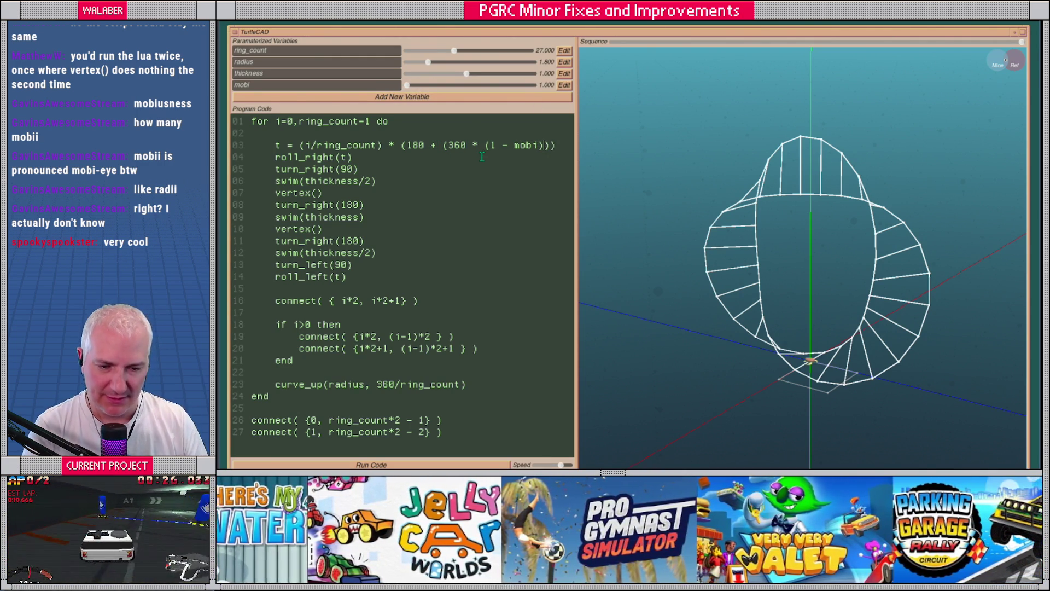
Set mobi to 1 for an untwisted ring and begin replacing mobi's step value.
left_click_drag(408, 87, 405, 88)
mouse_move(760, 276)
left_mouse_down()
mouse_move(811, 286)
mouse_move(796, 284)
left_mouse_up()
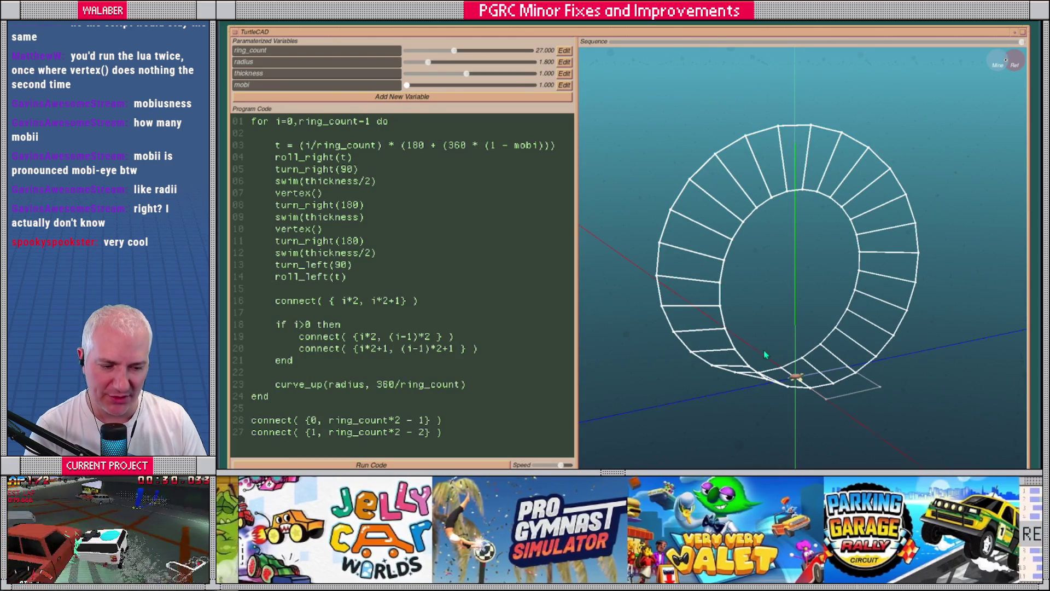
left_click_drag(819, 325, 794, 295)
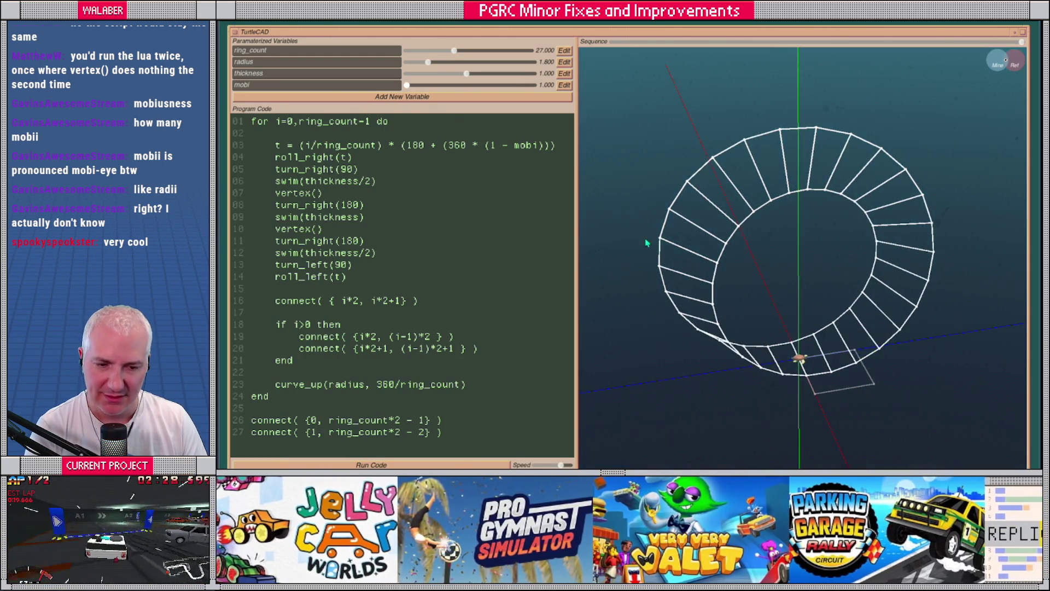
left_click(561, 86)
double_click(506, 85)
Apply a mobi step of 1, set mobi to 3 and raise ring_count to 63.
type("13.000")
left_click(562, 84)
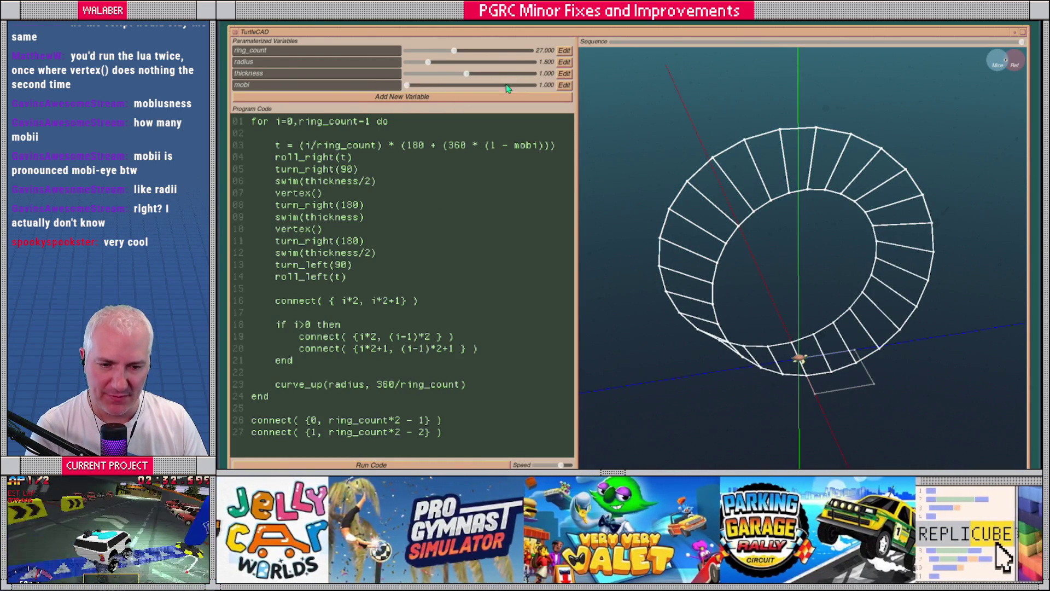
left_click_drag(409, 86, 462, 89)
left_click_drag(455, 51, 528, 50)
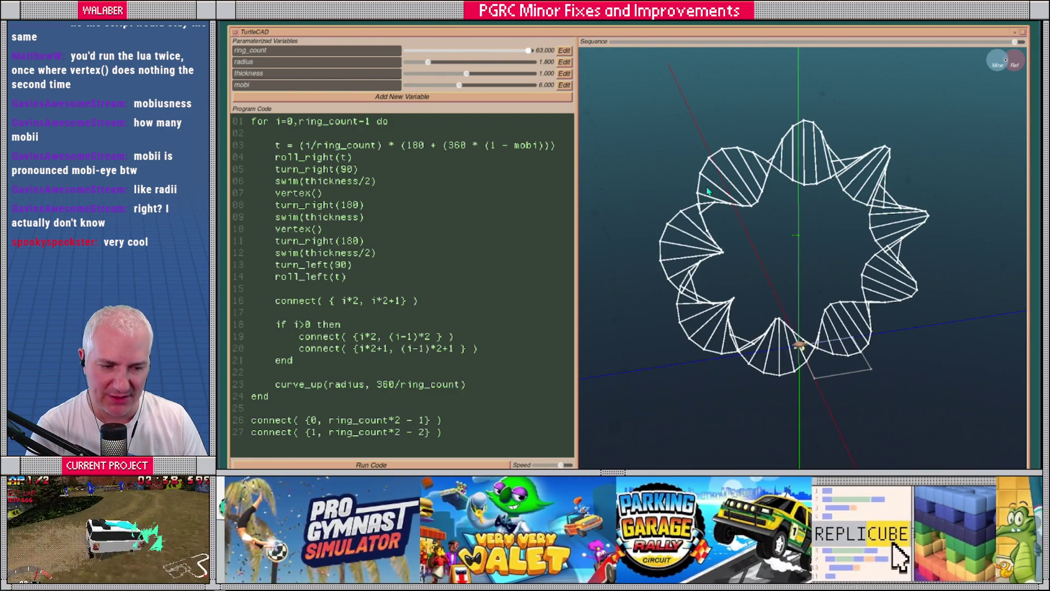
Sweep mobi back down to 1, then select the loop body from line 05 to 13.
mouse_move(459, 89)
left_mouse_down()
mouse_move(418, 90)
mouse_move(543, 91)
mouse_move(408, 87)
left_mouse_up()
mouse_move(708, 233)
left_mouse_down()
mouse_move(777, 263)
mouse_move(694, 260)
left_mouse_up()
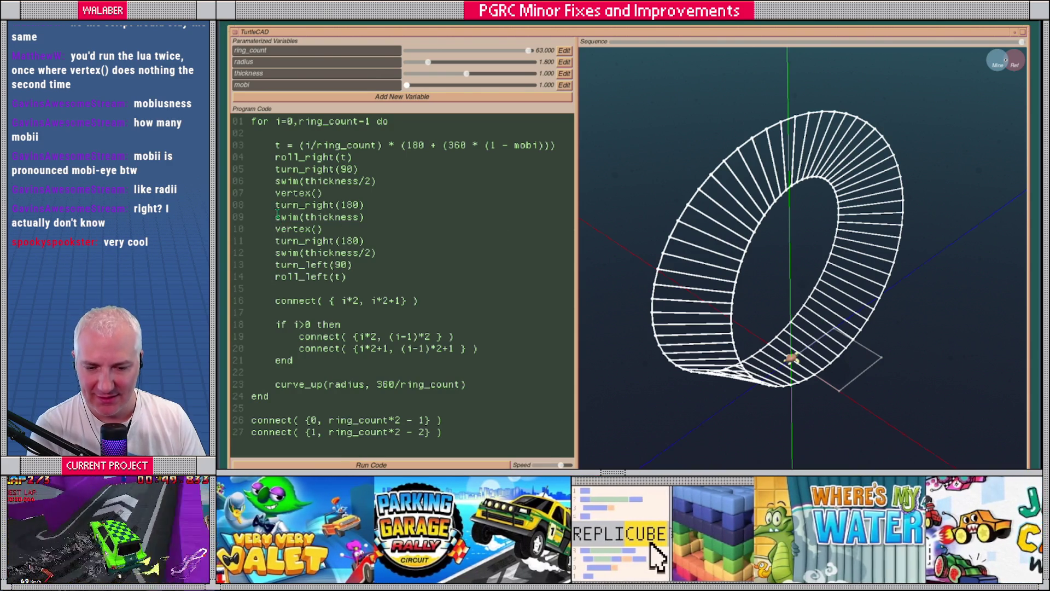
mouse_move(275, 206)
left_mouse_down()
mouse_move(342, 264)
mouse_move(368, 265)
left_mouse_up()
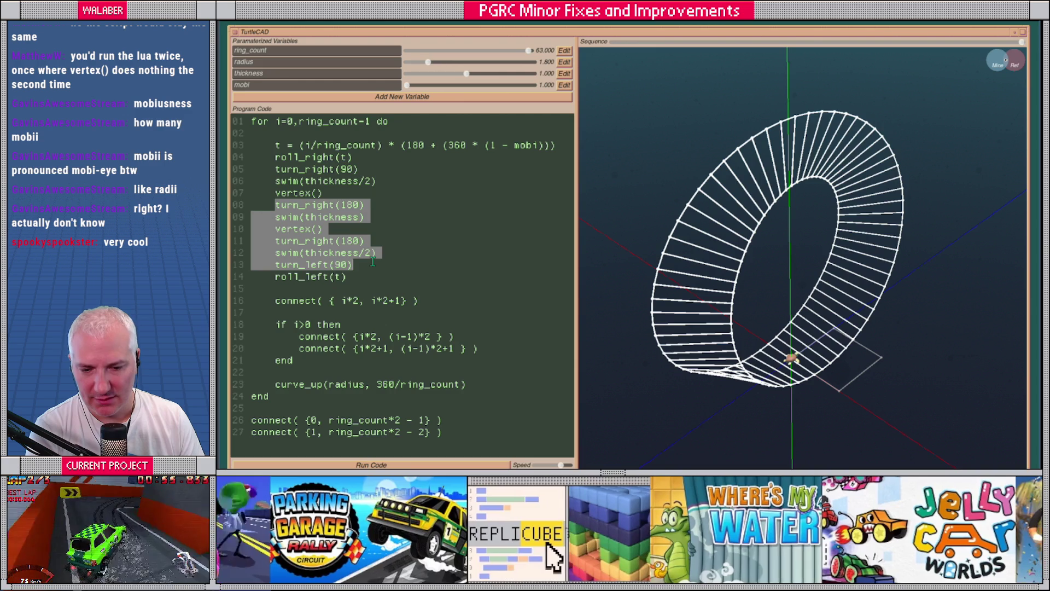
left_click_drag(275, 169, 390, 269)
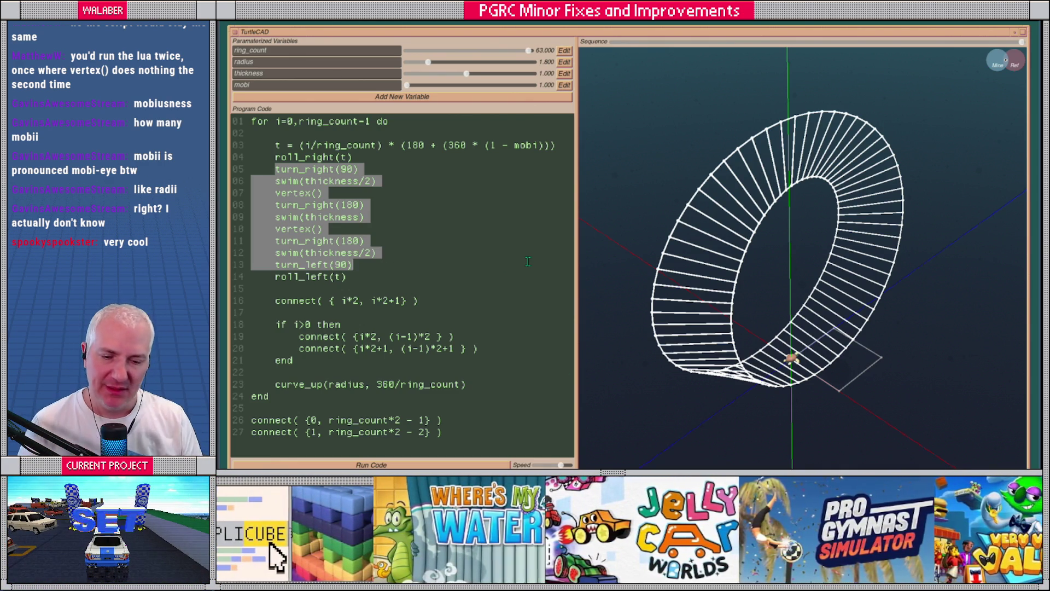
Insert kick_vertex(2.0) after the first vertex() call, with blank lines around it.
left_click(307, 216)
left_click(324, 193)
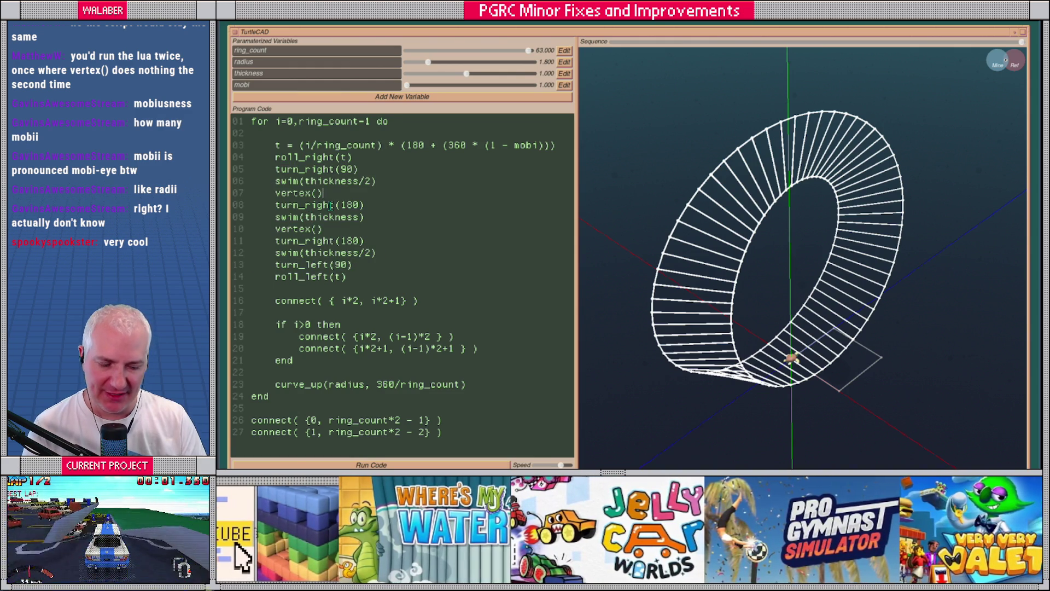
key("Return")
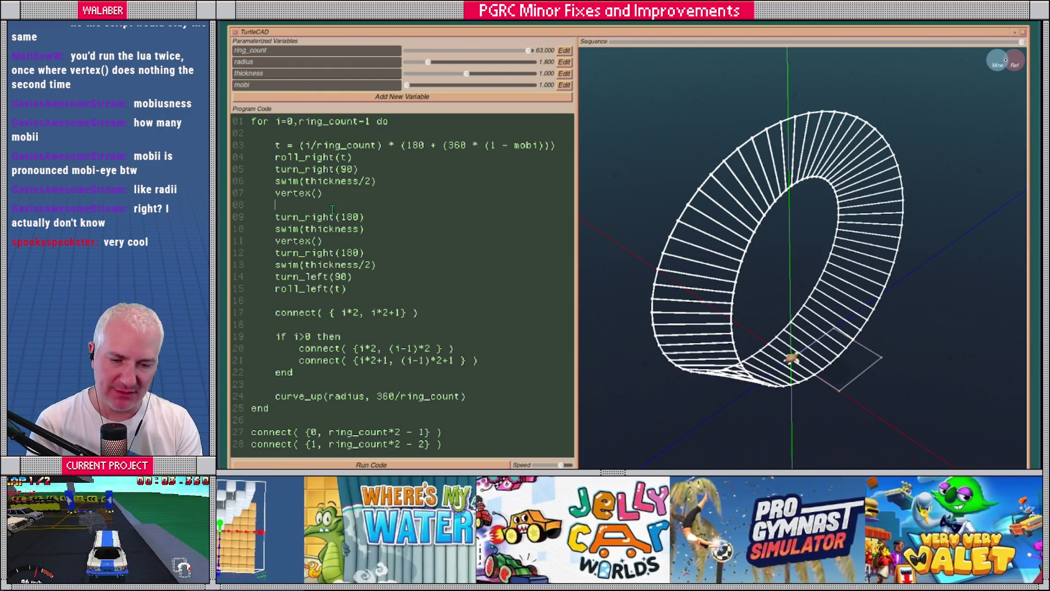
type("kick")
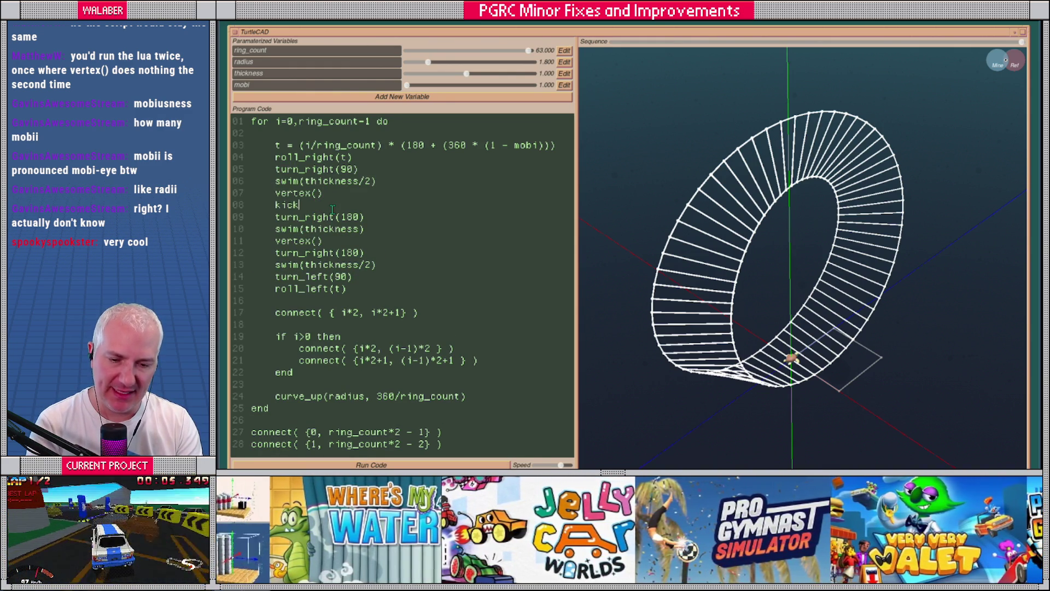
type("_vertex(")
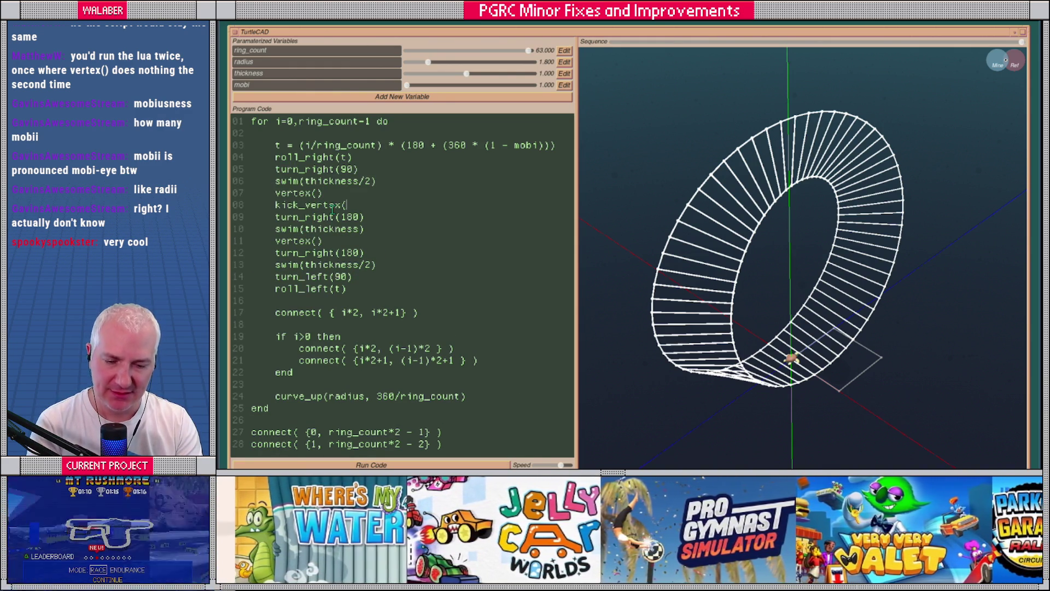
type("2.0)")
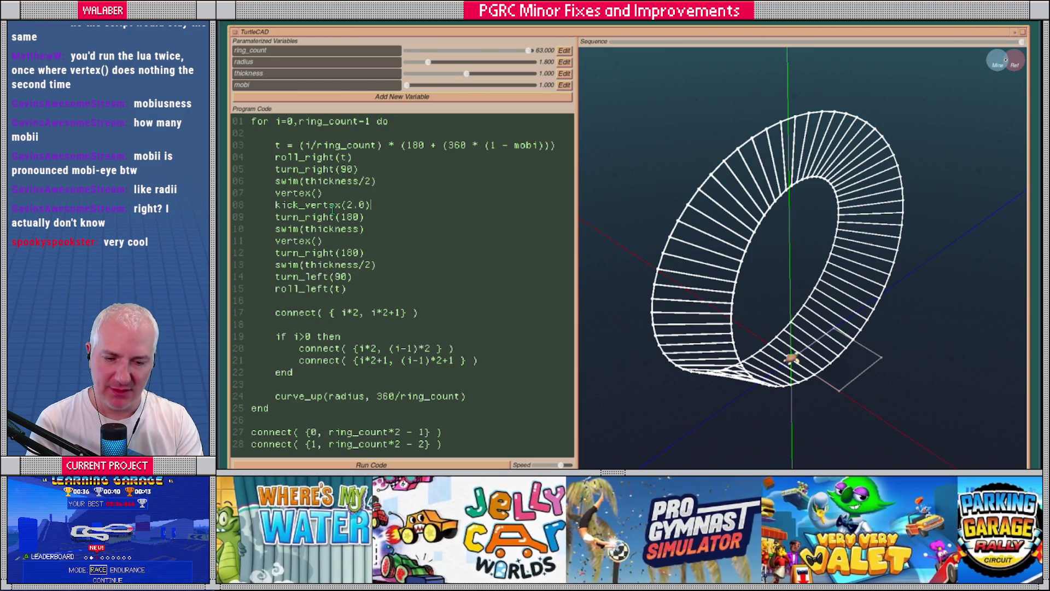
key("Return")
key("Up")
key("Up")
key("Return")
key("Down")
key("shift+Right")
key("shift+Right")
key("shift+Right")
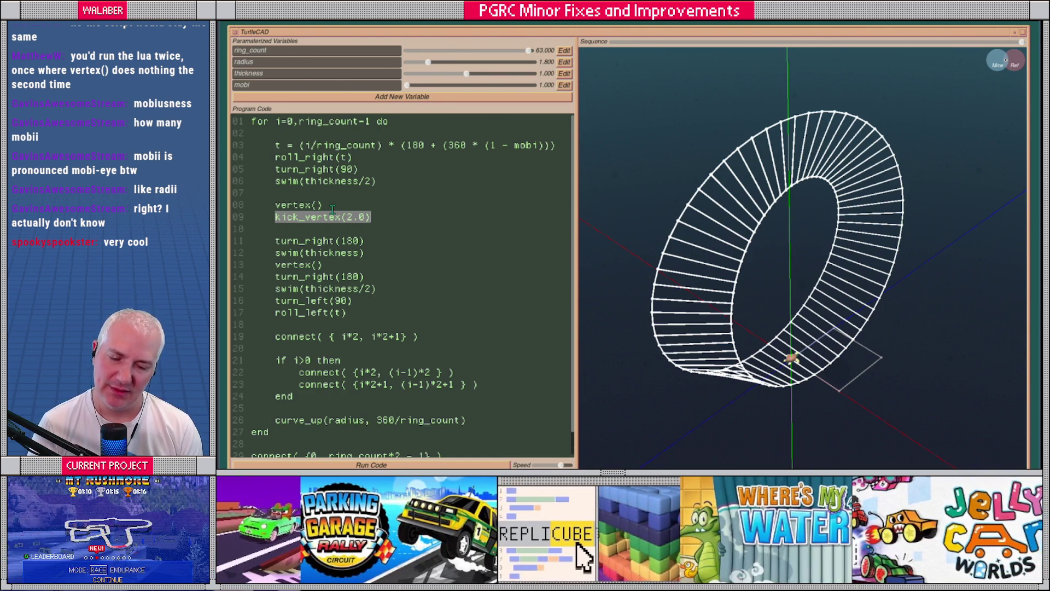
Select the vertex() and kick_vertex(2.0) lines in turn, then just the 2.0 argument.
left_click(332, 209)
key("Home")
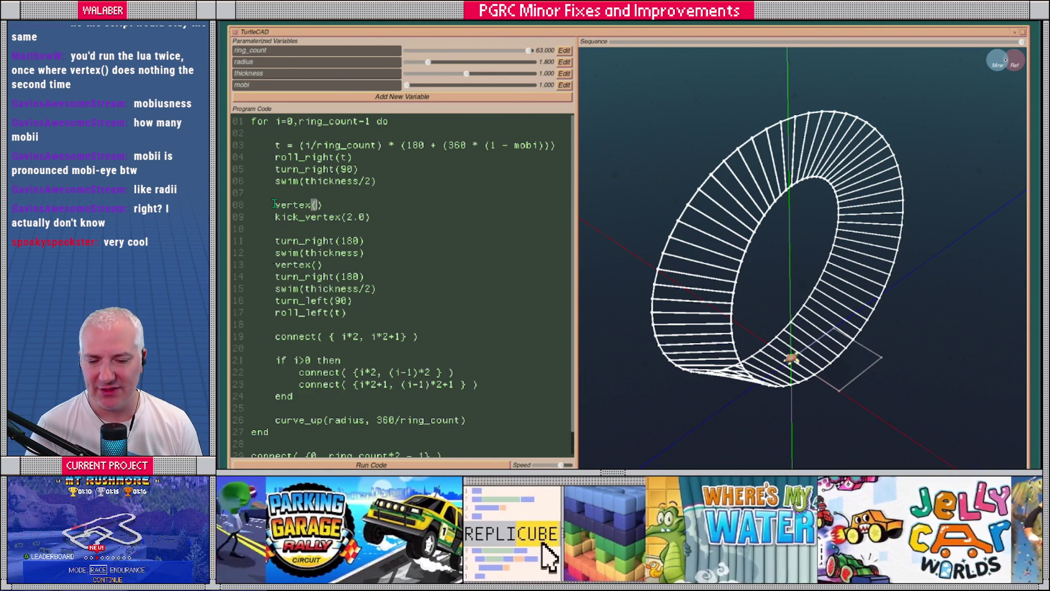
key("shift+End")
left_click(384, 221)
key("Home")
key("shift+End")
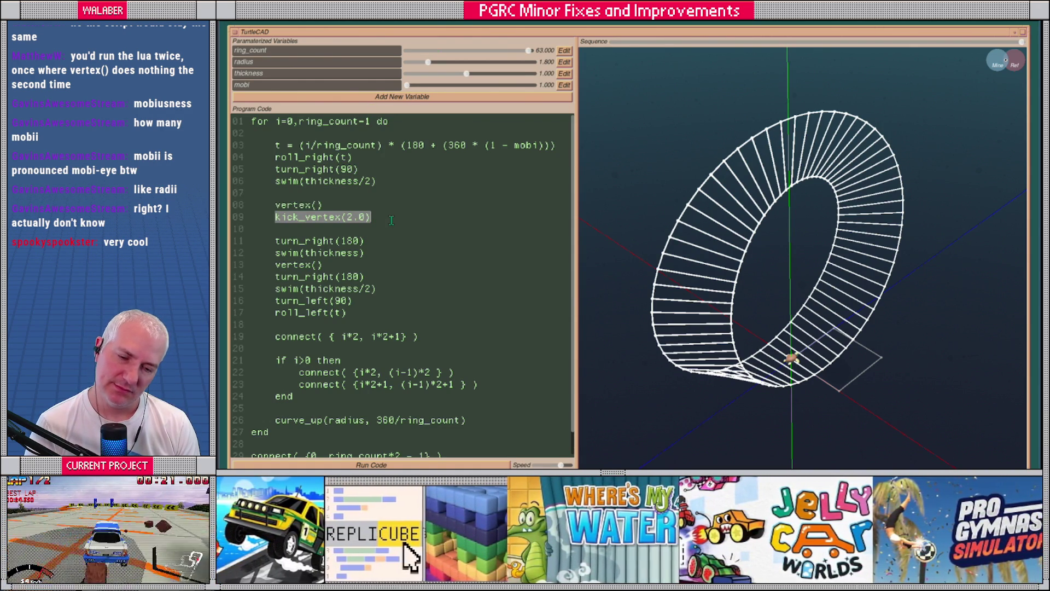
left_click_drag(347, 217, 366, 217)
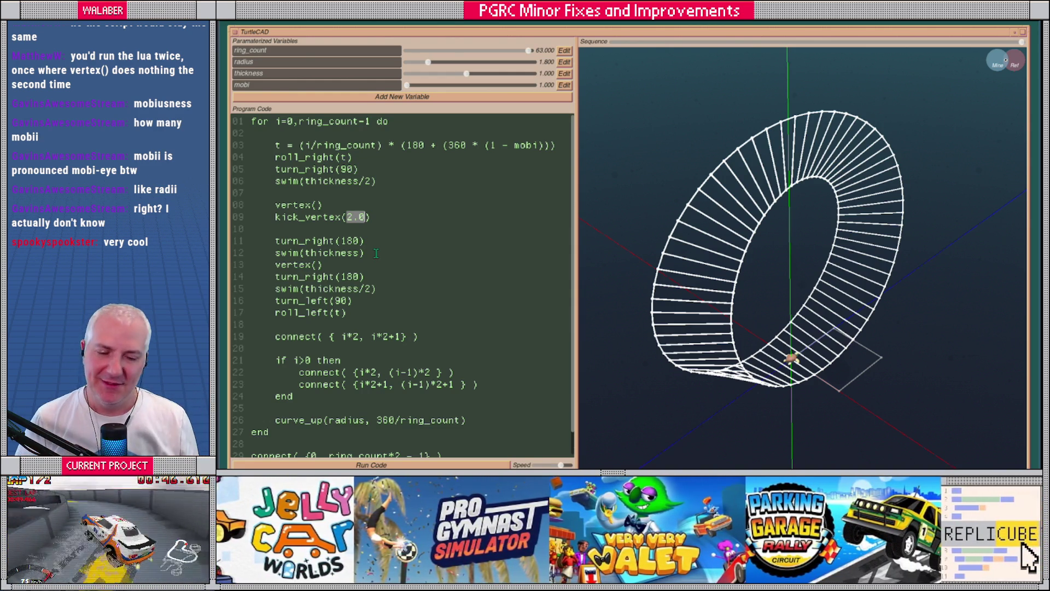
left_click_drag(347, 217, 365, 221)
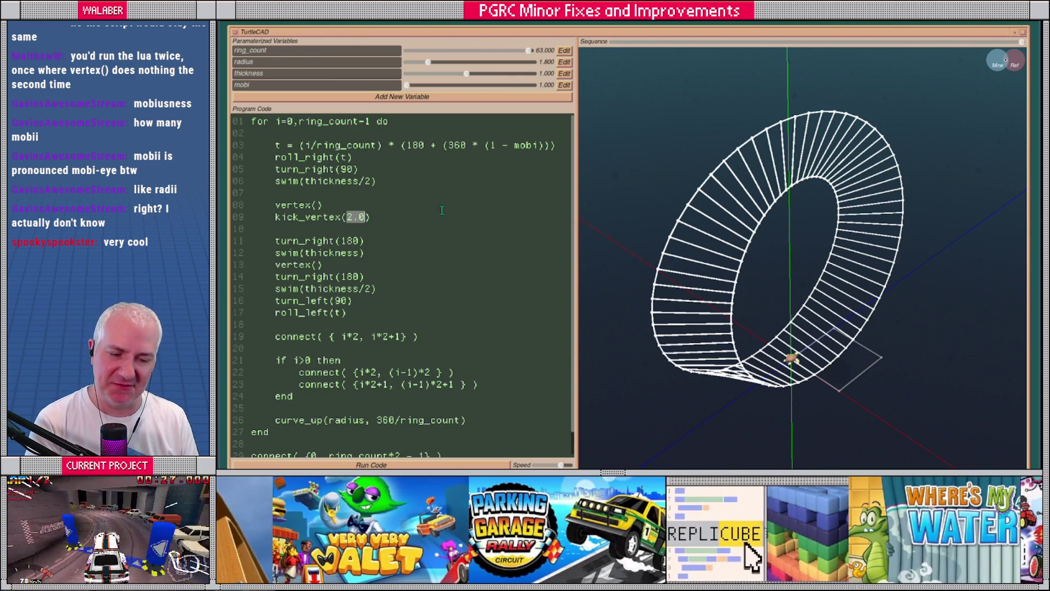
key("alt+Tab")
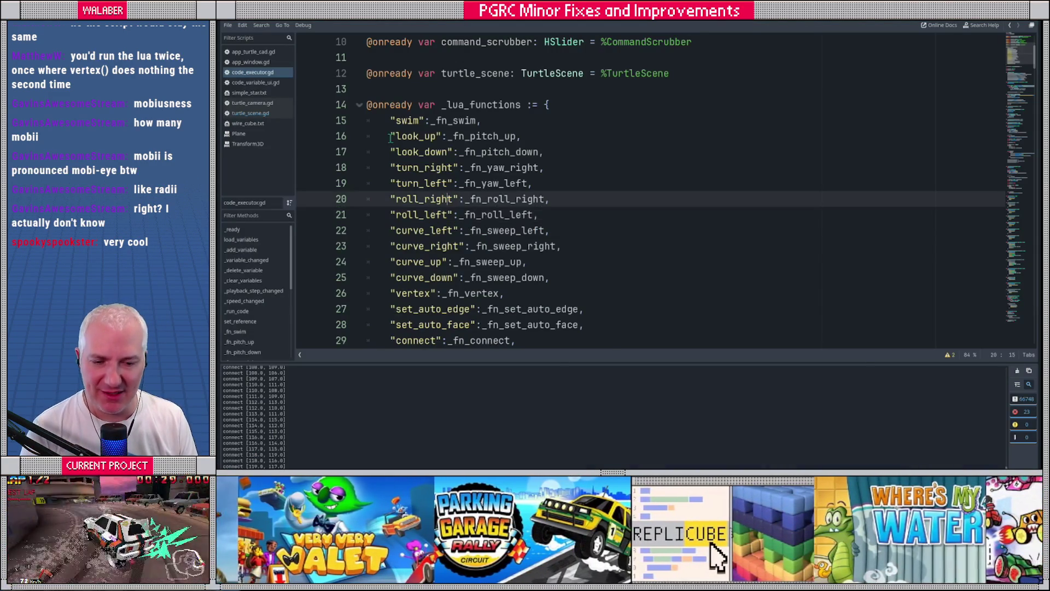
Select the _lua_functions entries in code_executor.gd, from swim on line 15 through connect on line 29.
scroll(391, 164, "down", 1)
left_click(390, 73)
mouse_move(391, 77)
left_mouse_down()
mouse_move(416, 219)
mouse_move(556, 279)
mouse_move(559, 290)
left_mouse_up()
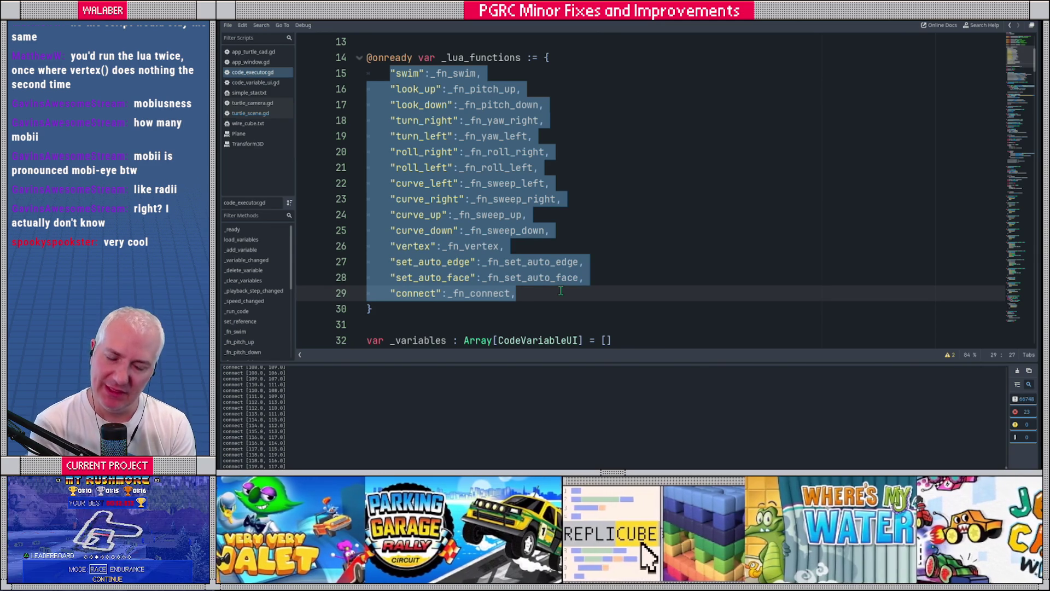
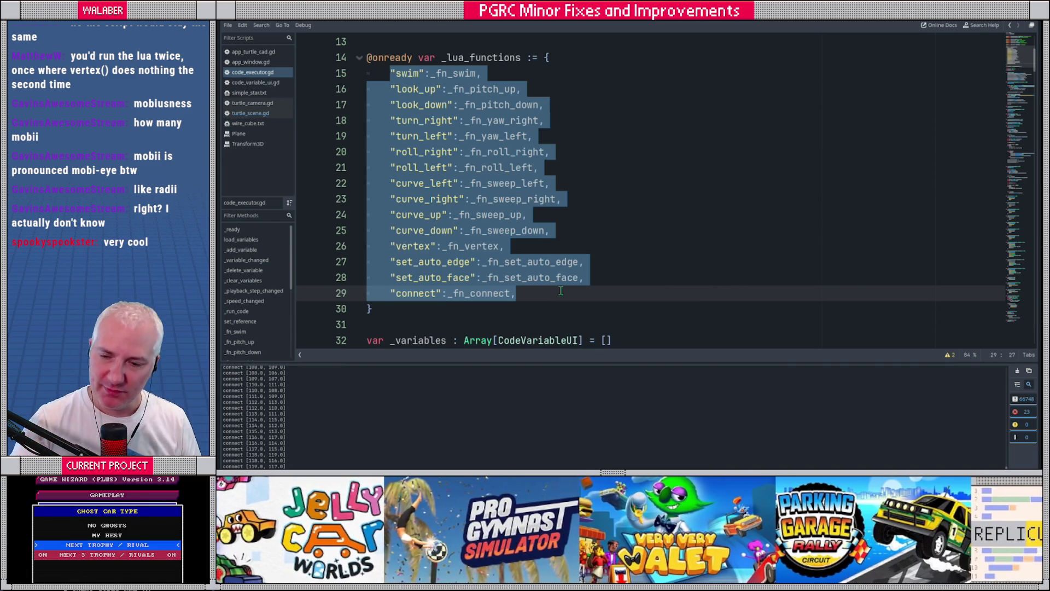
Slow the turtle playback speed and replay the ring program from the start.
key("alt+Tab")
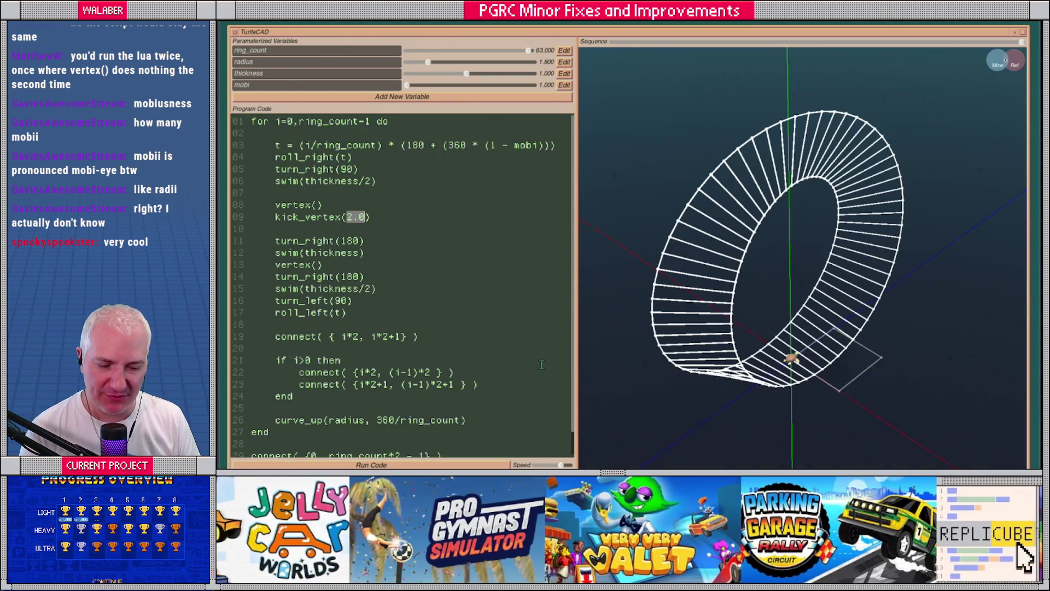
left_click_drag(539, 466, 535, 465)
left_click(479, 469)
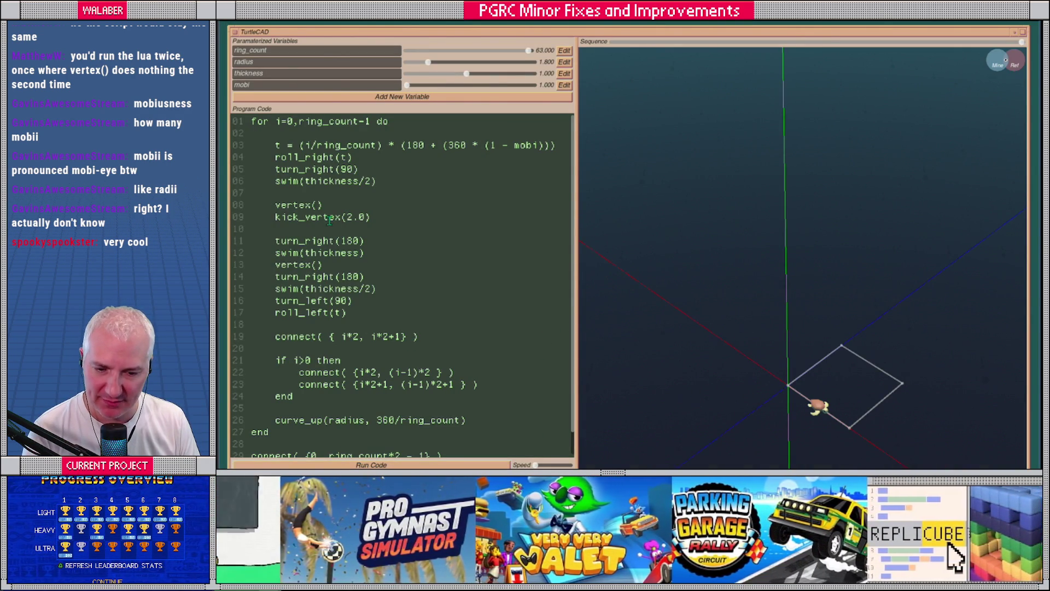
Delete the kick_vertex(2.0) line and rerun the ring program.
key("shift+Home")
key("shift+Home")
key("BackSpace")
key("BackSpace")
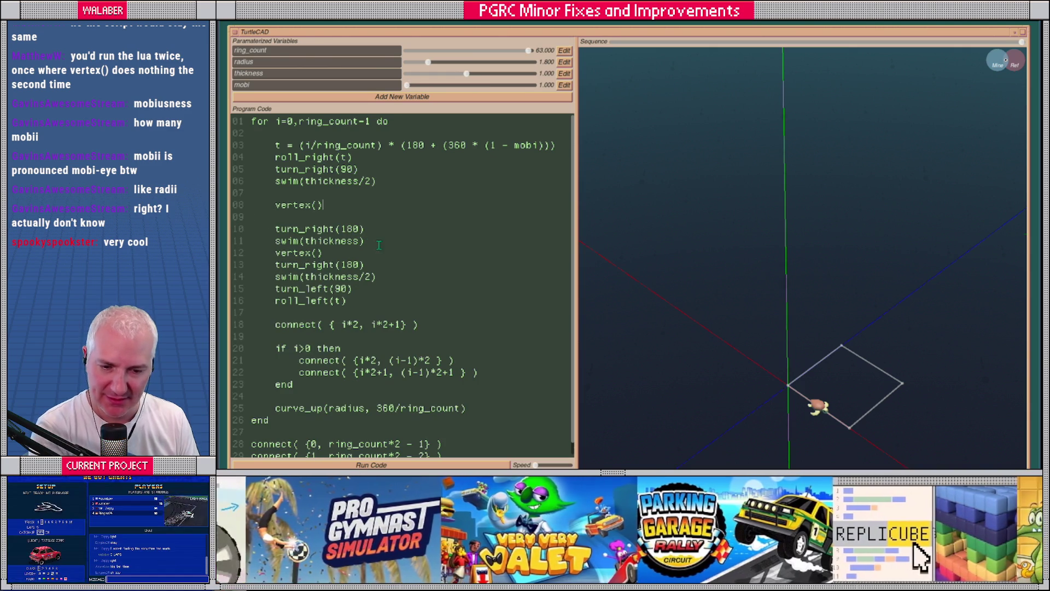
left_click(475, 466)
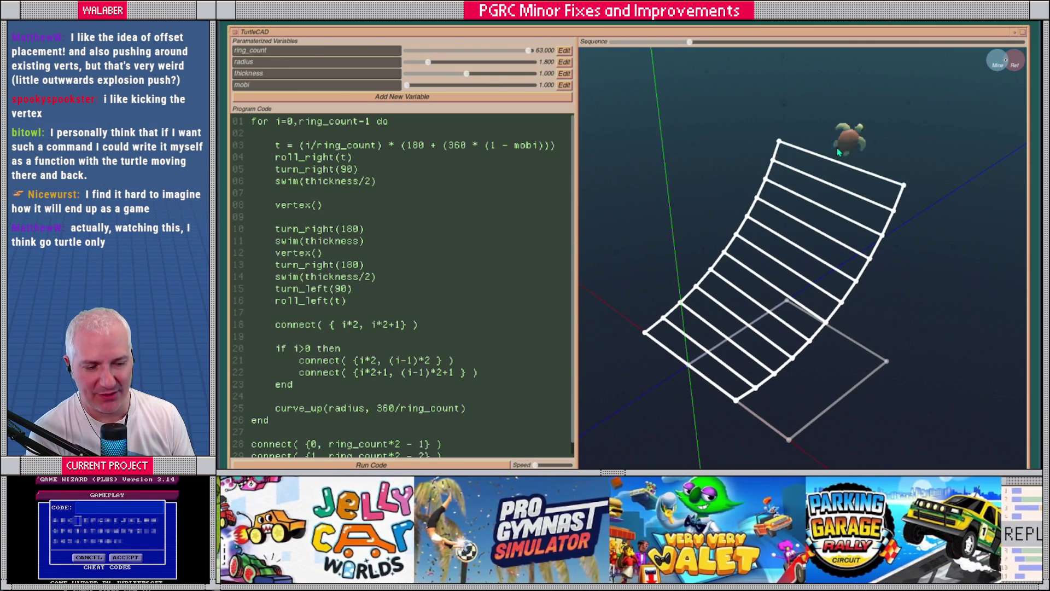
Orbit around the ring, speed up playback slightly, and widen the 3D view.
left_click_drag(870, 159, 800, 200)
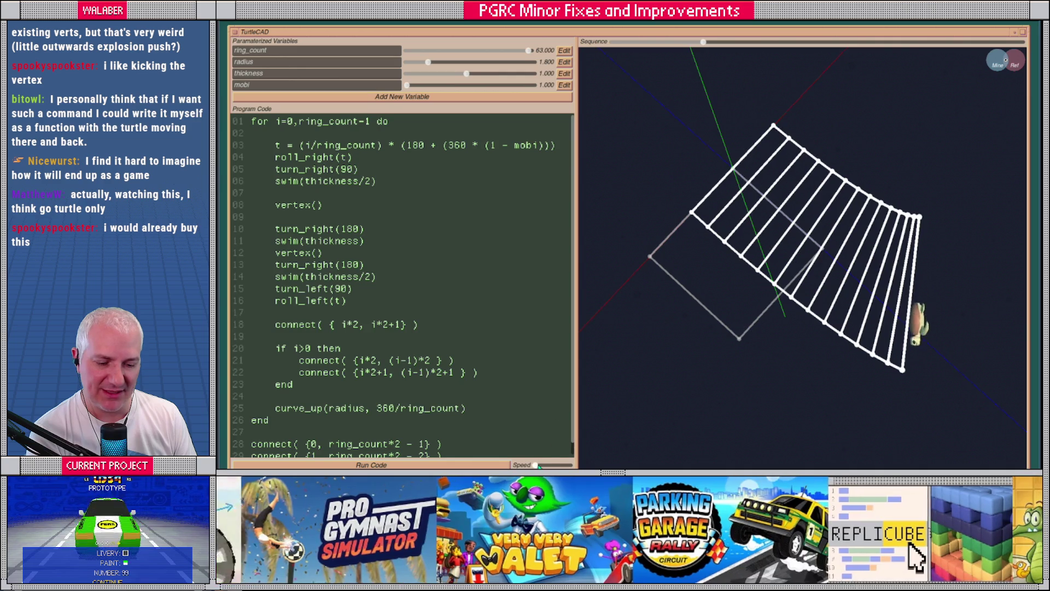
left_click_drag(544, 466, 555, 466)
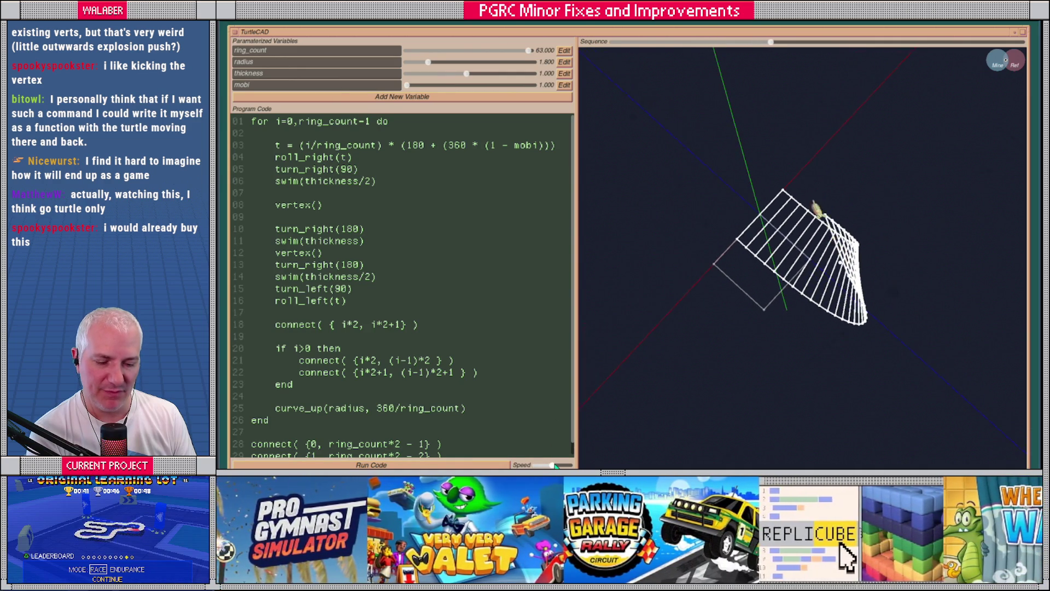
mouse_move(769, 257)
left_mouse_down()
mouse_move(788, 255)
mouse_move(789, 240)
mouse_move(755, 275)
mouse_move(793, 247)
mouse_move(779, 272)
left_mouse_up()
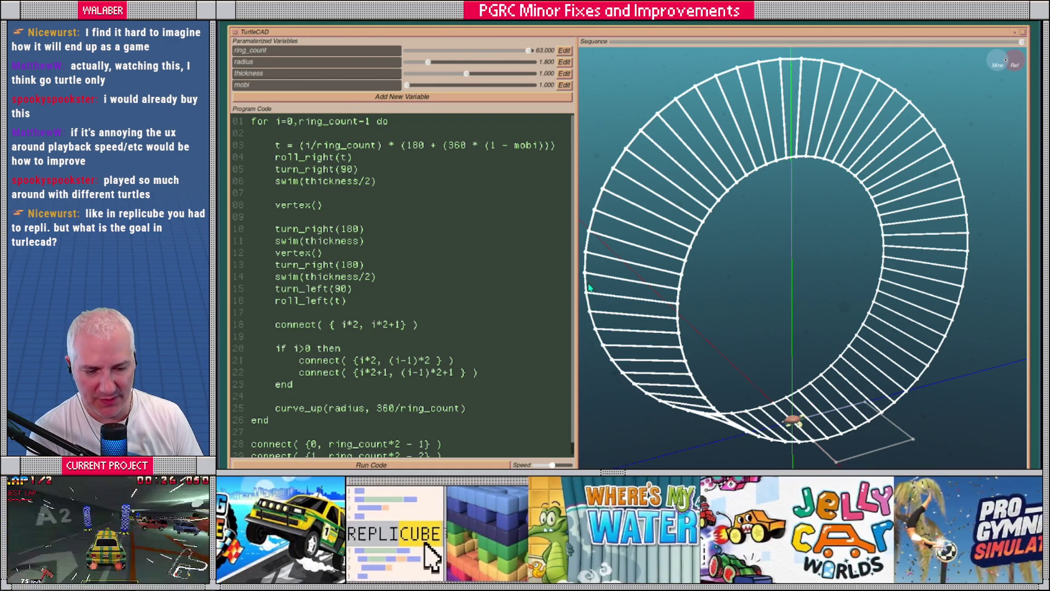
left_click_drag(568, 282, 546, 282)
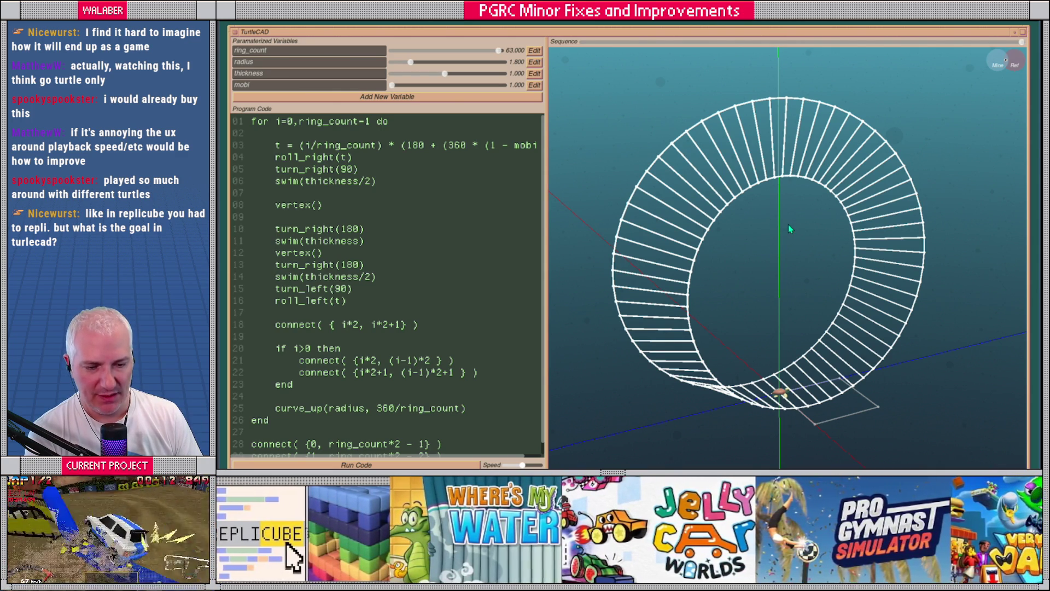
Copy the whole ring program and paste it below the existing Notepad notes.
left_click(452, 273)
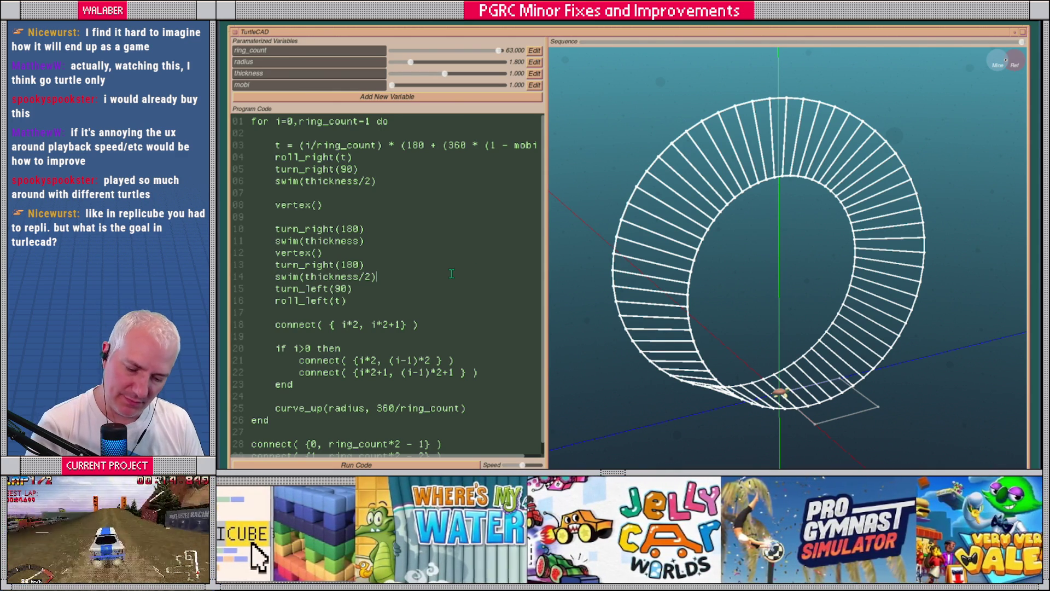
key("ctrl+a")
key("alt+Tab")
key("alt+Tab")
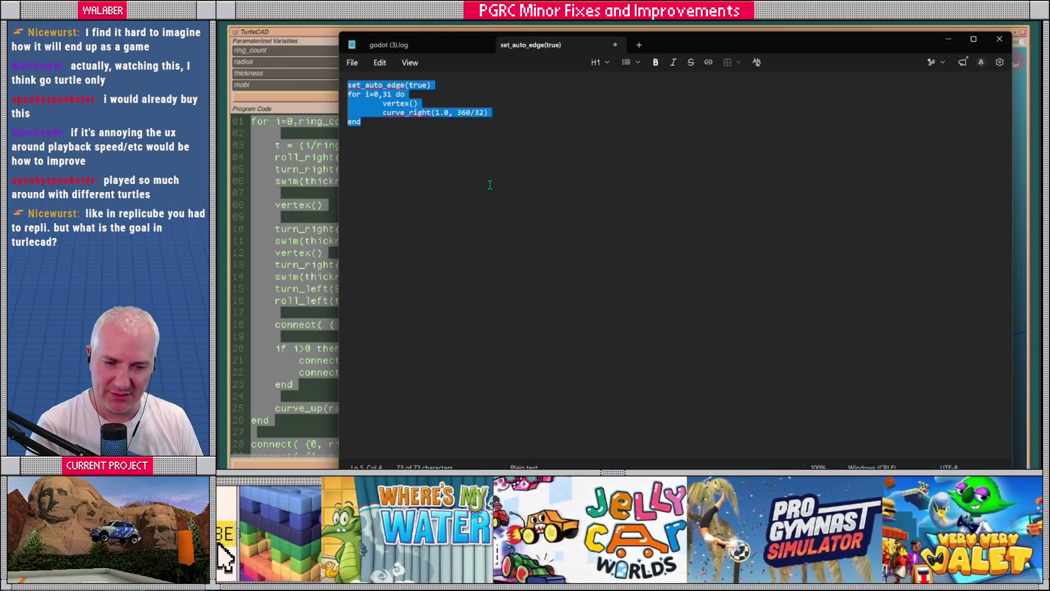
left_click(493, 169)
key("Return")
key("Return")
type("for i=0,ring_count-1 do \t \tt = (i/ring_count) * (180 + (360 * (1 - mobi))) \troll_right(t) \tturn_right(90) \tswim(thickness/2) \t \tvertex() \t \tturn_right(180) \tswim(thickness) \tvertex() \tturn_right(180) \tswim(thickness/2) \tturn_left(90) \troll_left(t) \t \tconnect( { i*2, i*2+1} ) \t \tif i>0 then \t\tconnect( {i*2, (i-1)*2 } ) \t\tconnect( {i*2+1, (i-1)*2+1 } ) \tend \t \tcurve_up(radius, 360/ring_count) end  connect( {0, ring_count*2 - 1} ) connect( {1, ring_count*2 - 2} )")
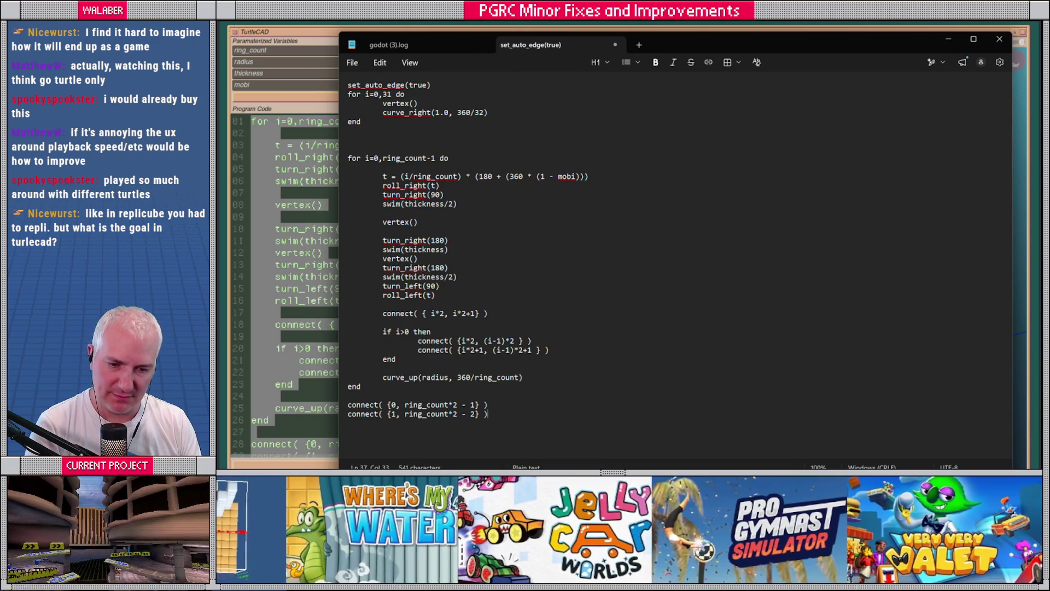
Erase all TurtleCAD code, then find func play() in turtle_scene.gd by searching 'play('.
key("alt+Tab")
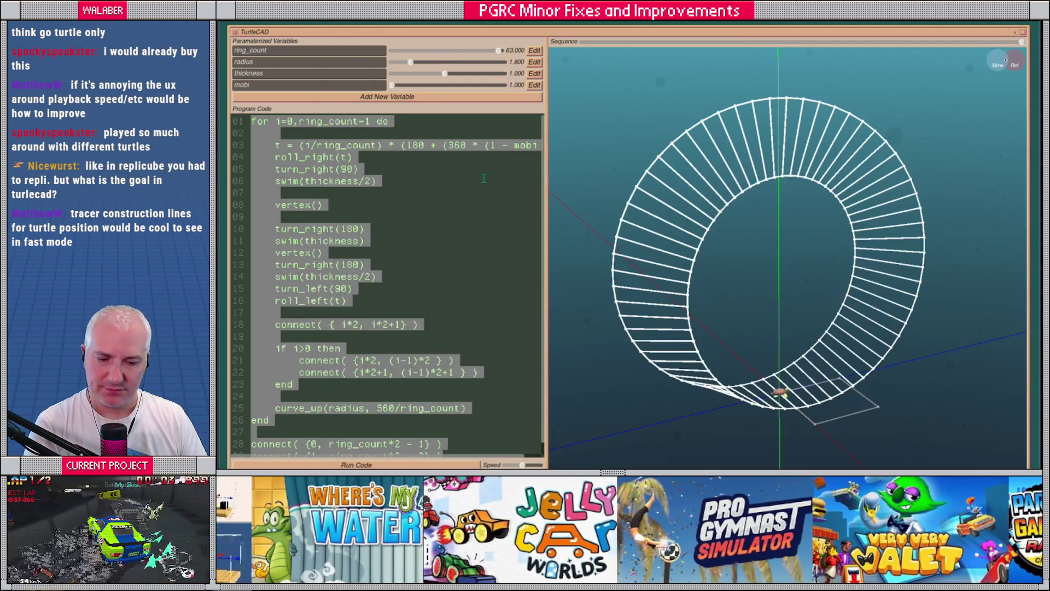
key("Delete")
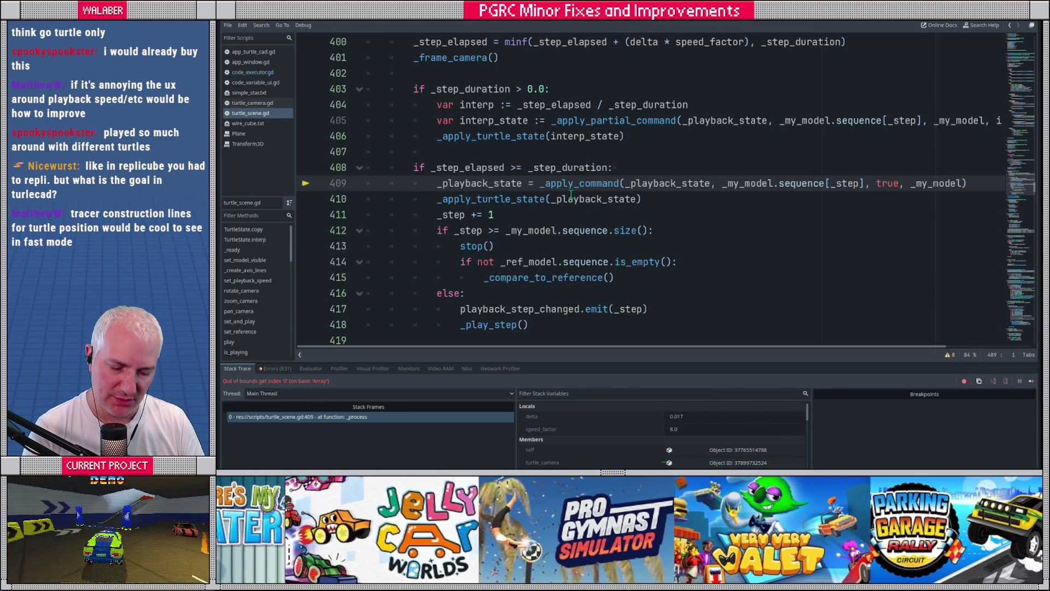
key("ctrl+f")
type("play(")
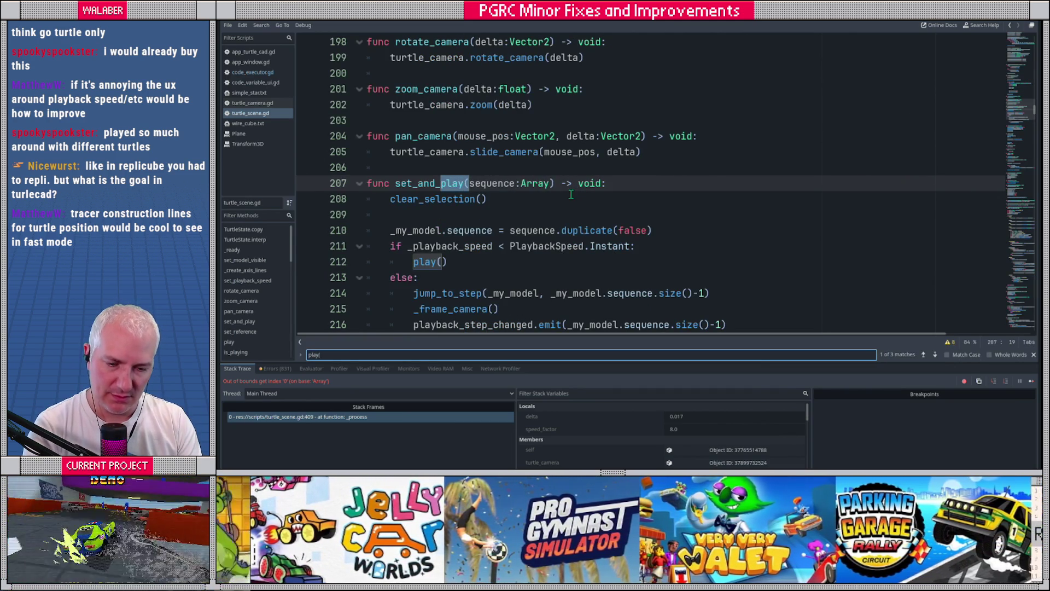
left_click(422, 265, "ctrl")
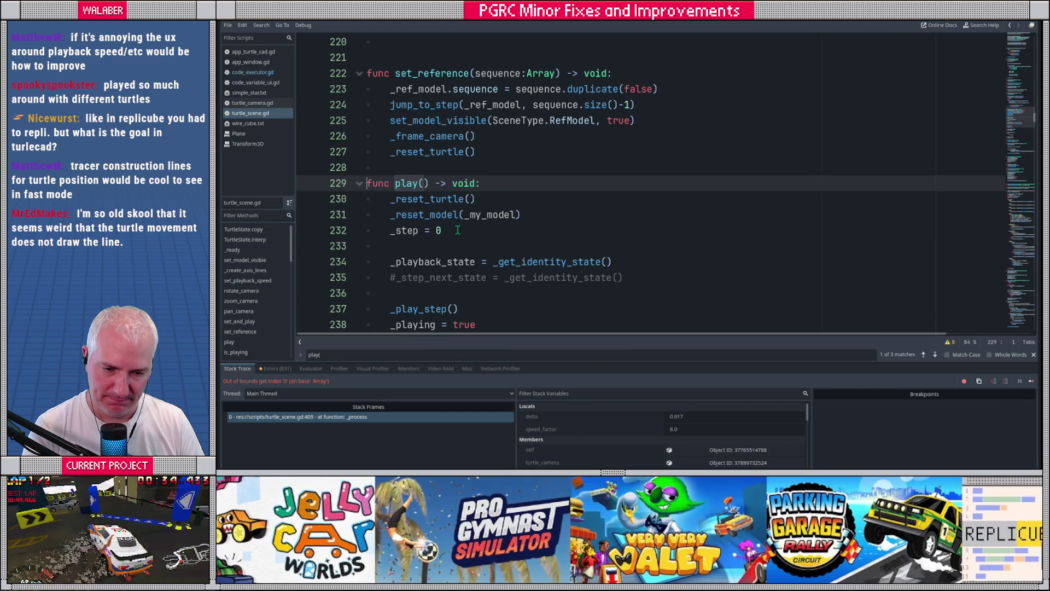
left_click(538, 215)
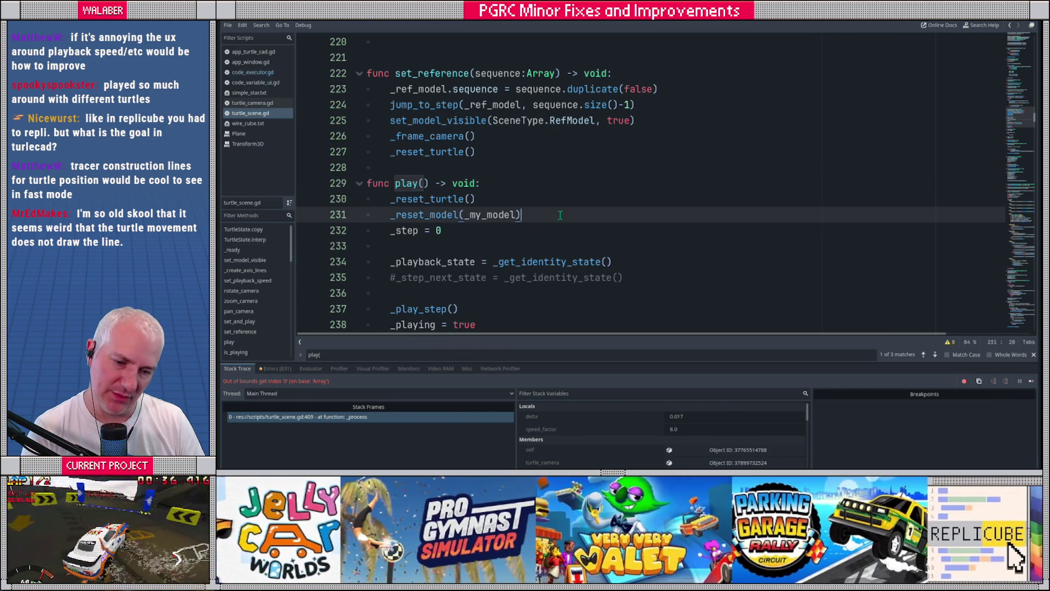
scroll(563, 214, "down", 1)
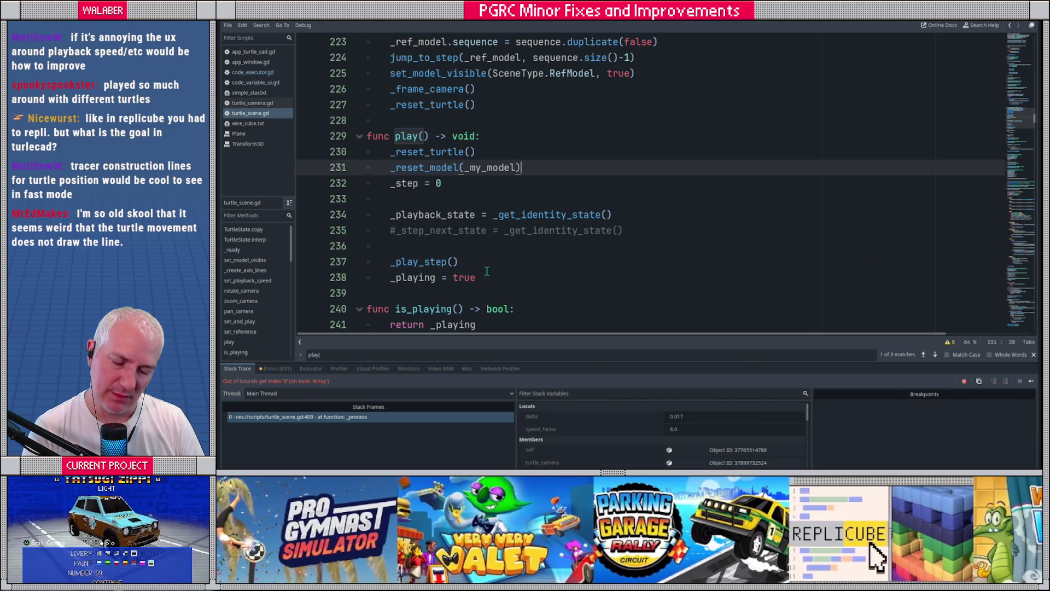
Put _playing = true under an if sequence.size() > 0 guard in play().
left_click(483, 267)
key("Return")
type("if _my_")
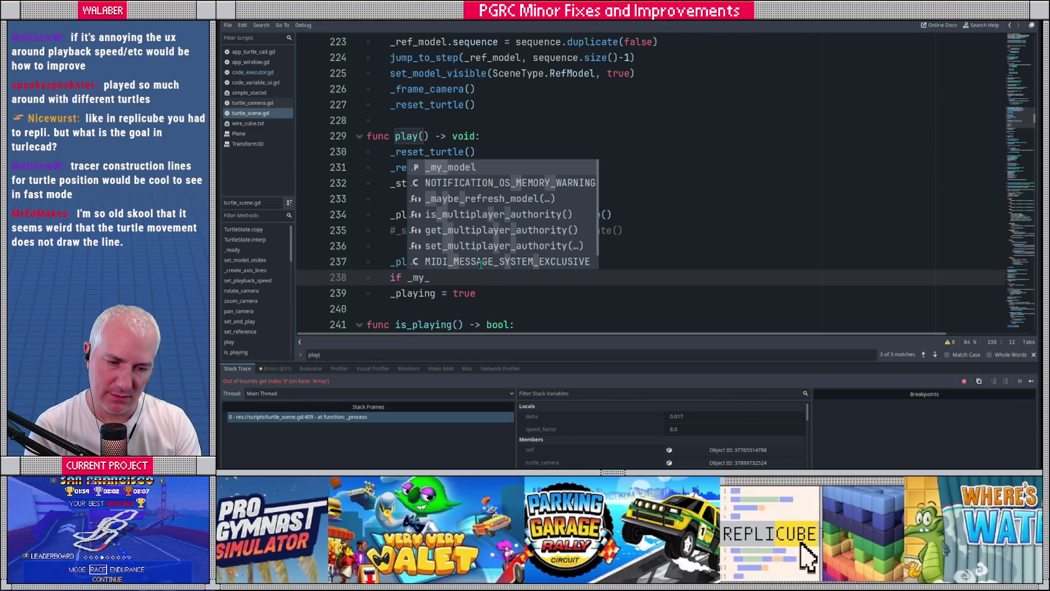
type("model.se")
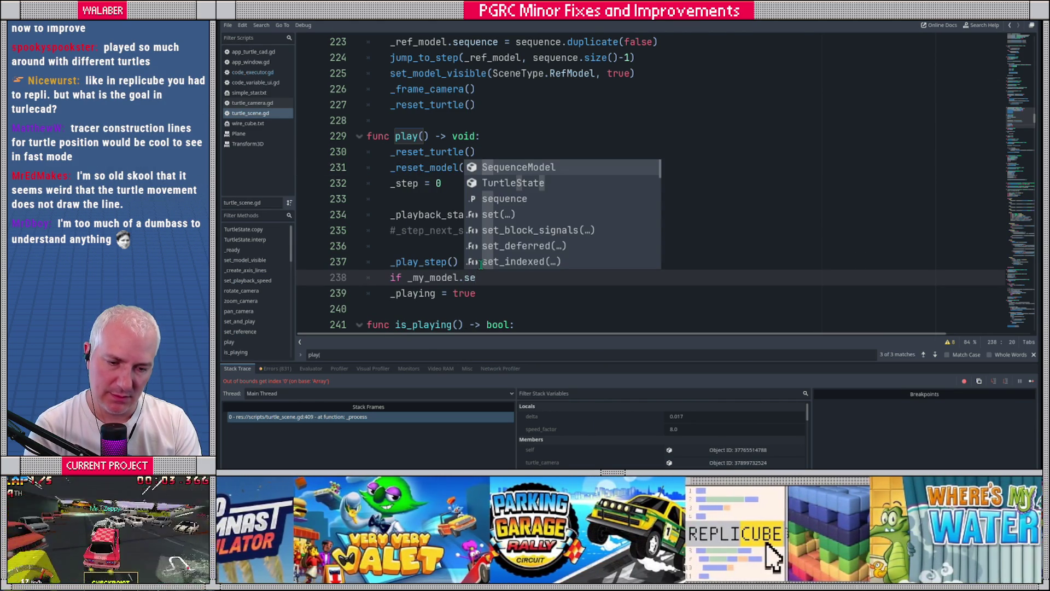
key("Return")
key("ctrl+z")
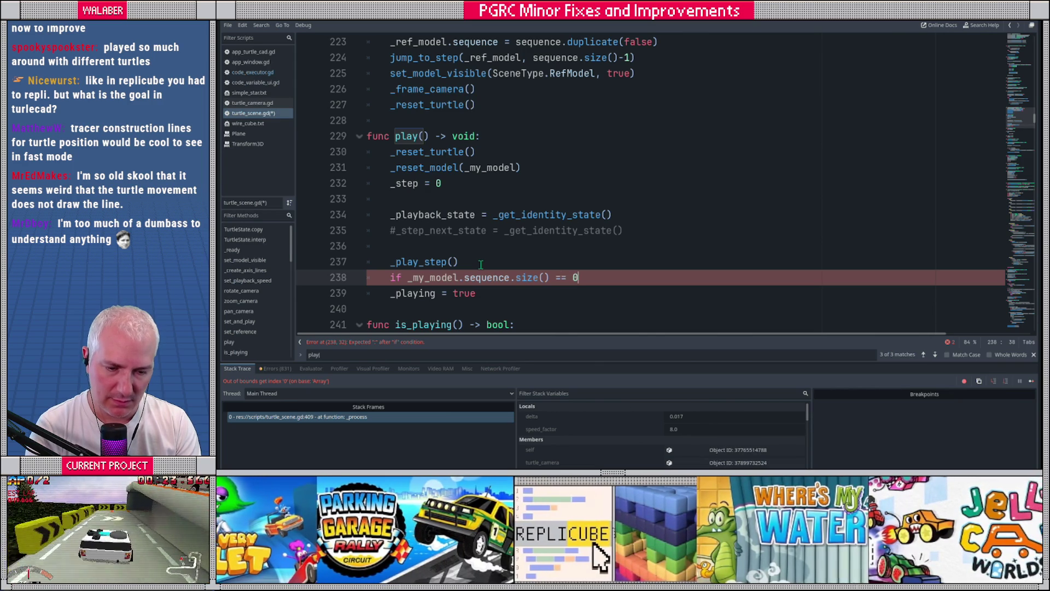
key("Return")
type("_playing = f")
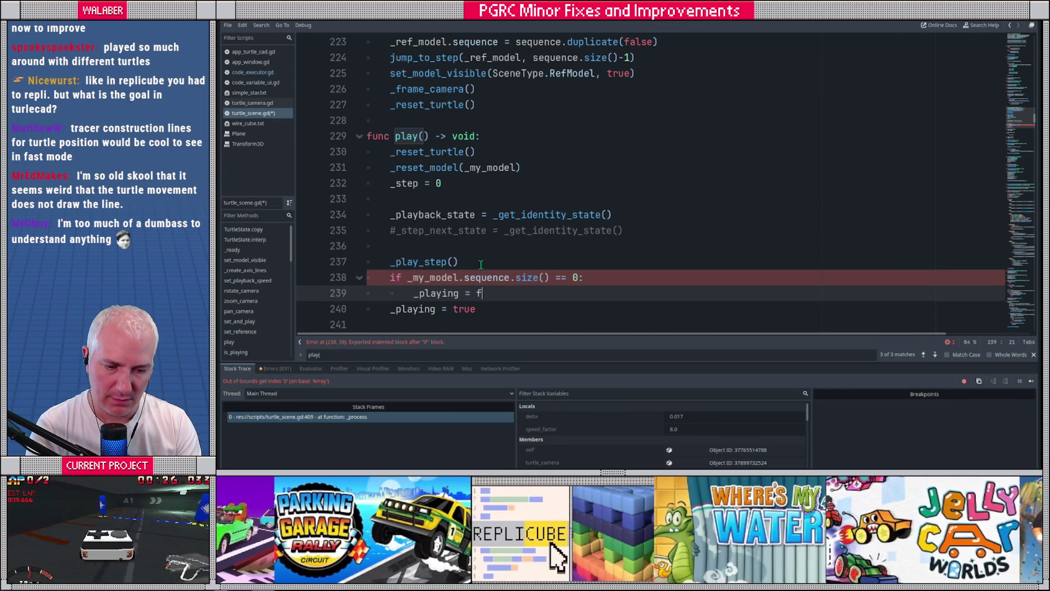
type("alse")
key("Return")
key("ctrl+z")
key("ctrl+z")
key("ctrl+z")
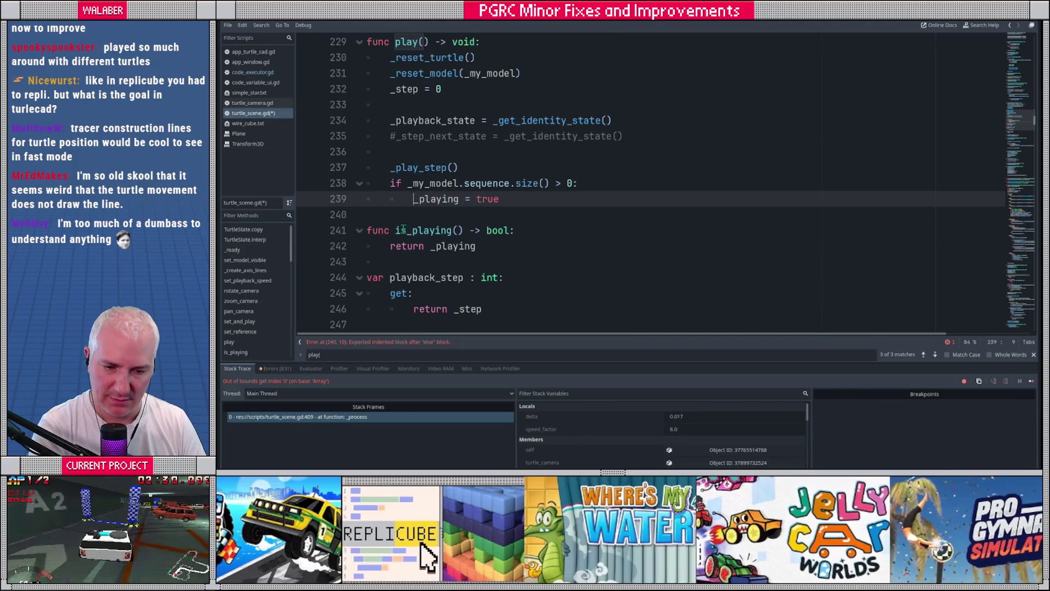
Insert _playing = false as play()'s first line, save turtle_scene.gd, and test-run the game.
scroll(407, 149, "up", 1)
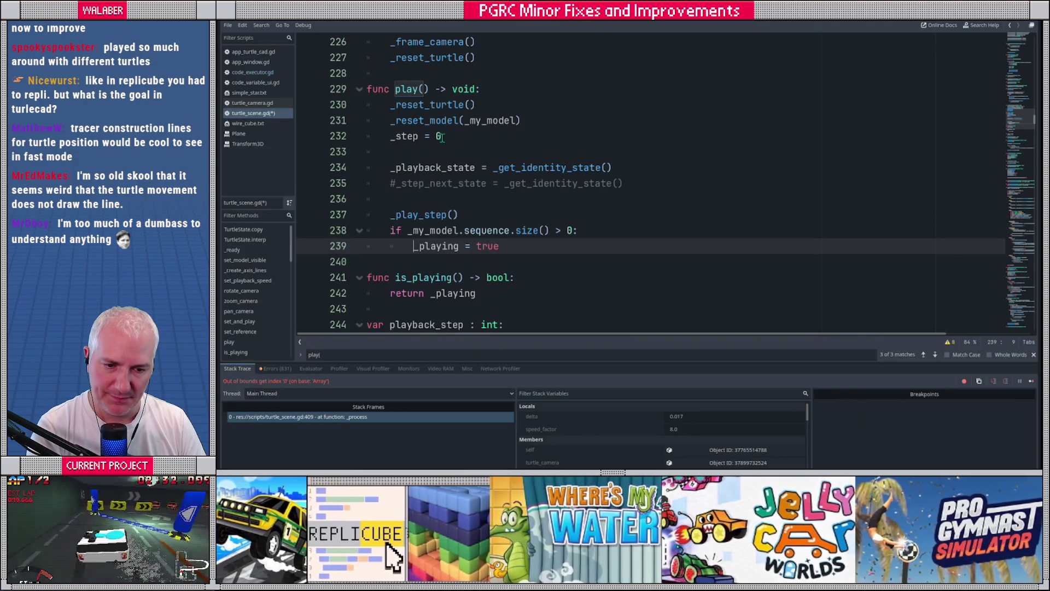
left_click(494, 93)
key("Return")
type("_playing = false")
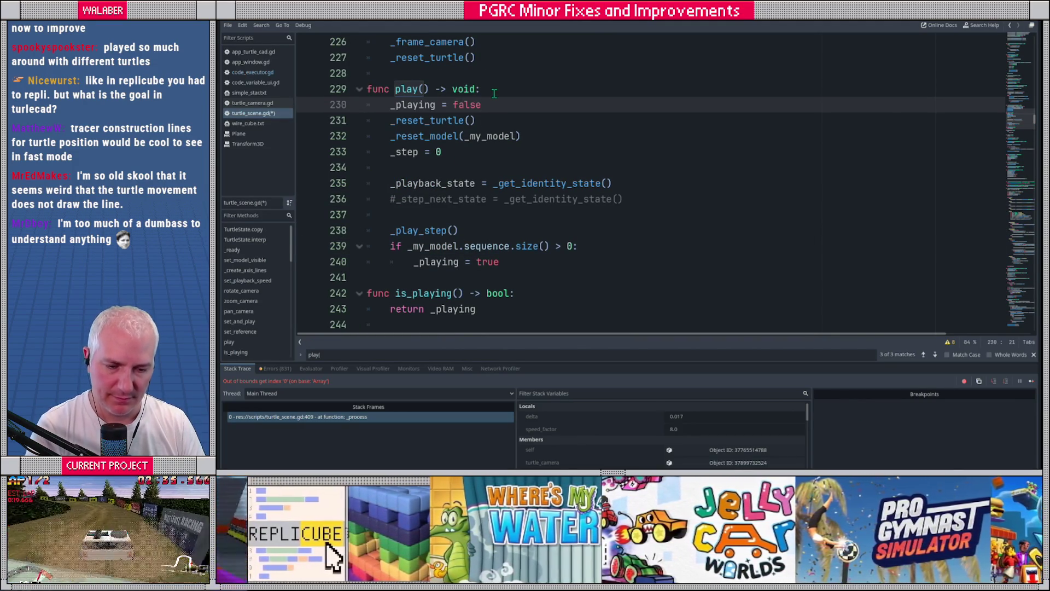
key("ctrl+s")
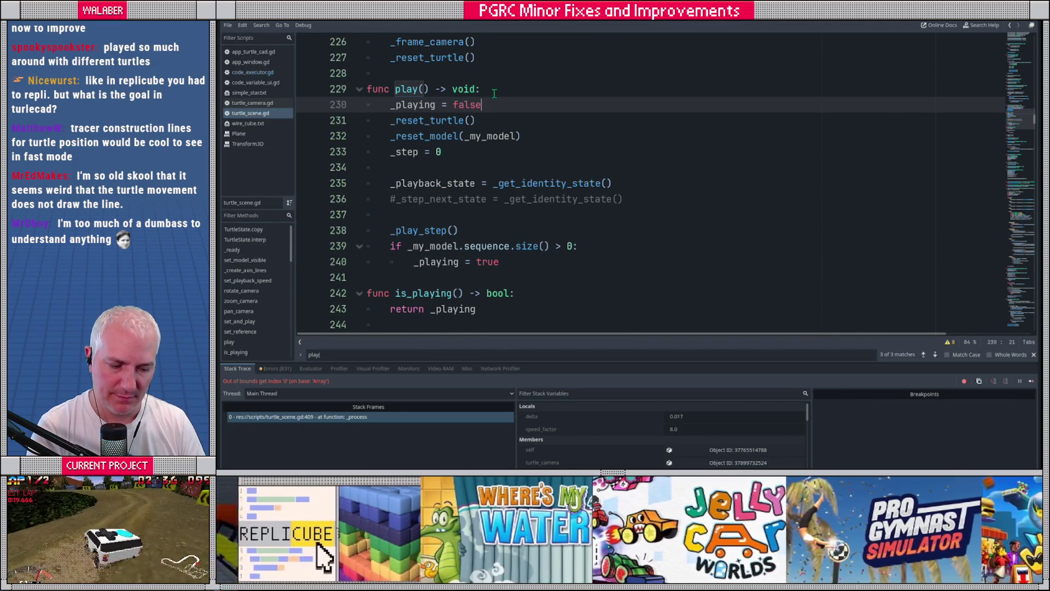
key("F5")
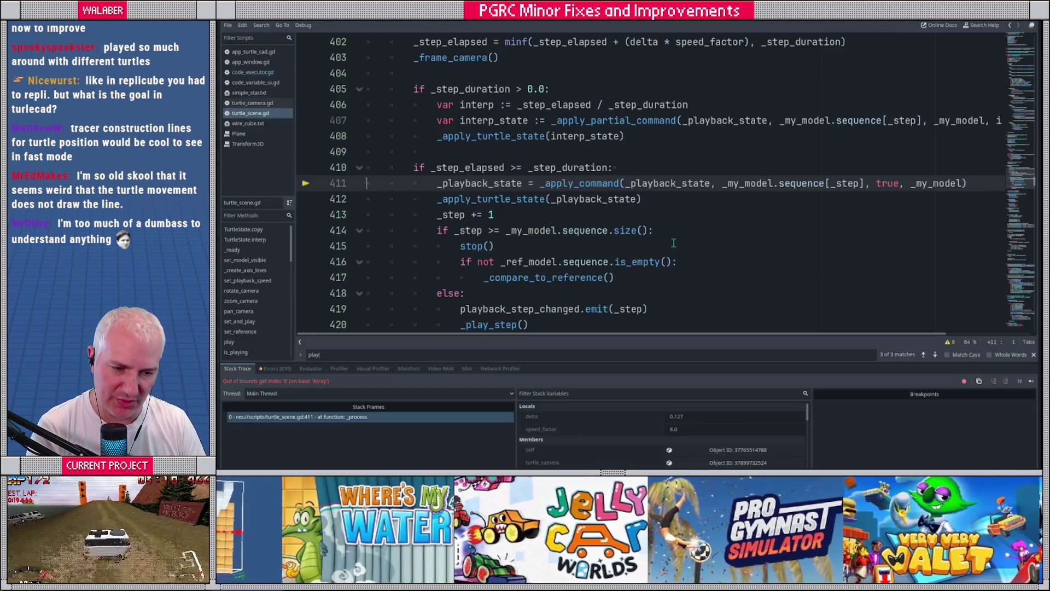
key("F8")
Relaunch TurtleCAD, clear the code, and try swim(1) and a 90-degree turn.
key("F5")
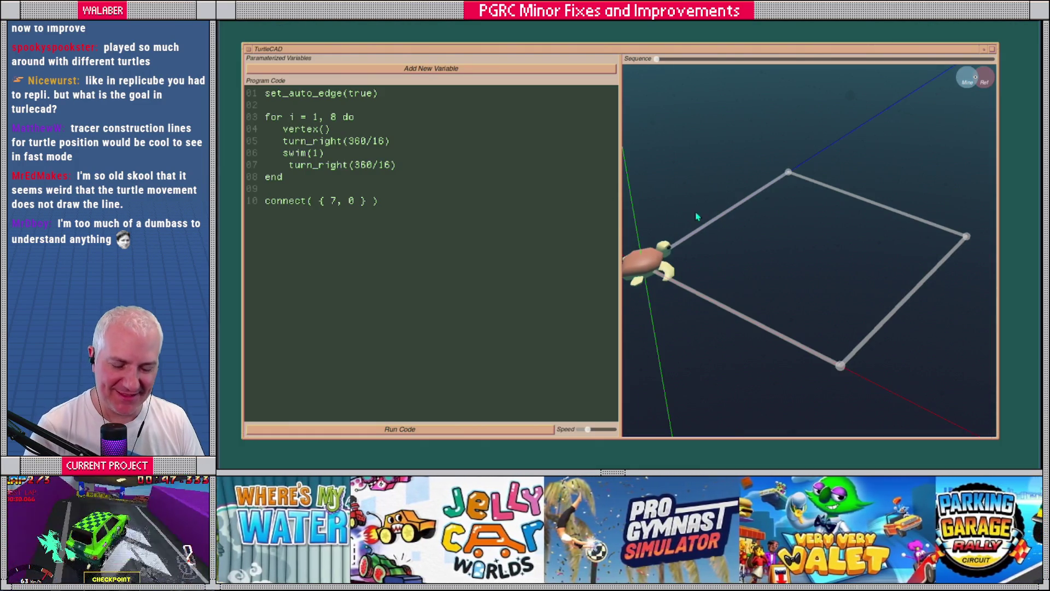
left_click_drag(621, 223, 529, 234)
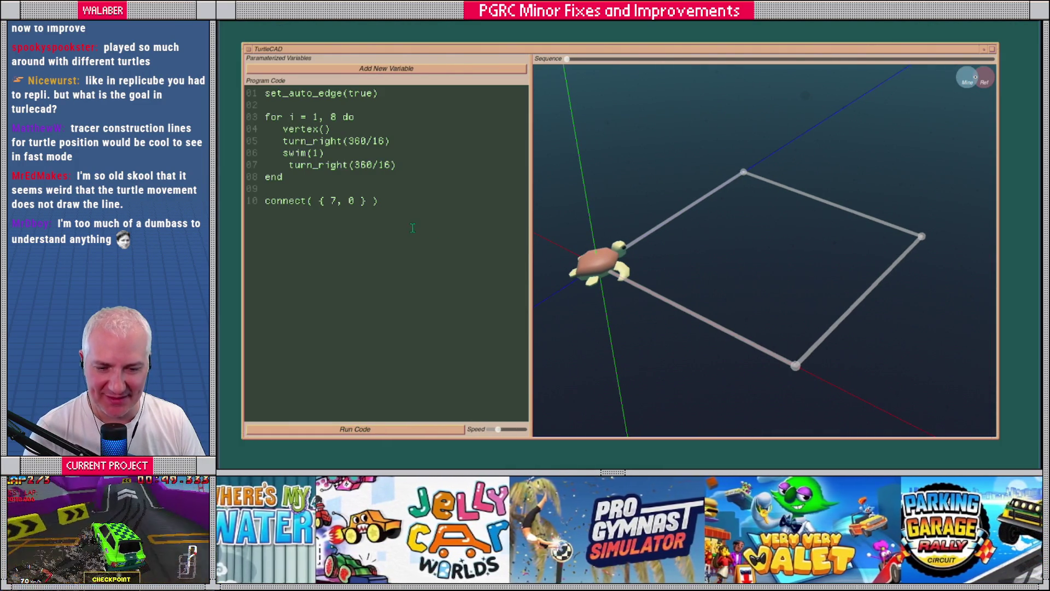
key("ctrl+a")
key("Delete")
mouse_move(678, 244)
left_mouse_down()
mouse_move(668, 251)
mouse_move(689, 200)
left_mouse_up()
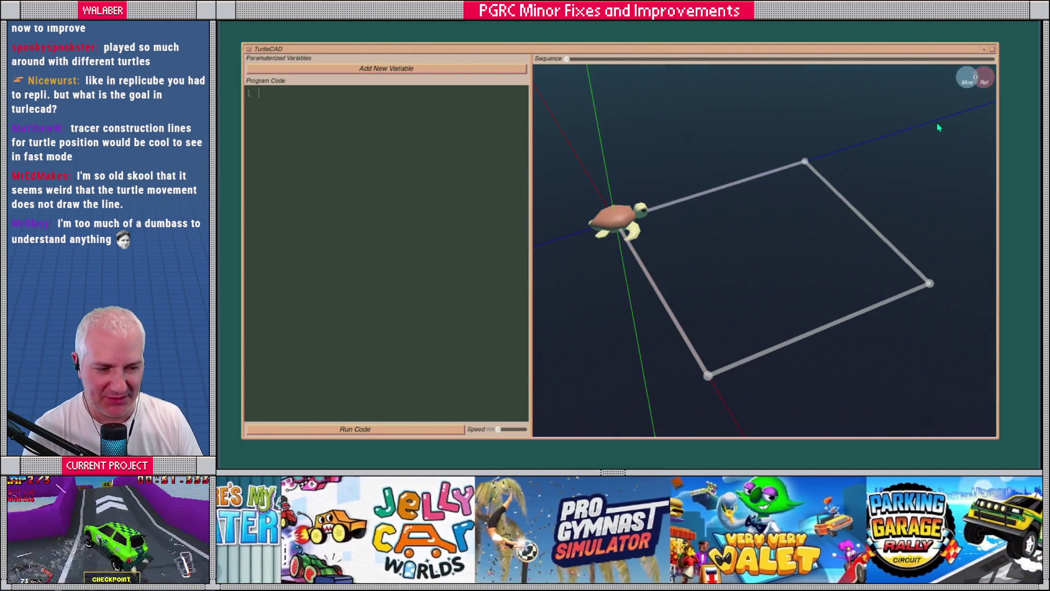
left_click(967, 84)
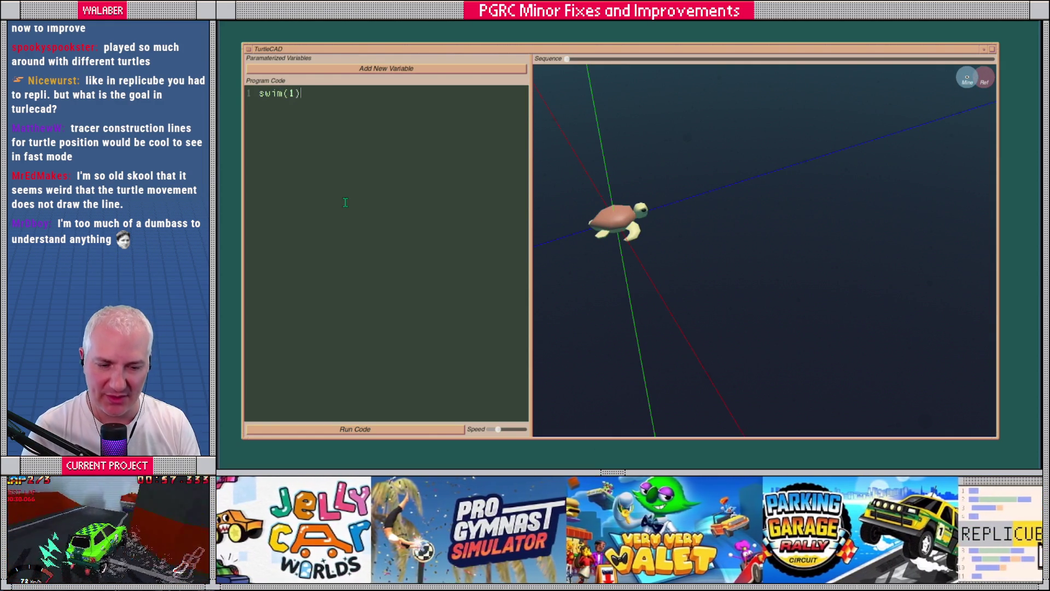
left_click_drag(494, 433, 489, 431)
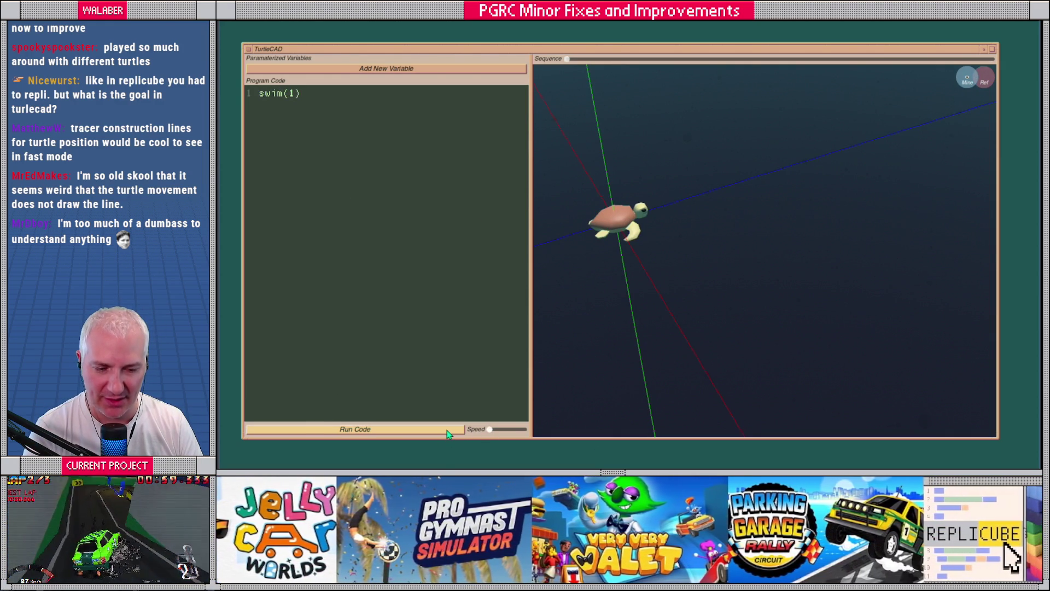
left_click(454, 430)
scroll(663, 297, "down", 3)
type("turn_right(")
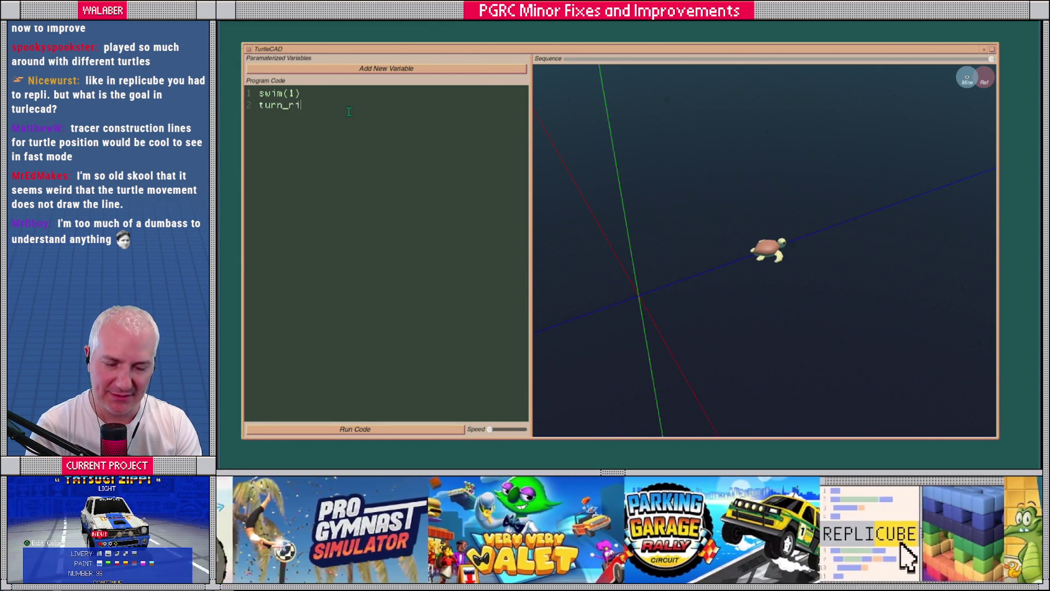
type("90)")
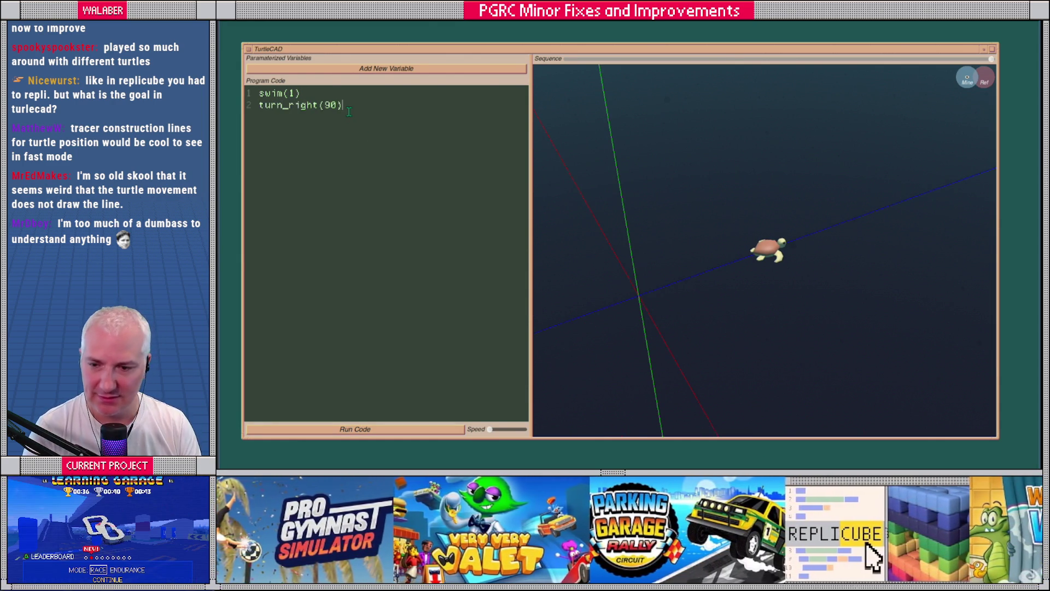
left_click(381, 429)
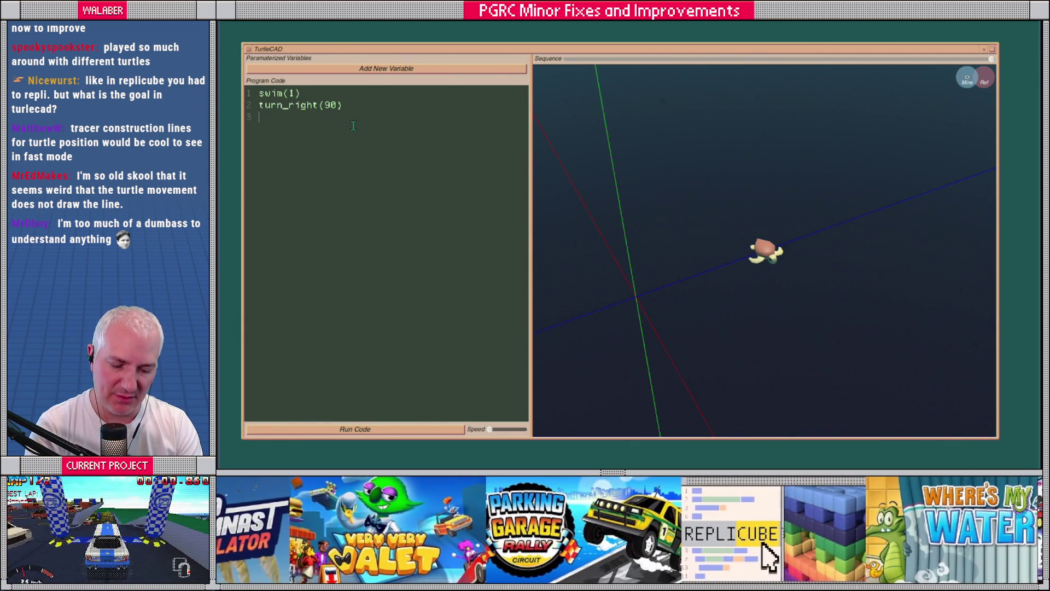
Write and run a three-vertex program with swim(0.5), turn_right(45), swim(1.2) and swim(1.0).
type("vertex()  ")
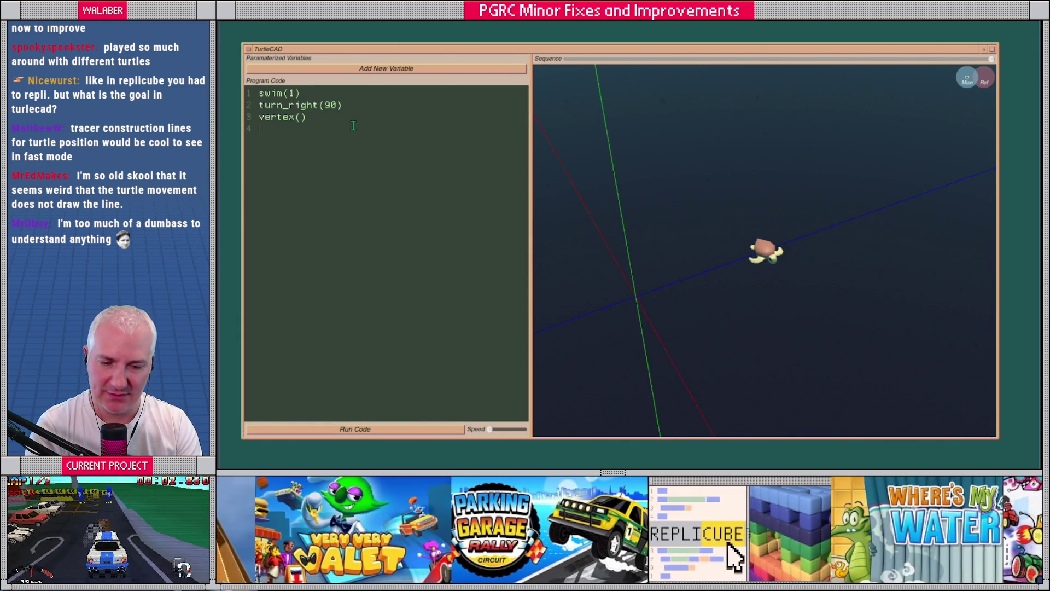
type("swim(")
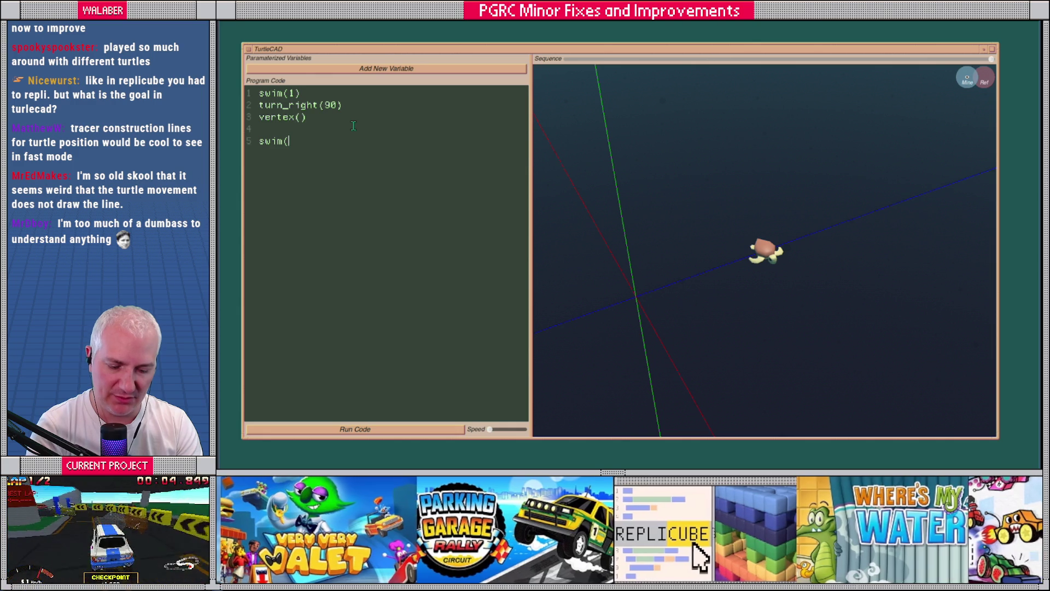
type("0.5) v")
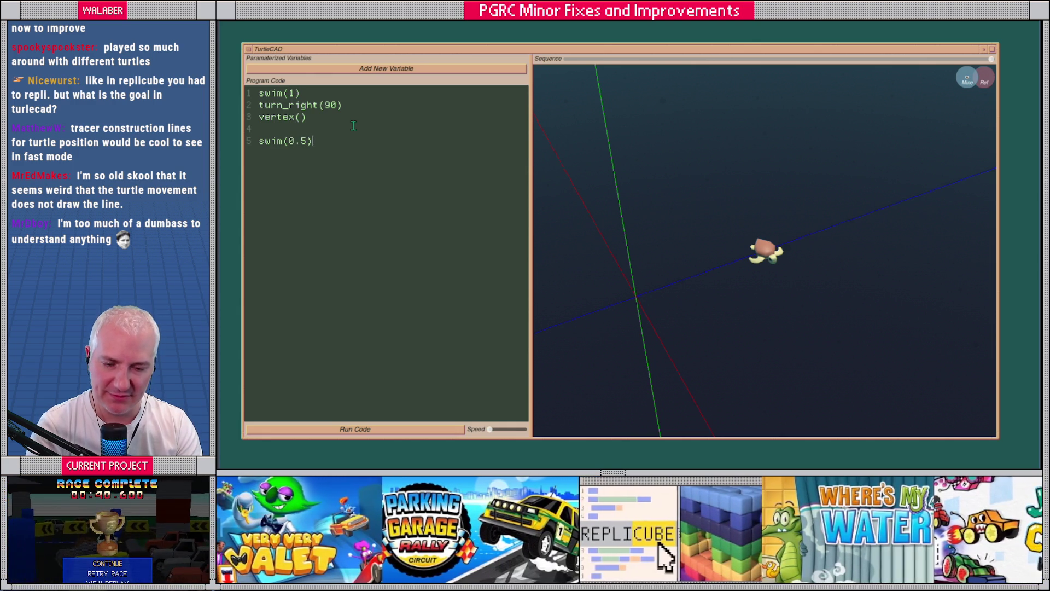
type("ertex(")
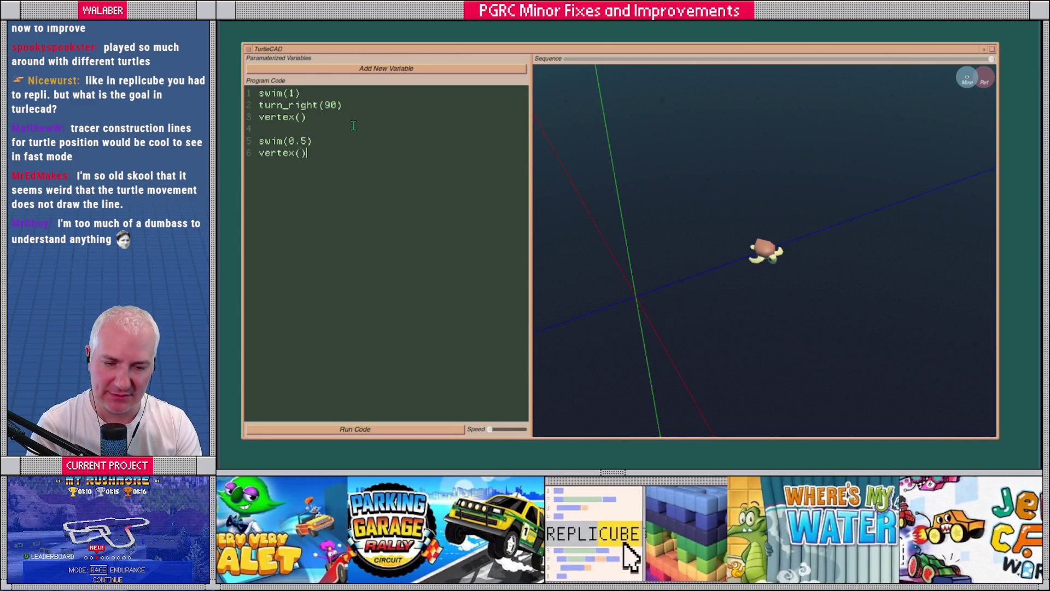
key("Return")
type("turn_right(45) ")
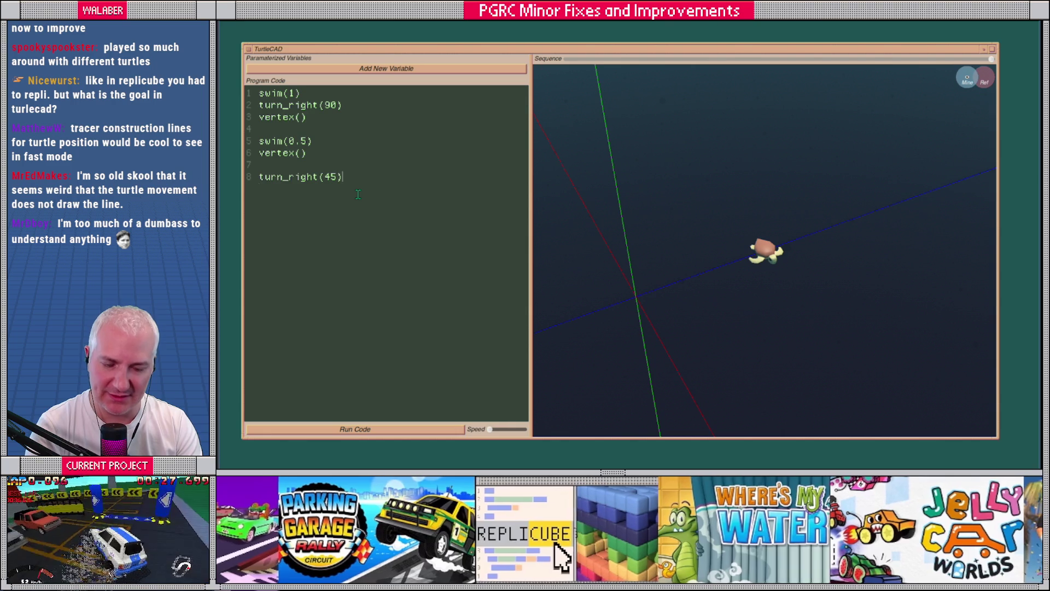
type("swim(1.2")
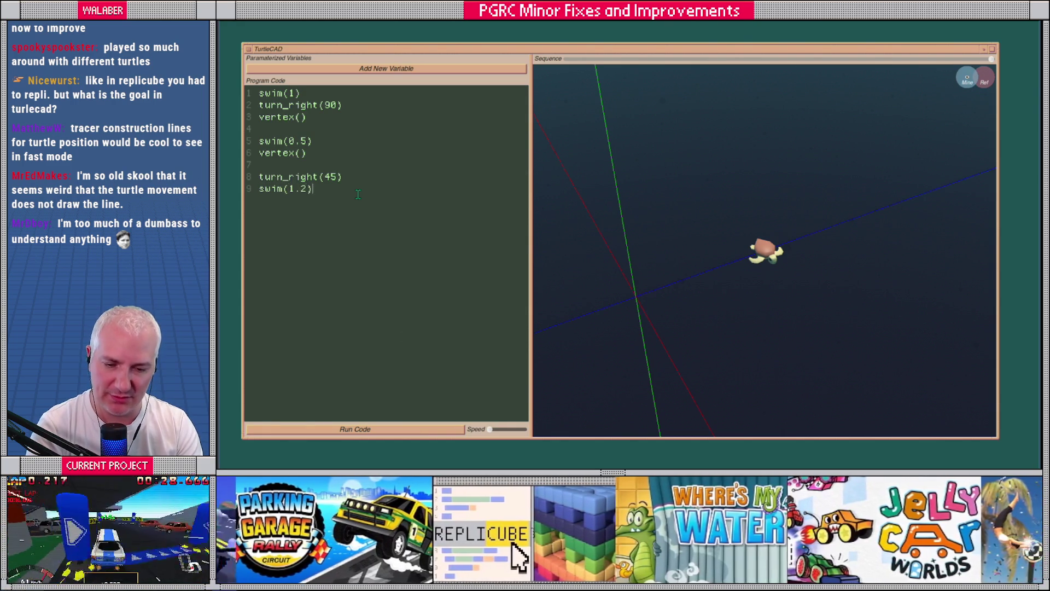
type("2)")
key("Return")
type("vertex(")
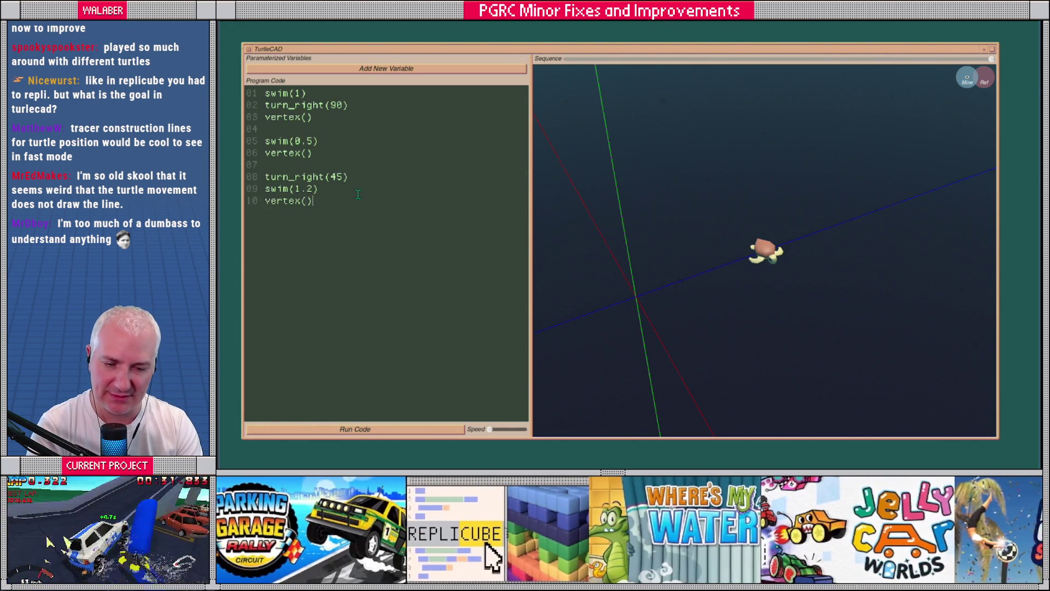
key("Return")
type("swim(1.0")
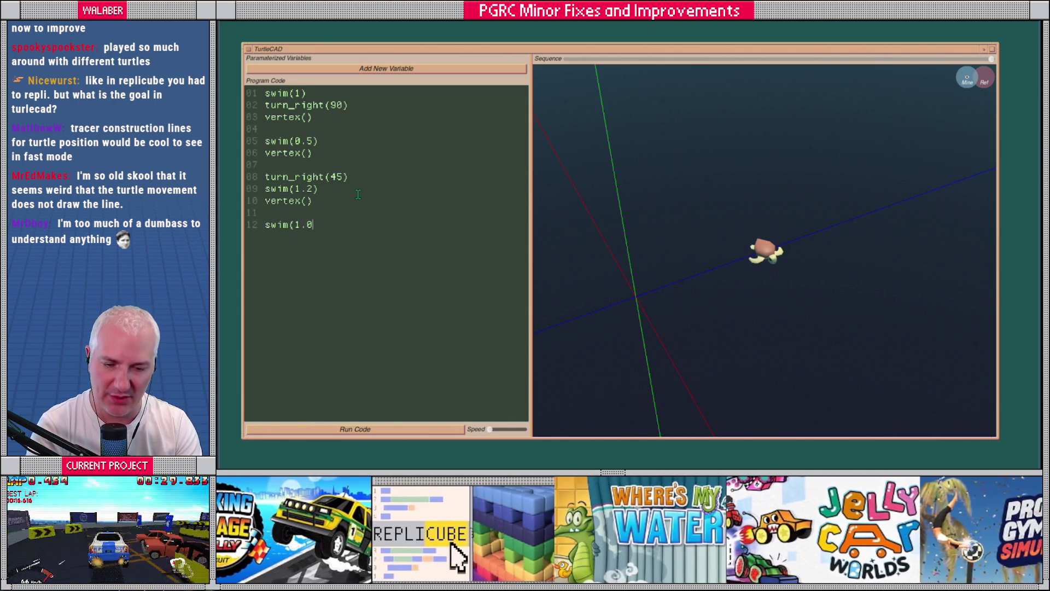
left_click(410, 428)
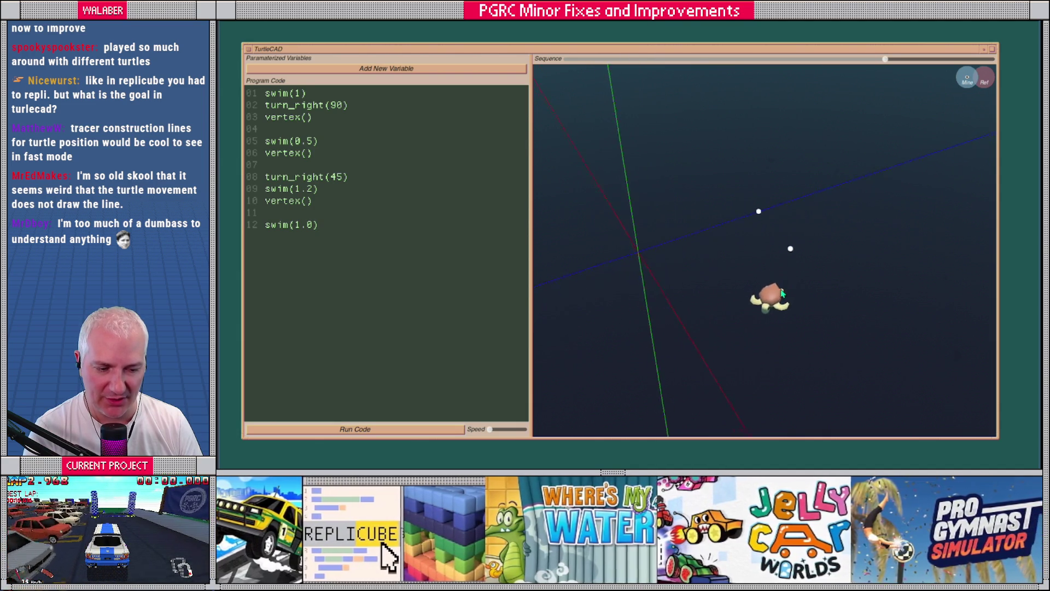
Orbit to inspect the three vertex dots, replay the program, and widen the view.
mouse_move(740, 323)
left_mouse_down()
mouse_move(687, 312)
mouse_move(685, 265)
mouse_move(732, 320)
mouse_move(772, 335)
mouse_move(594, 134)
left_mouse_up()
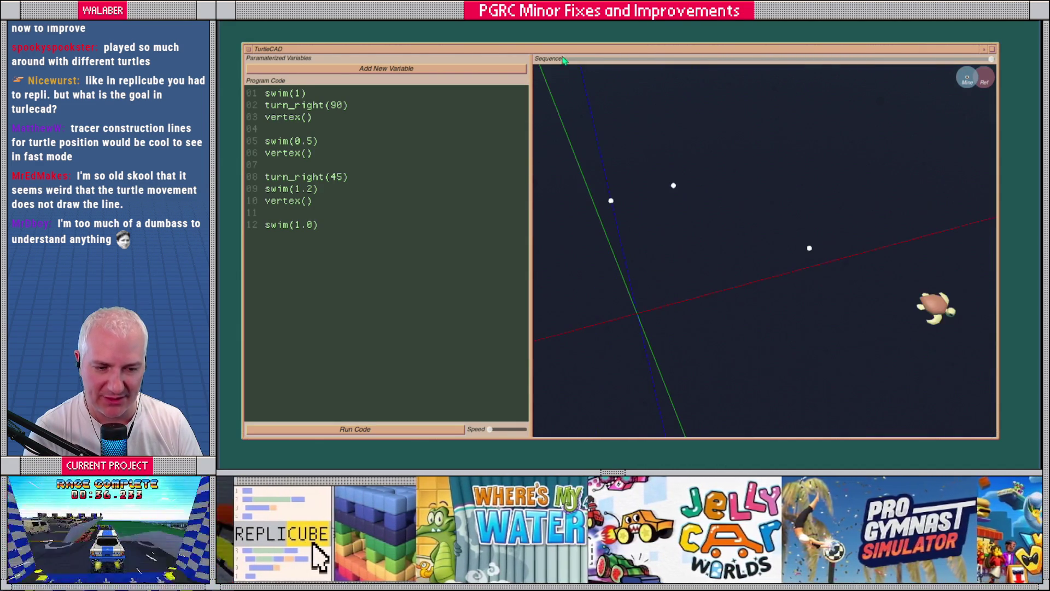
mouse_move(578, 59)
left_mouse_down()
mouse_move(676, 60)
mouse_move(567, 59)
mouse_move(992, 62)
mouse_move(549, 77)
mouse_move(997, 62)
mouse_move(633, 78)
mouse_move(827, 62)
mouse_move(523, 70)
left_mouse_up()
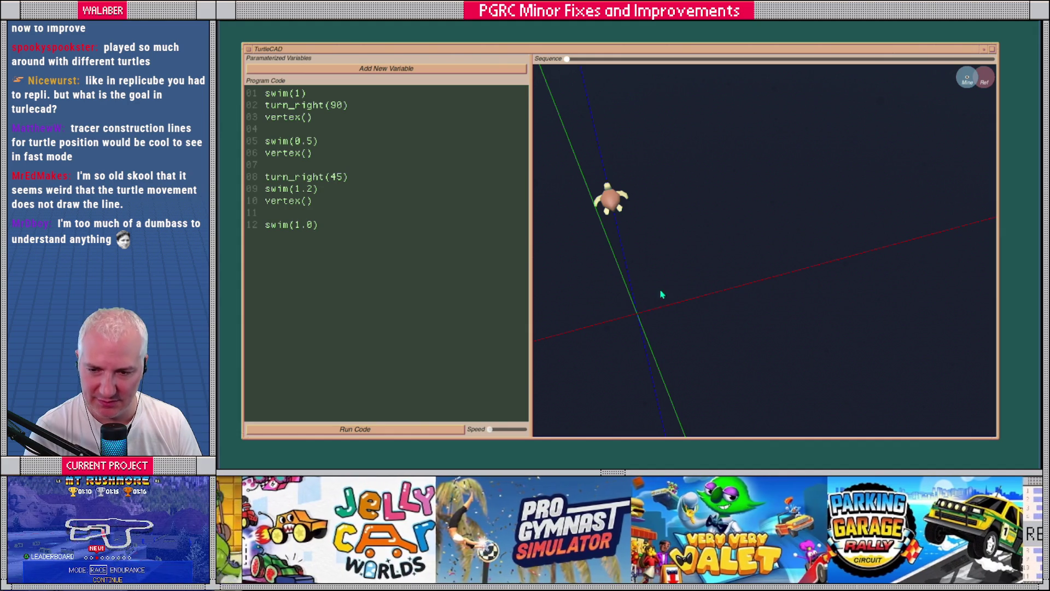
left_click(390, 429)
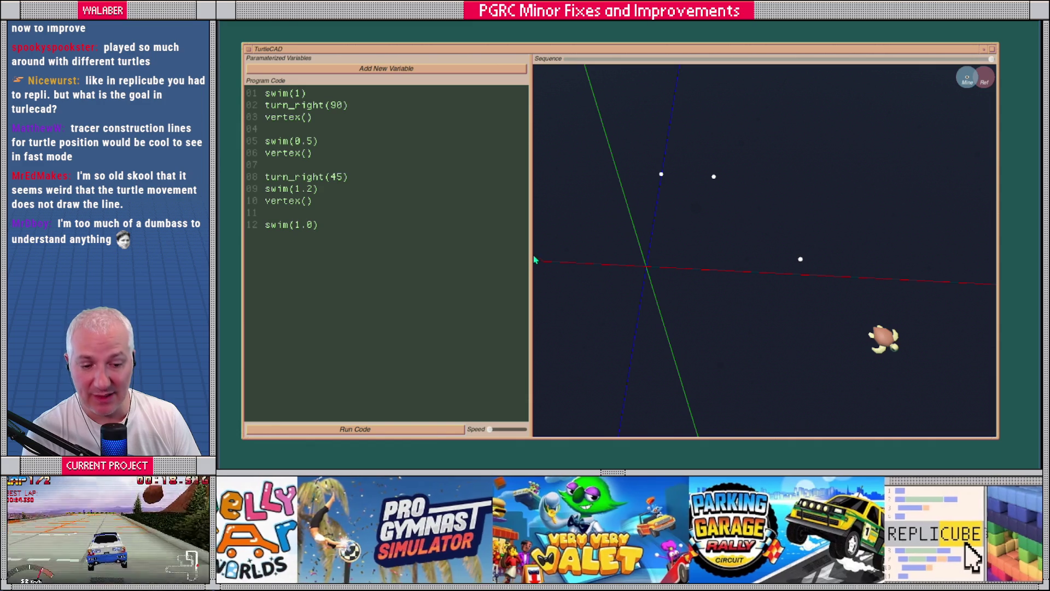
left_click_drag(534, 251, 511, 249)
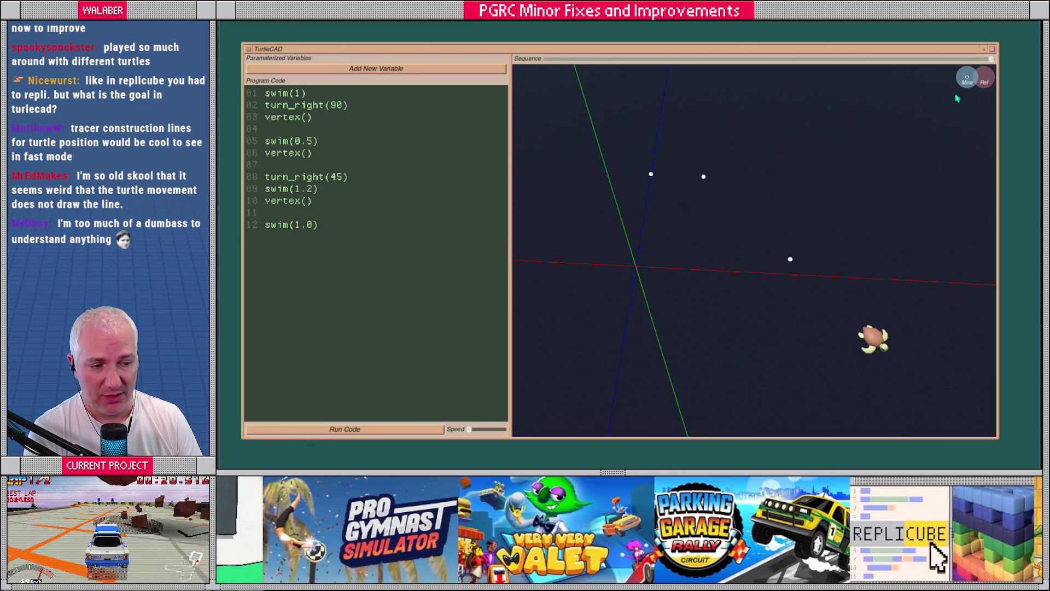
Display only the reference square in the 3D view.
left_click(987, 81)
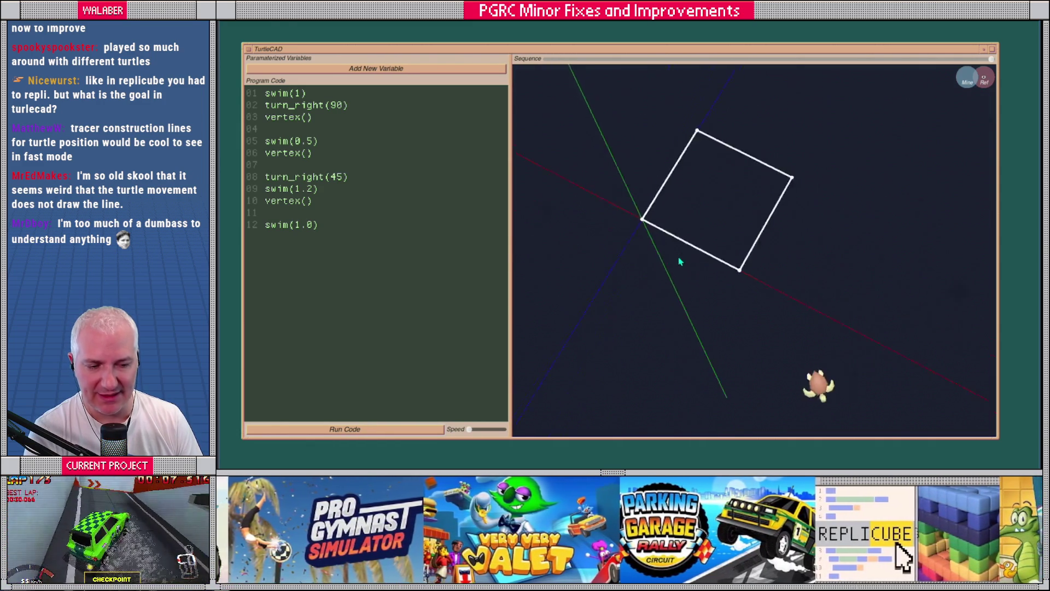
left_click(977, 80)
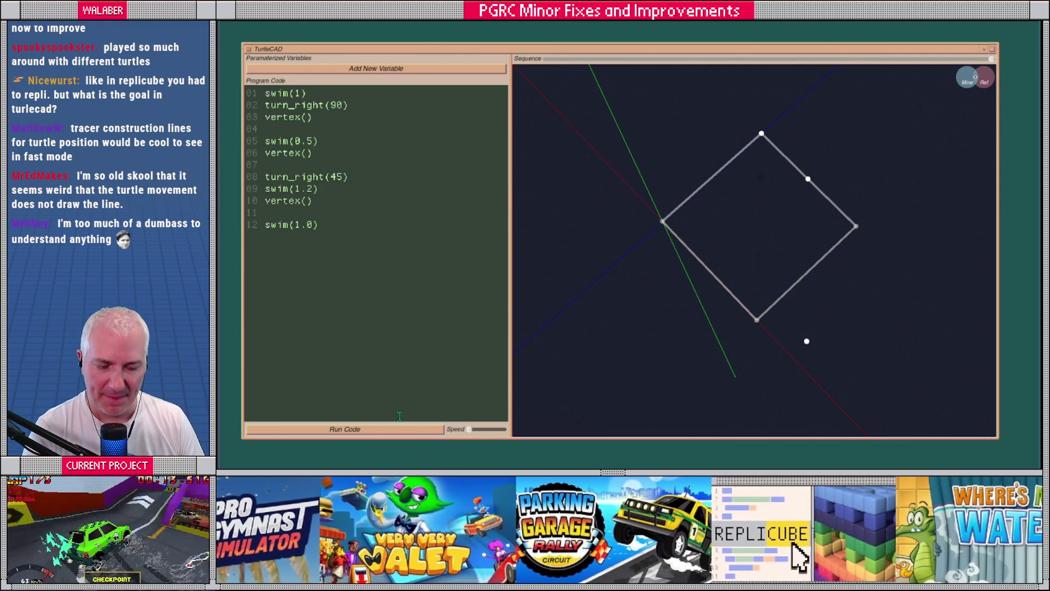
key("Tab")
Measure 1.000 between reference Vertex 0 and Vertex 1, then delete code lines 01–10.
left_click(663, 224)
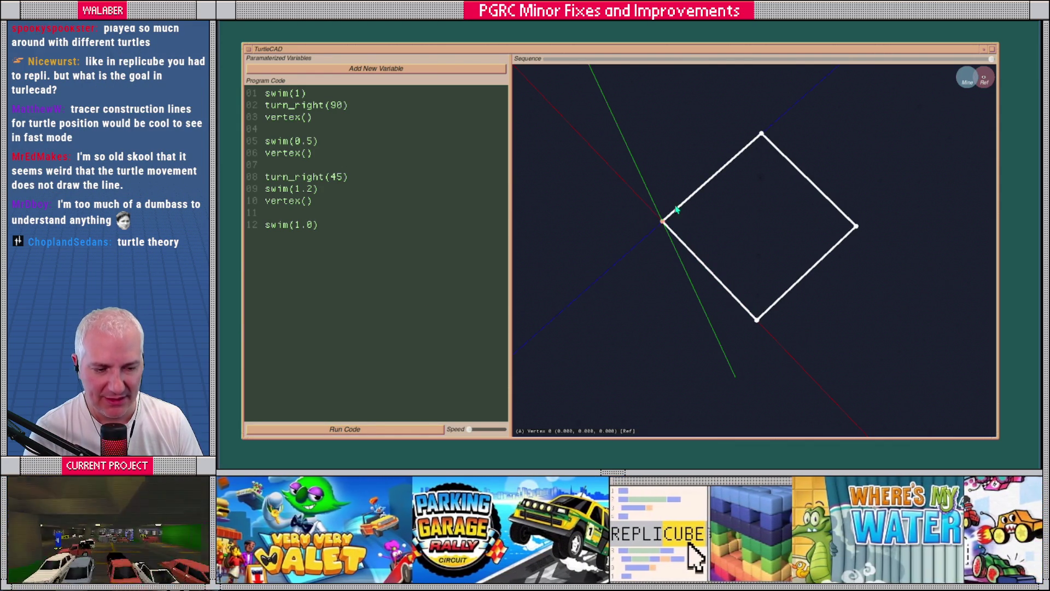
left_click(762, 135)
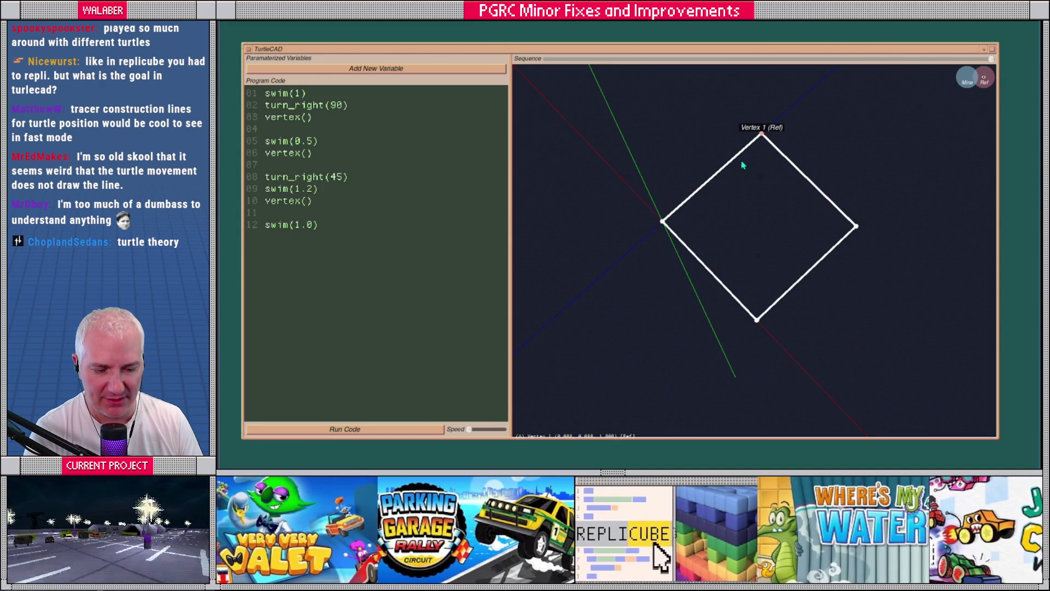
left_click_drag(627, 438, 572, 447)
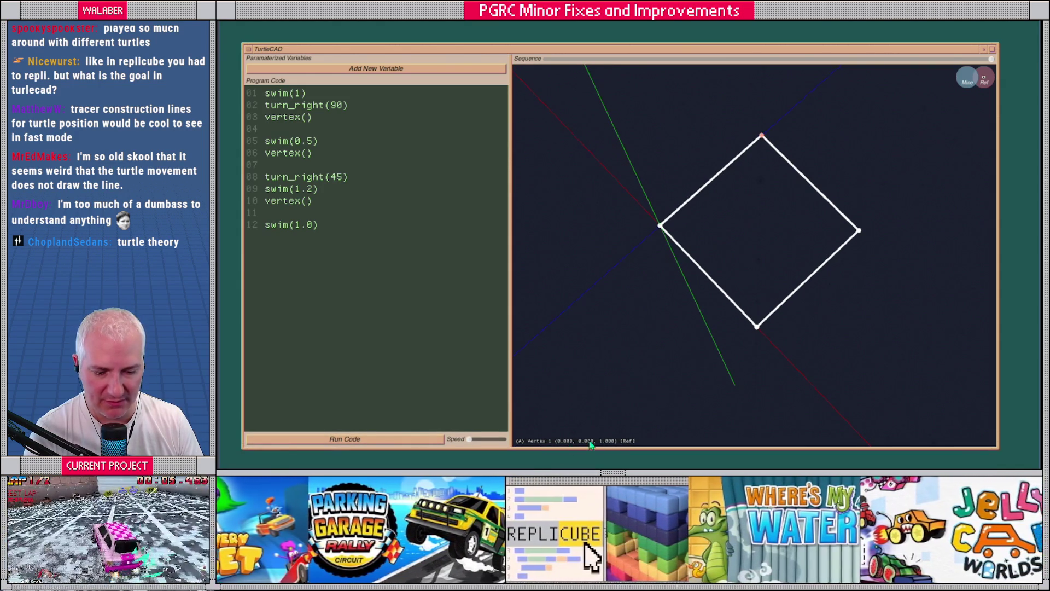
left_click(661, 225)
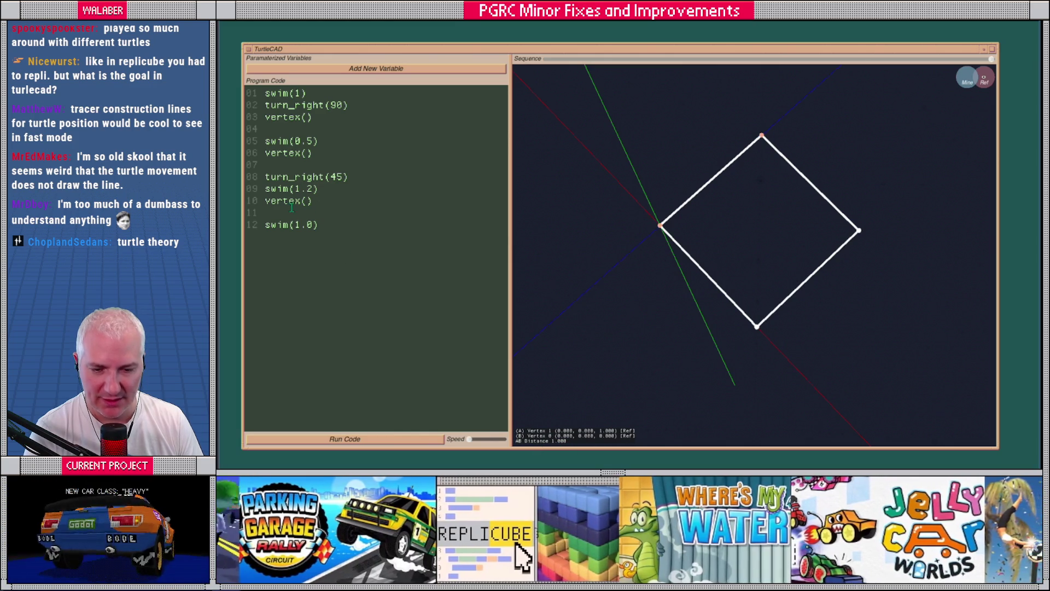
left_click_drag(318, 201, 224, 79)
key("Delete")
key("Delete")
key("Delete")
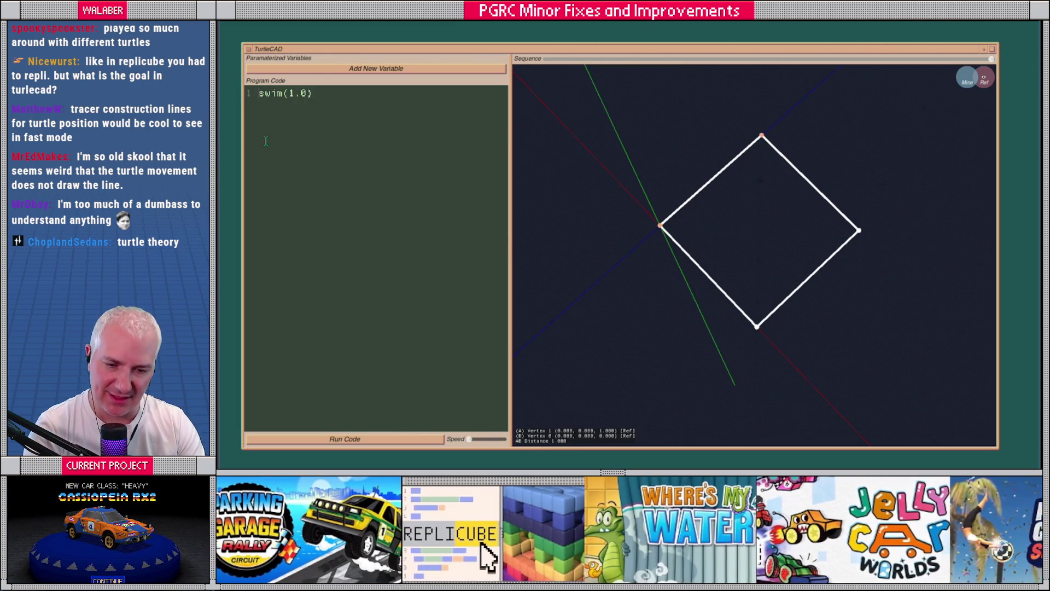
Write vertex(), swim(1.0), vertex() and run it with own vertices shown over the reference.
type("vertex(")
key("Delete")
key("End")
key("Return")
type("swim")
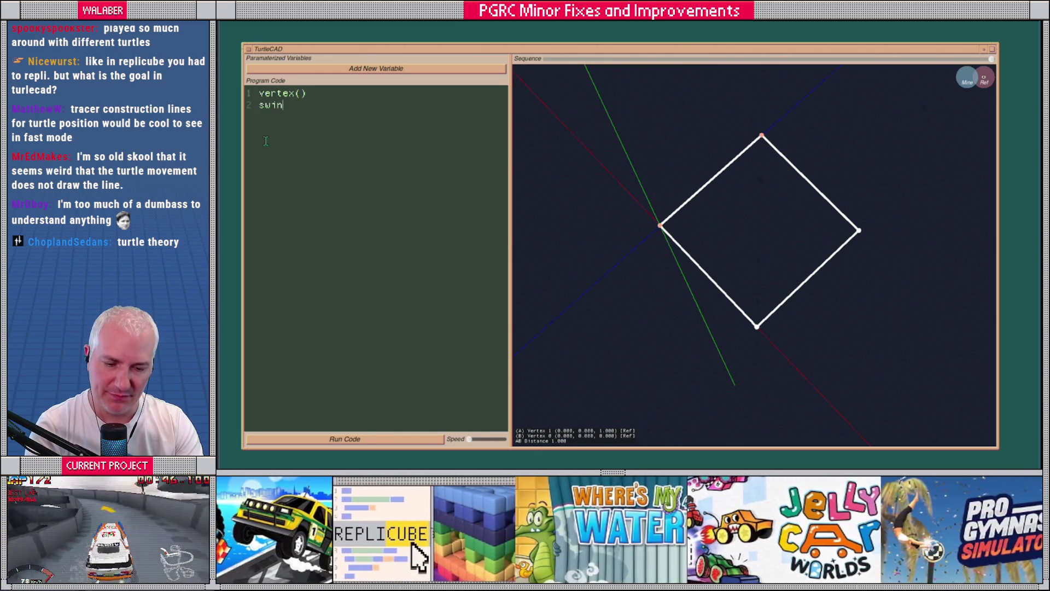
type("(1.0)")
key("Return")
type("vertex()")
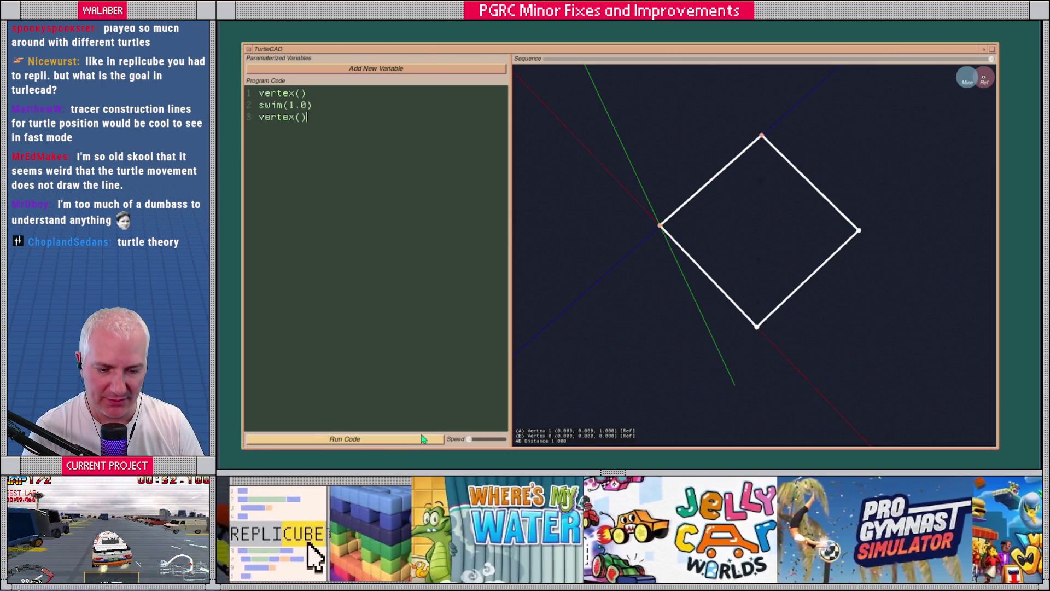
left_click(980, 82)
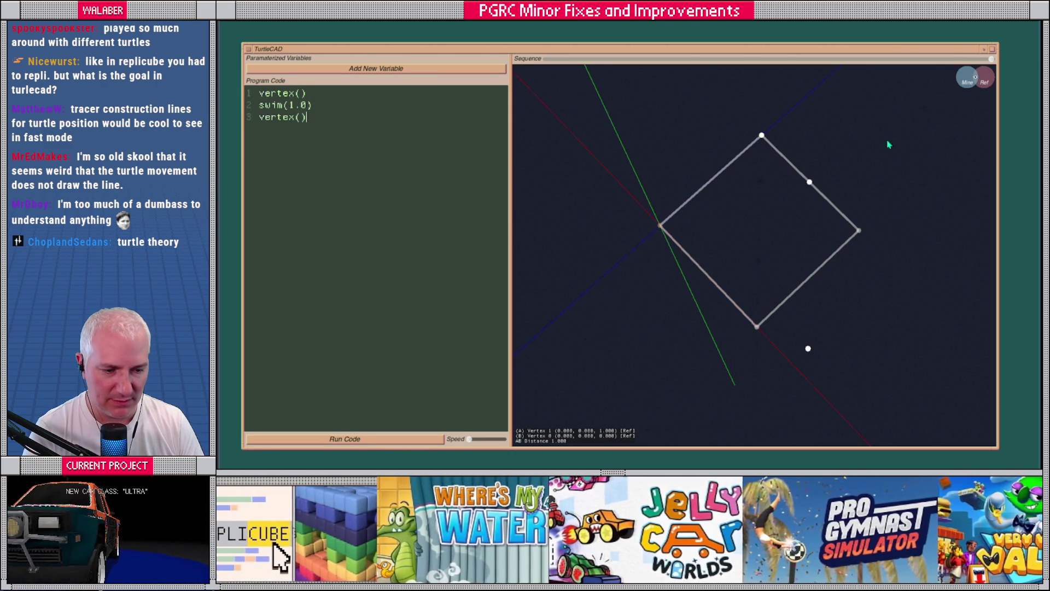
left_click(432, 438)
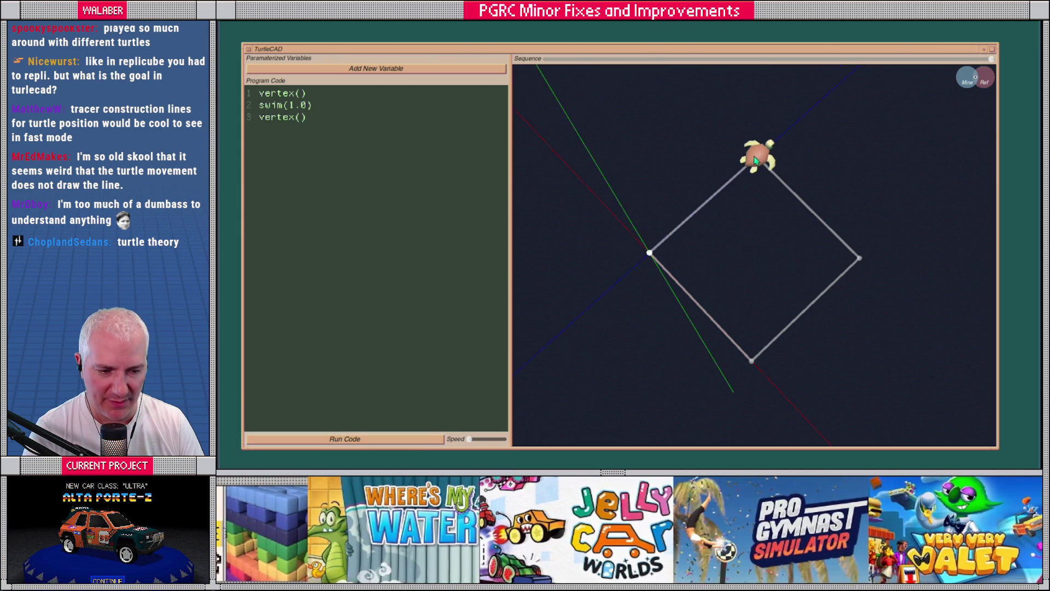
Append turn_right(90), swim(1.0), vertex() and a final swim(1.0), then run the program.
left_click(332, 116)
type("turn")
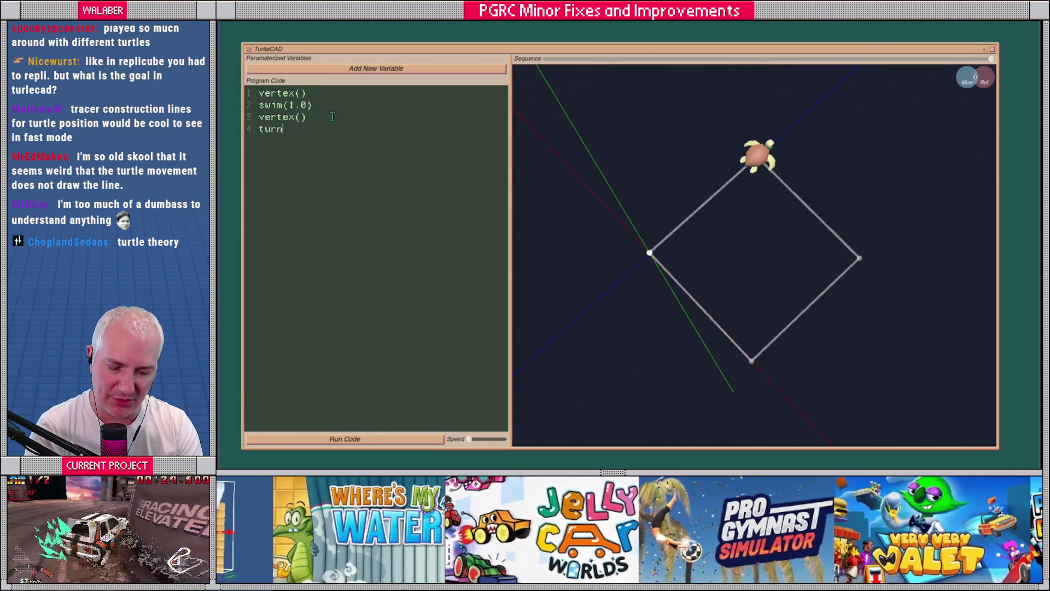
type("_right(90) ")
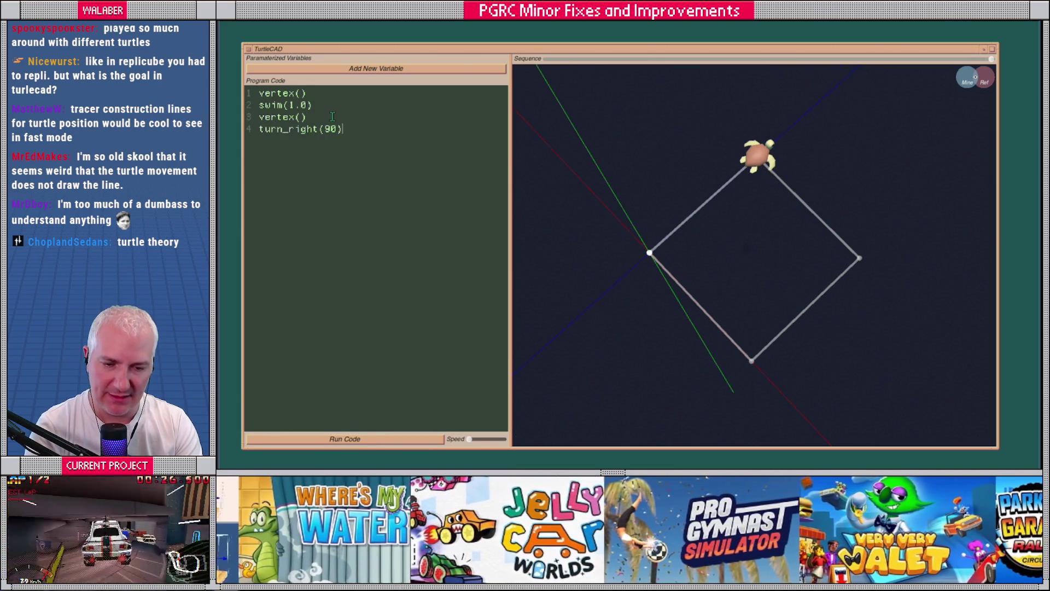
type("swim(1.0")
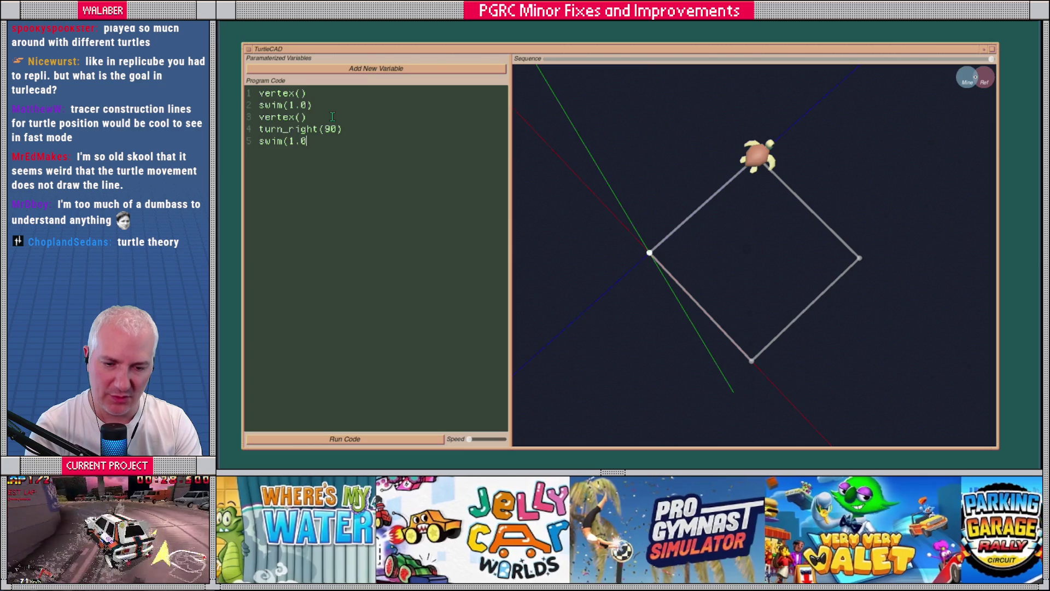
type(") vertex")
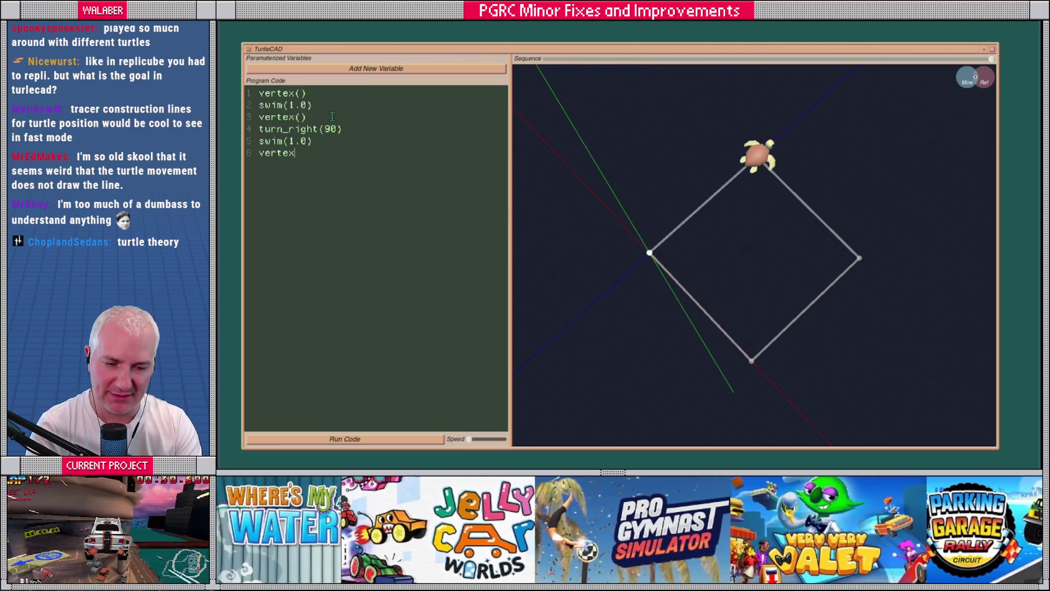
type("() turn_right")
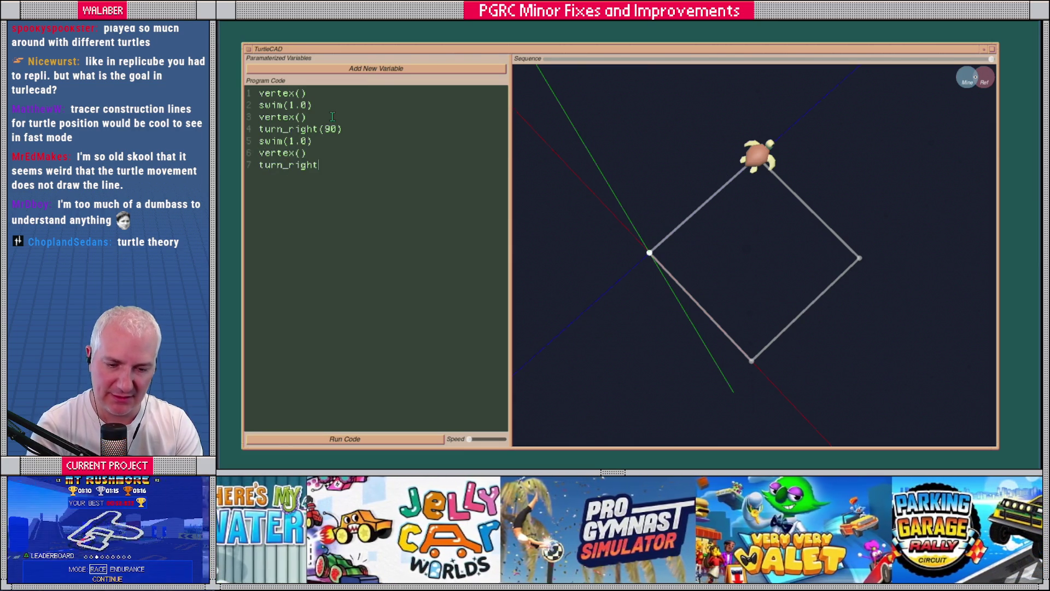
type("(90")
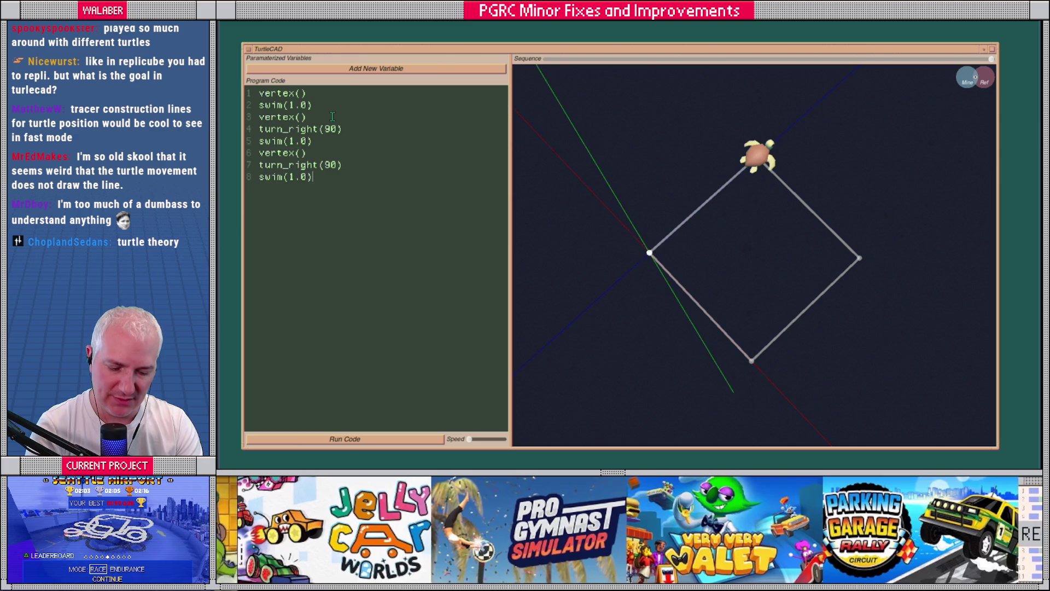
key("BackSpace")
type("vertex(")
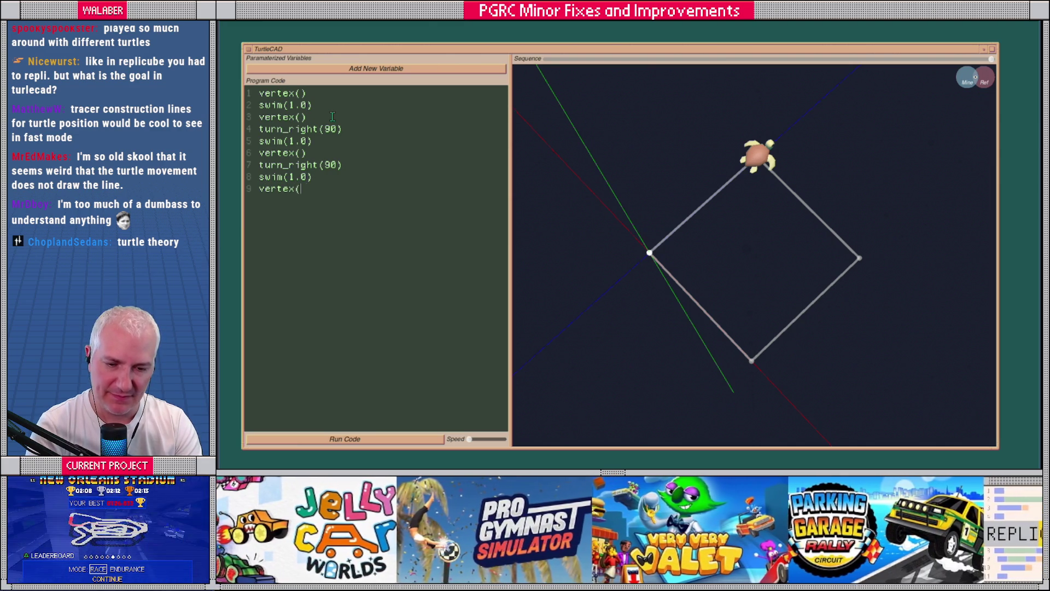
key("Return")
type("swim")
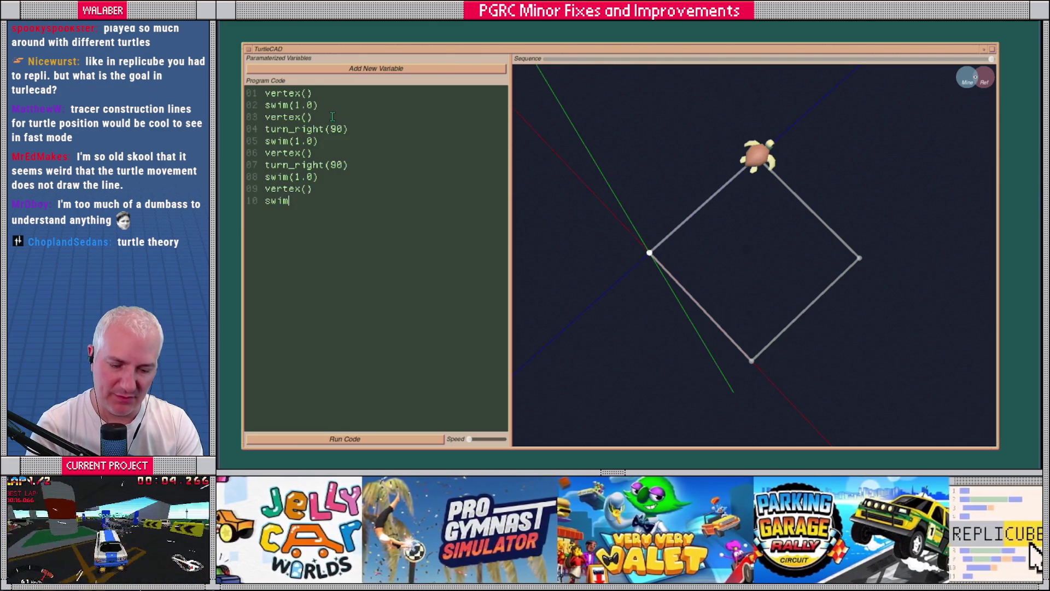
type("(1.0)")
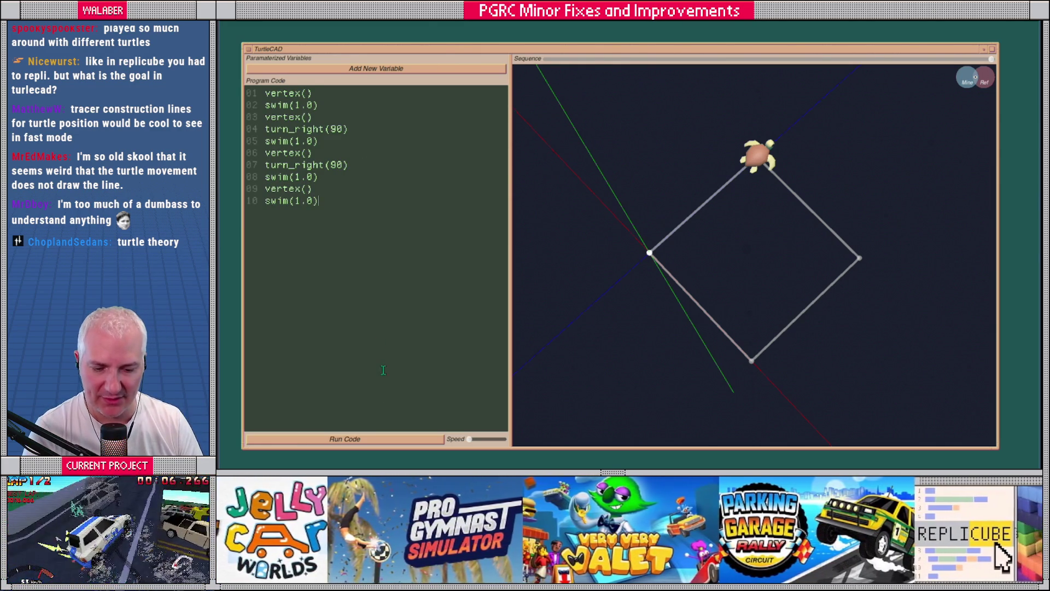
left_click(400, 439)
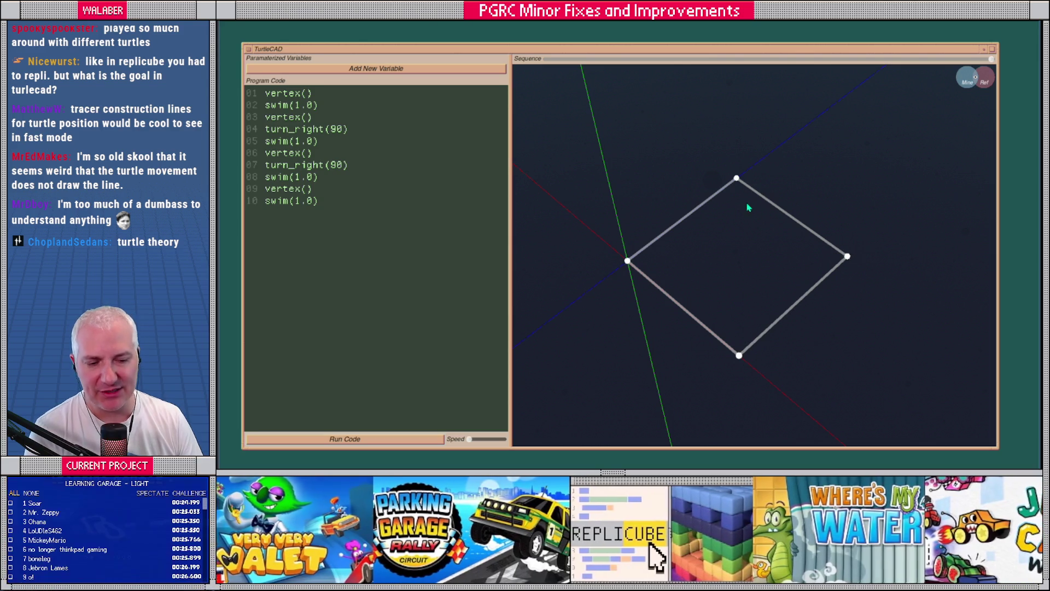
On the reference square, measure Vertex 2 to Vertex 3 as 1.000, then return to Mine.
left_click(985, 78)
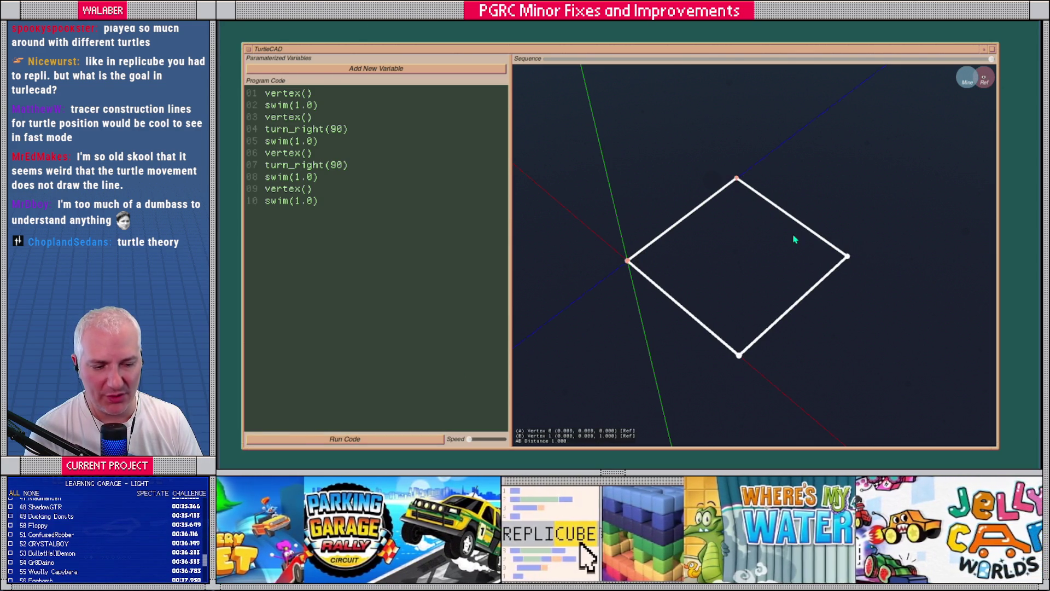
left_click(845, 258)
left_click(739, 356)
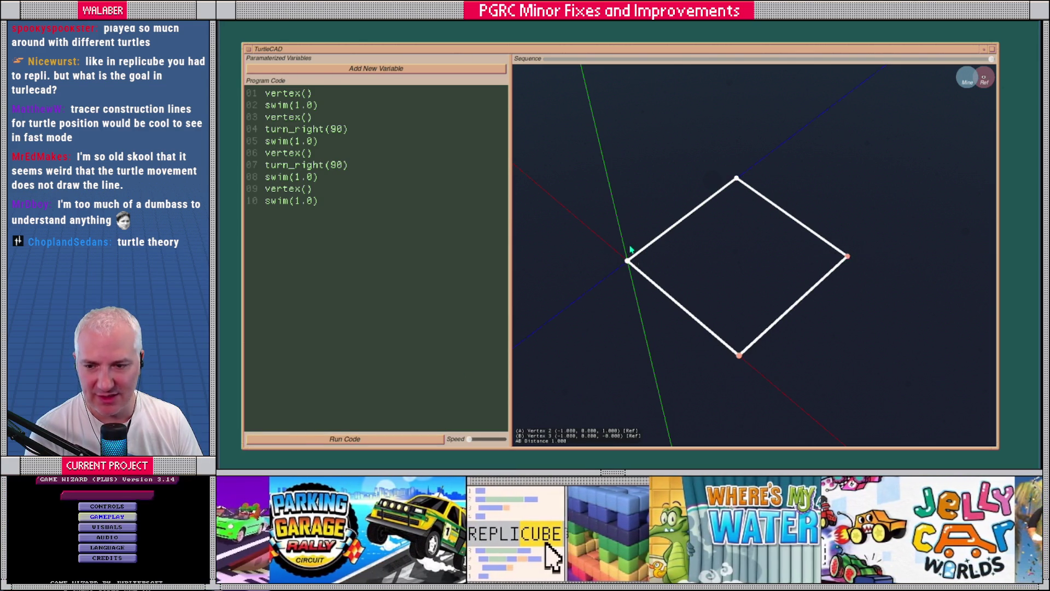
left_click(968, 79)
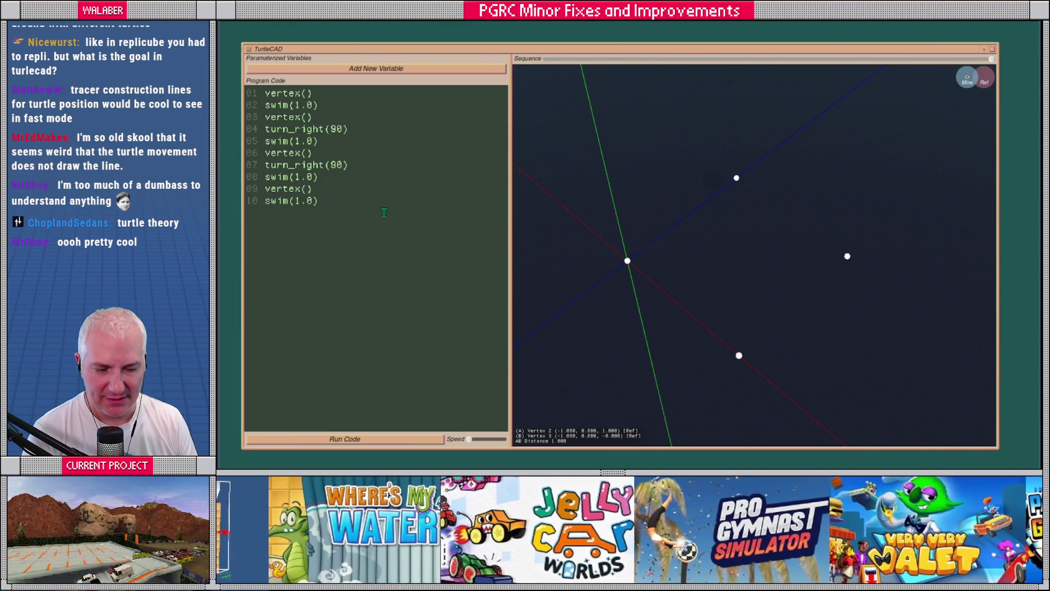
left_click(628, 258)
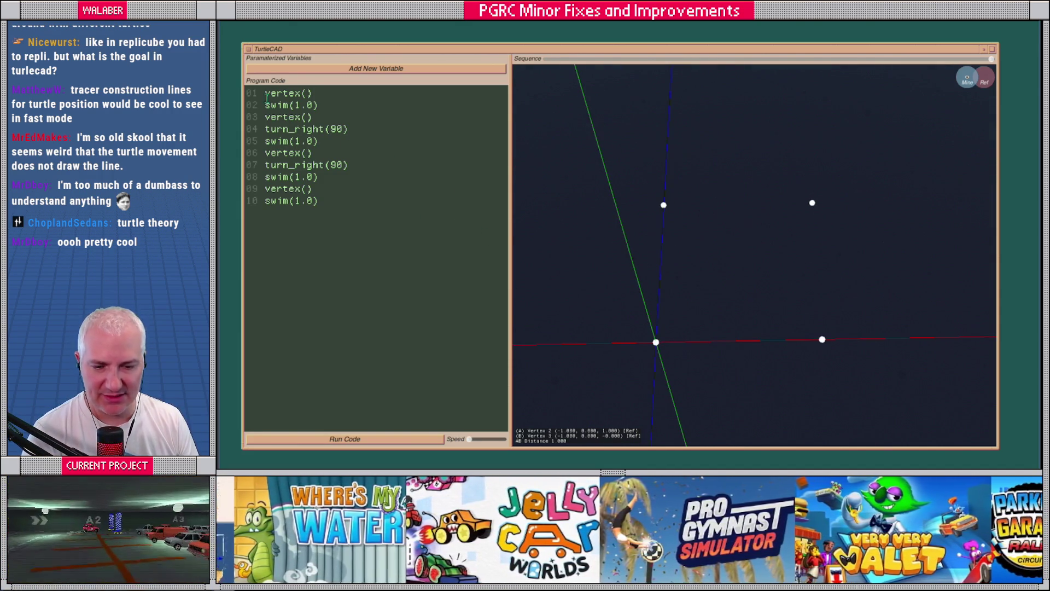
Add set_auto_edge(true) as the first line and run at maximum speed.
key("Return")
type("set_")
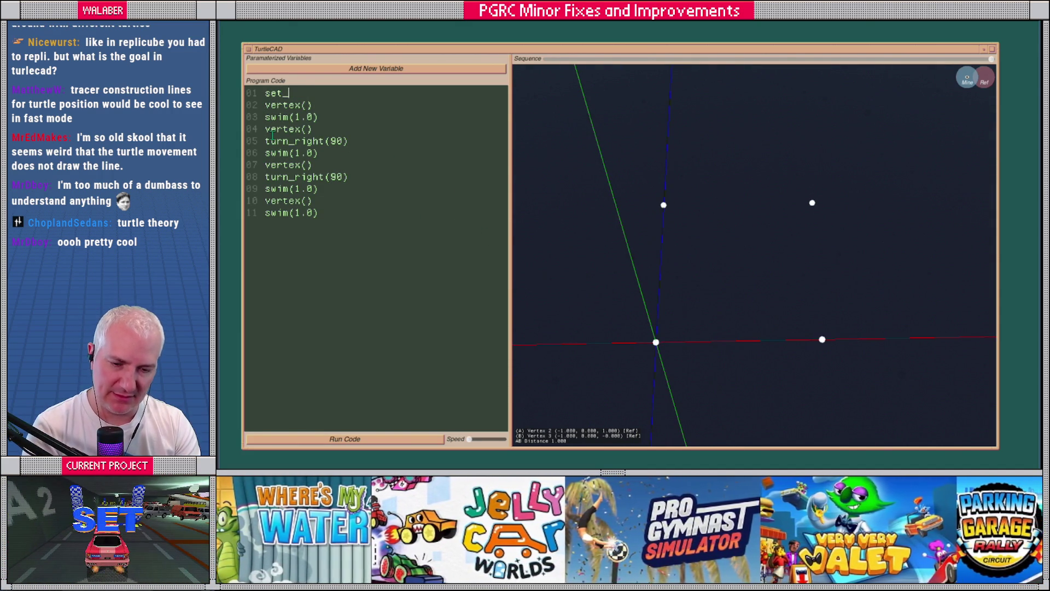
type("auto_edg")
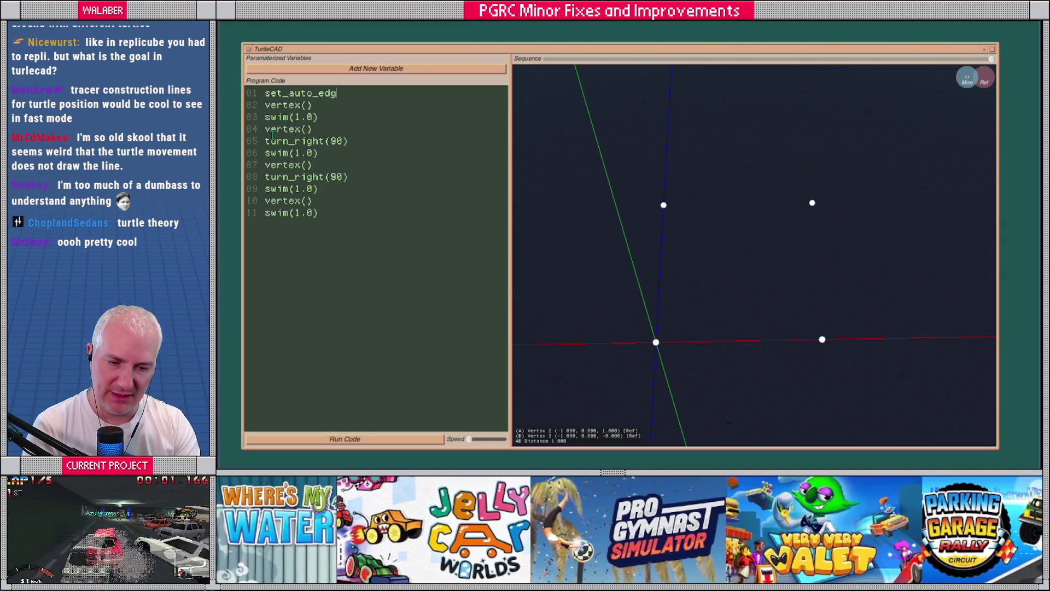
type("e(true)")
key("Return")
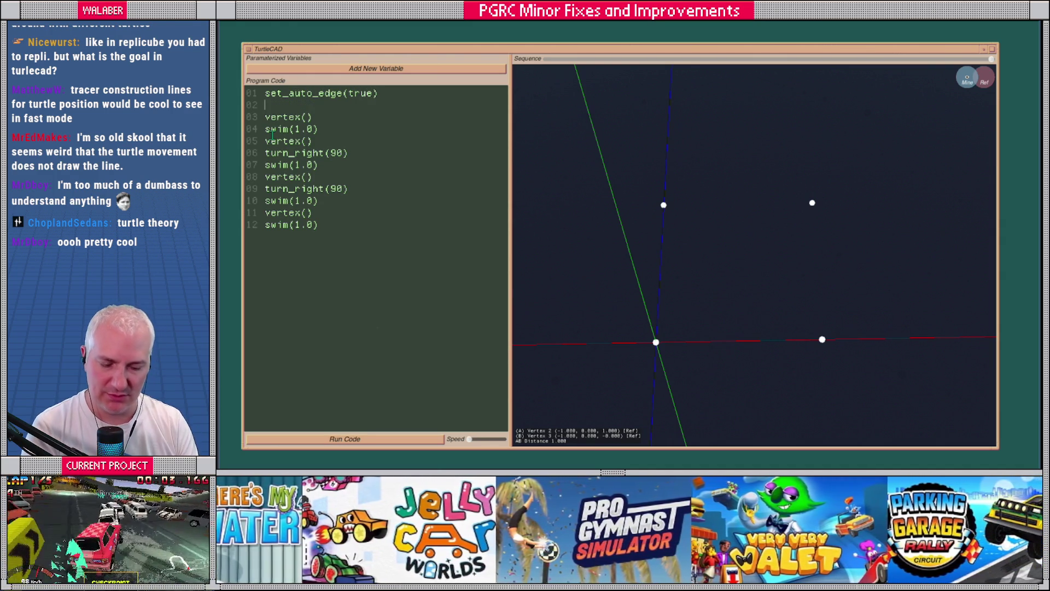
left_click_drag(470, 439, 503, 439)
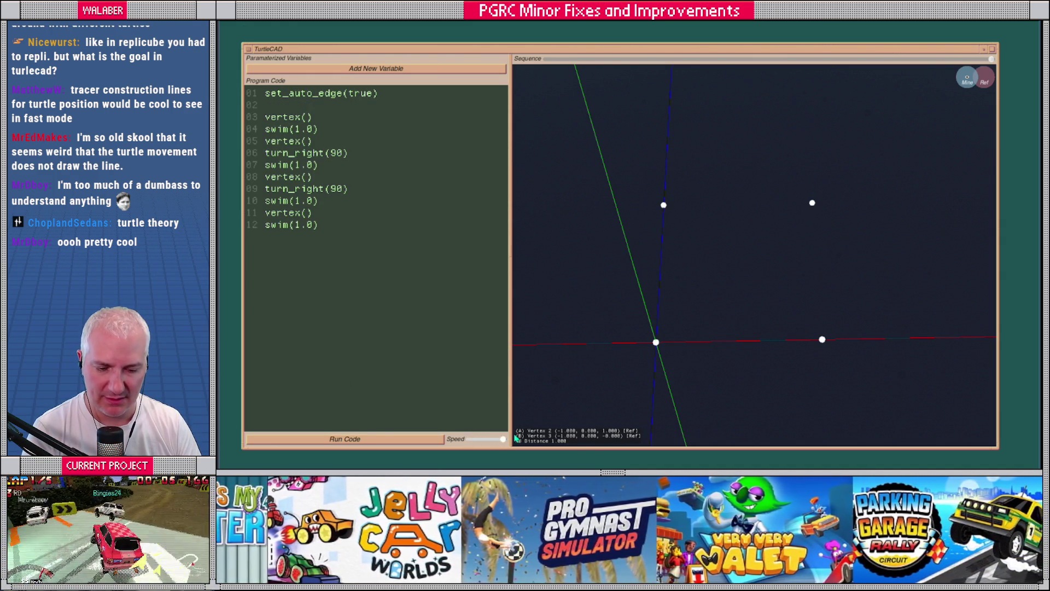
left_click(427, 439)
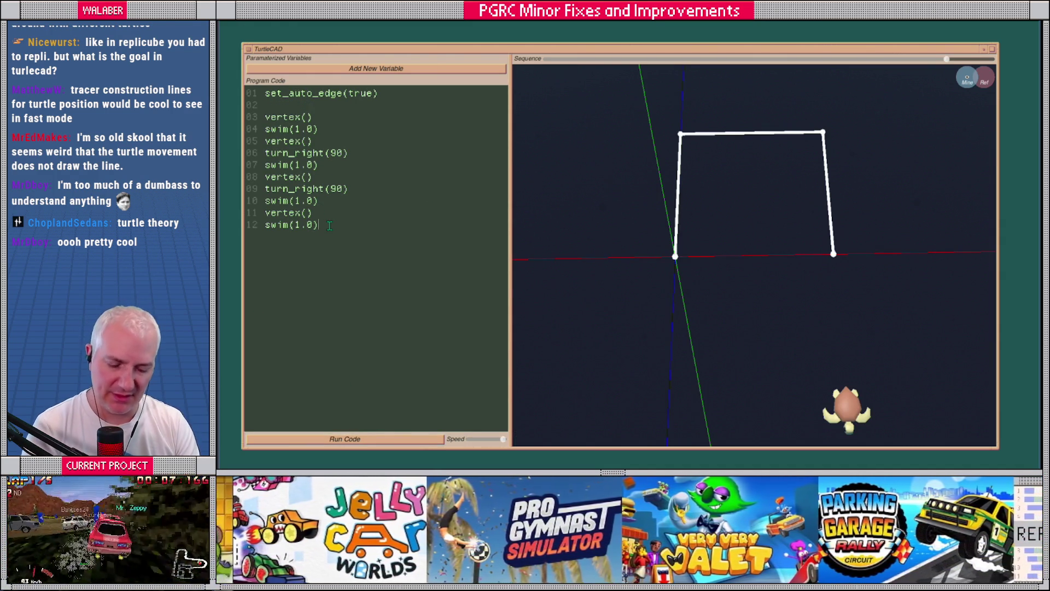
Append connect( {3, 0} ) to close the square, run it, and add a new variable.
type("connect( ")
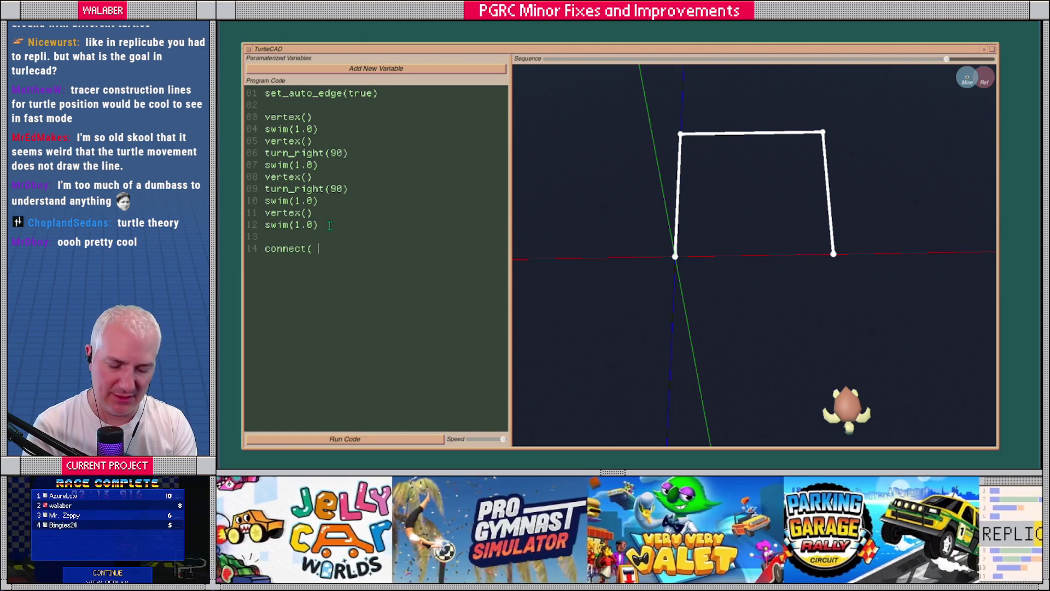
type("{3, 0} )")
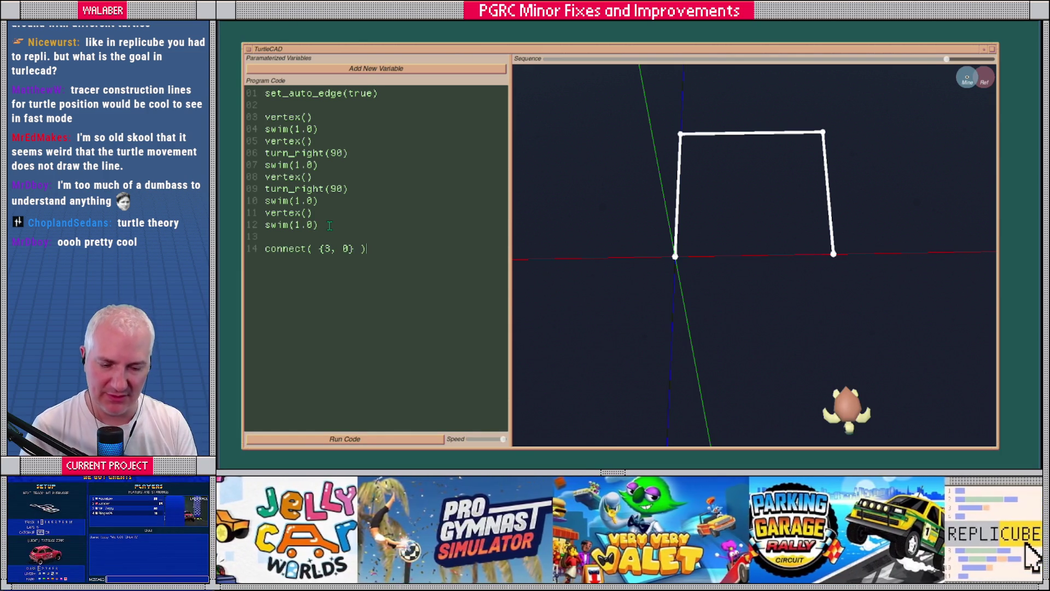
left_click(398, 442)
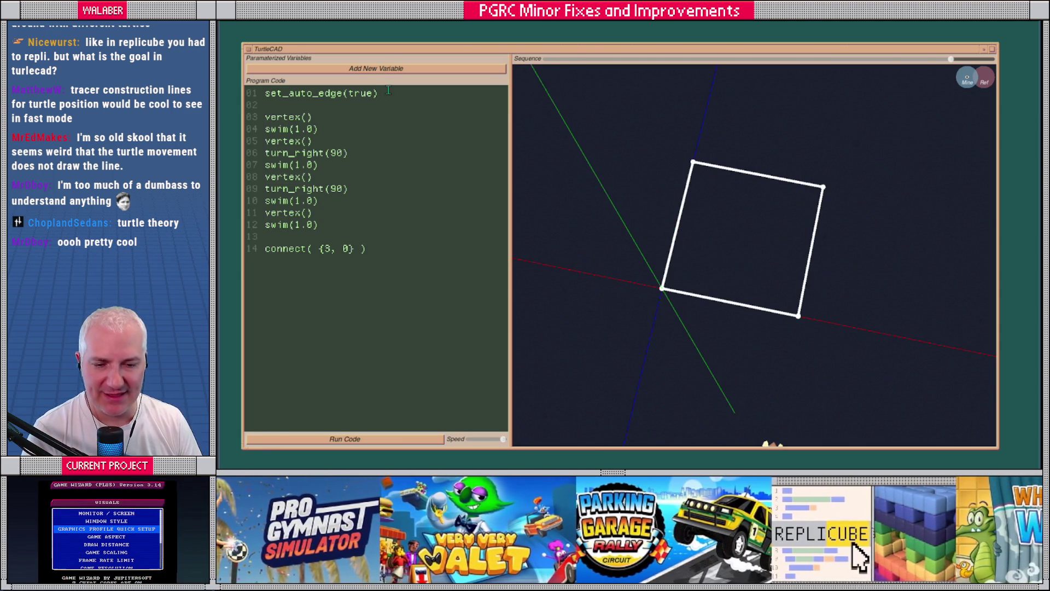
left_click(315, 68)
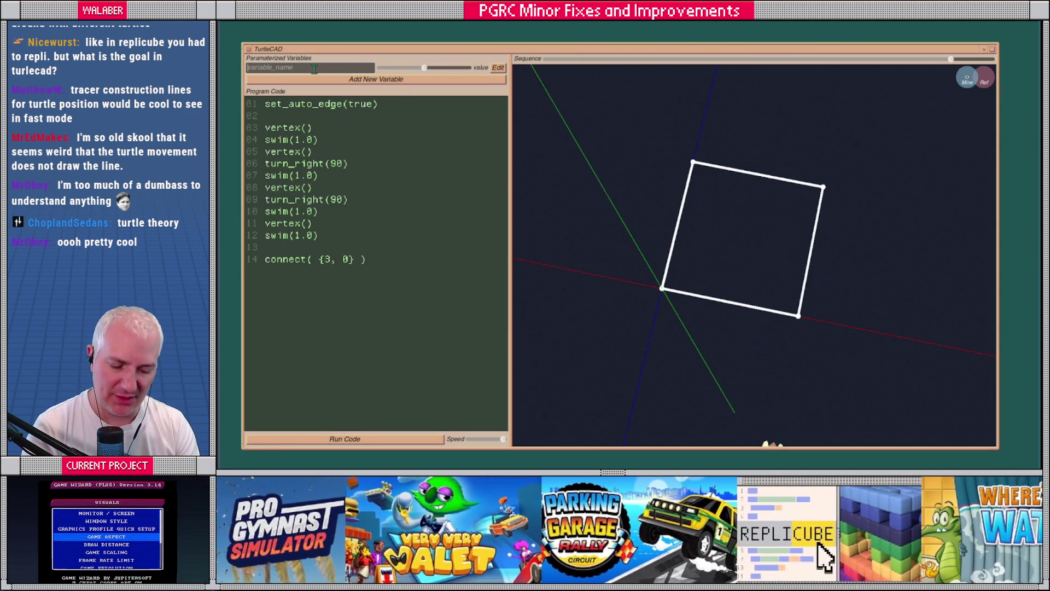
Name the two new variables height and width.
type("height")
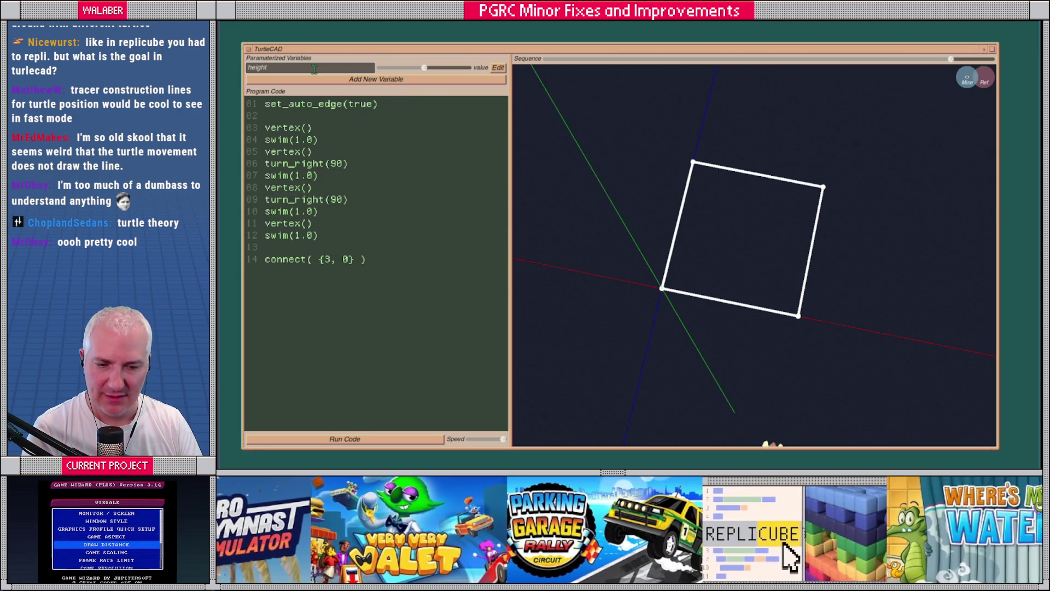
key("Return")
left_click(309, 77)
type("wid")
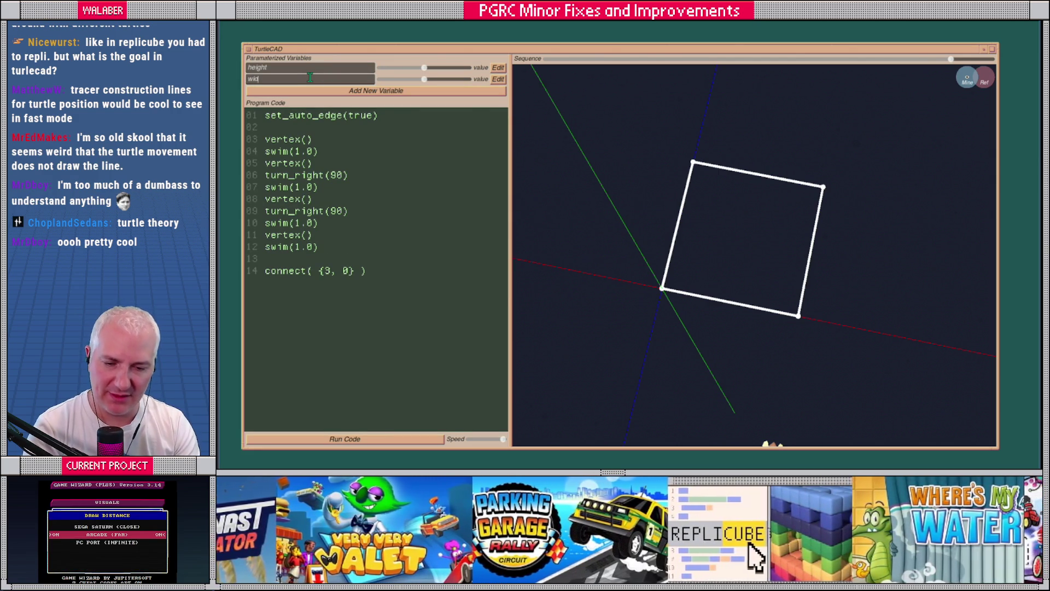
type("th")
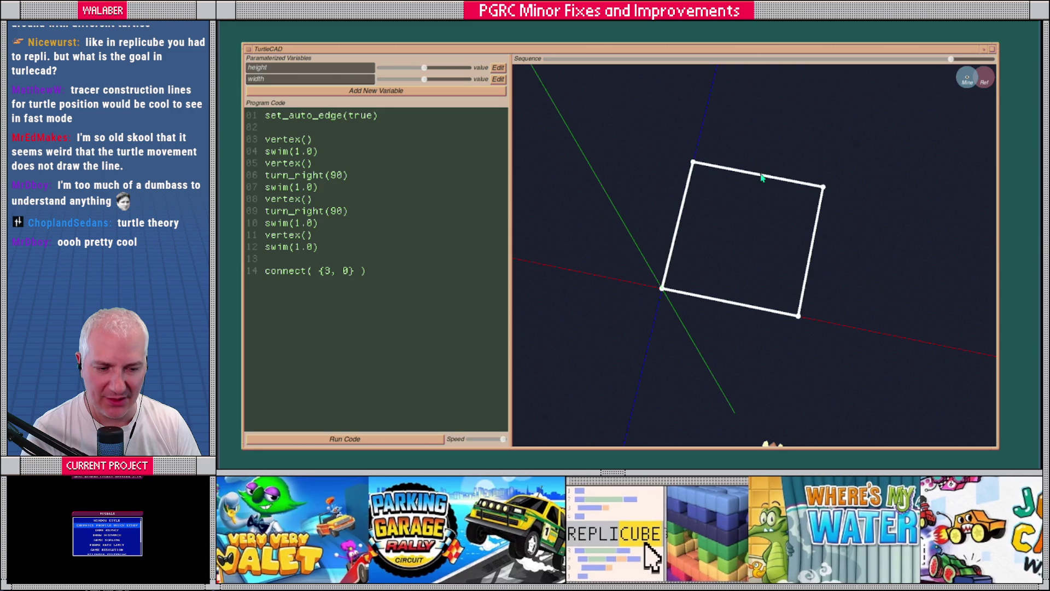
Give height a 0.000–2.000 range in 0.100 steps, then clear line 04's fixed length.
left_click(498, 67)
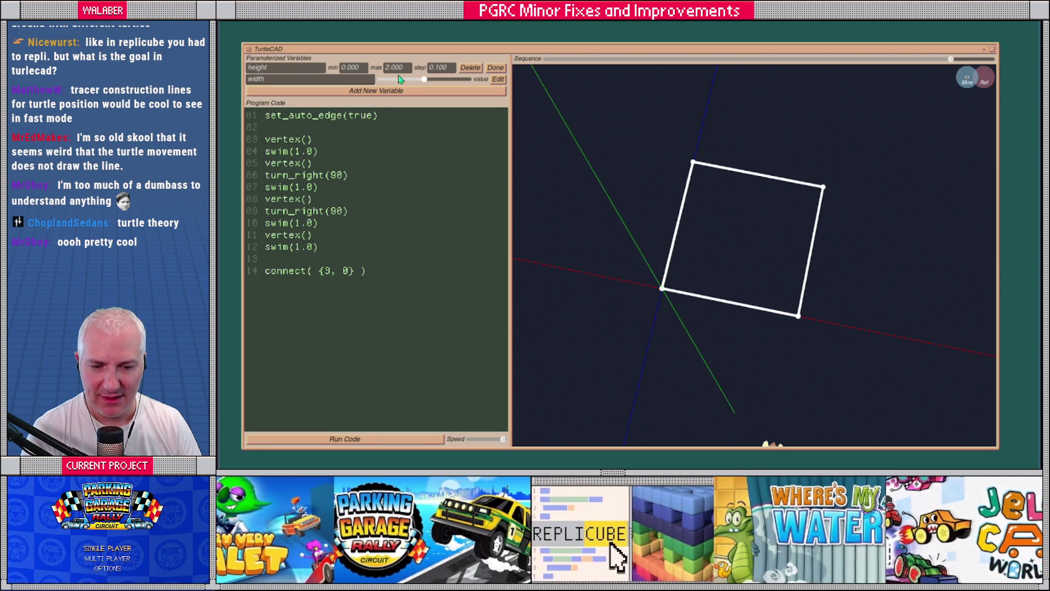
left_click(354, 66)
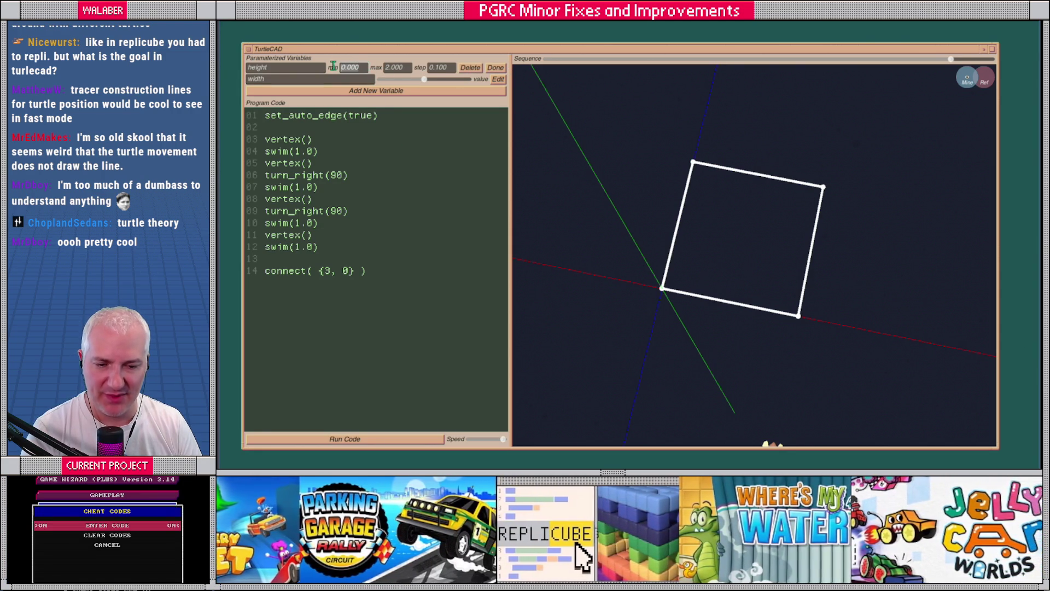
left_click(496, 68)
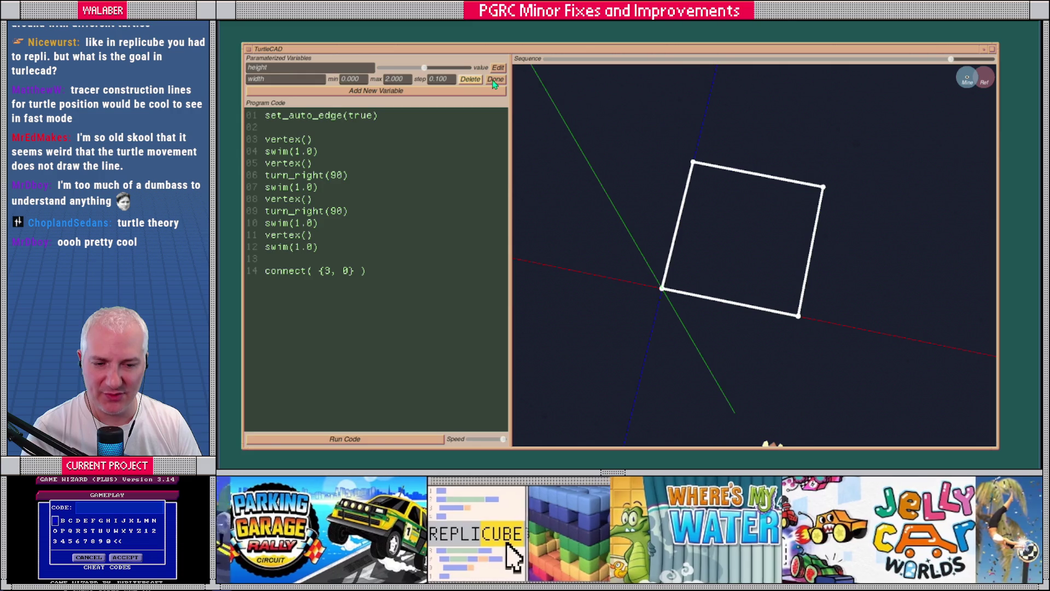
key("BackSpace")
key("BackSpace")
key("BackSpace")
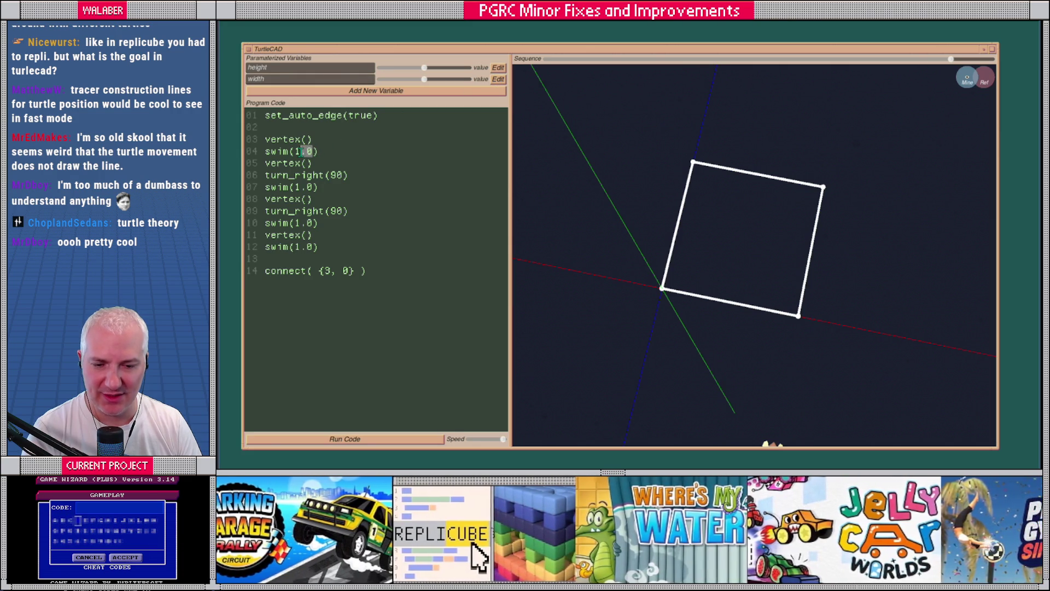
Replace the fixed 1.0 swim lengths with height and width alternately, then rerun the program.
type("height")
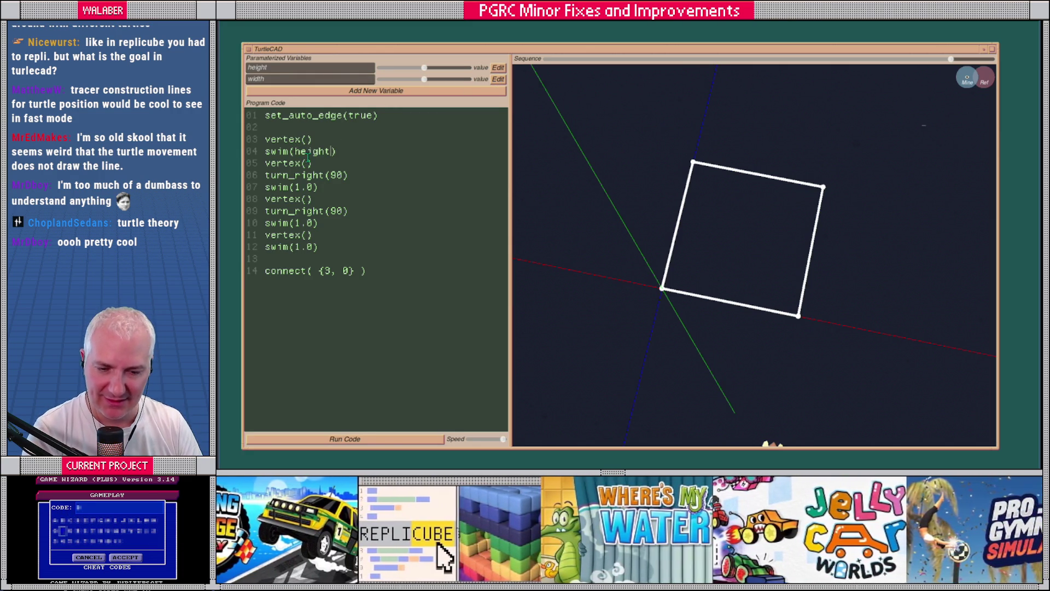
key("Delete")
key("Delete")
key("Delete")
type("width")
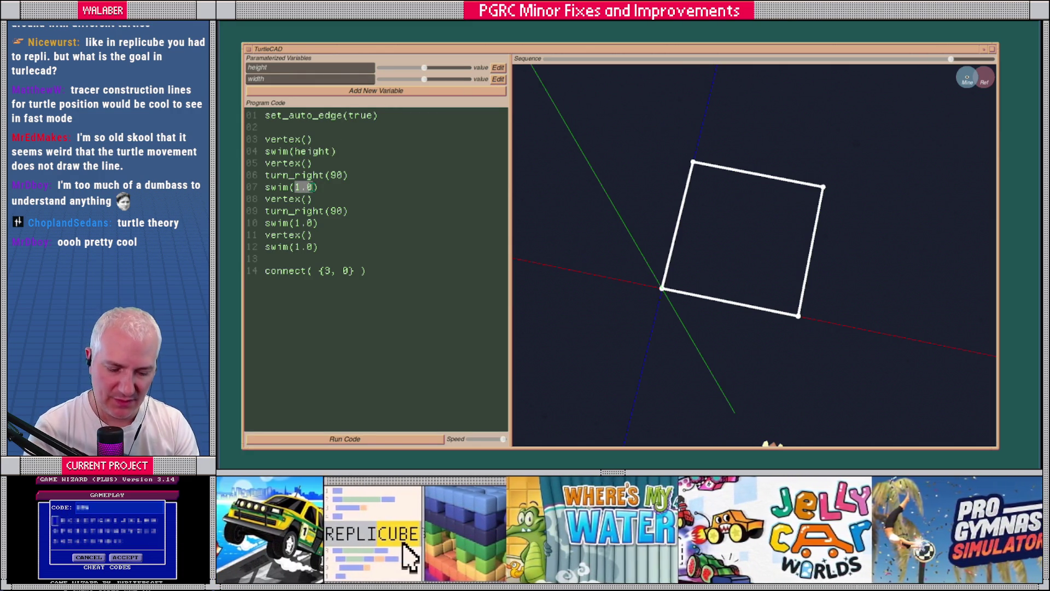
mouse_move(296, 223)
left_mouse_down()
mouse_move(317, 223)
mouse_move(314, 247)
left_mouse_up()
type("height")
type("width")
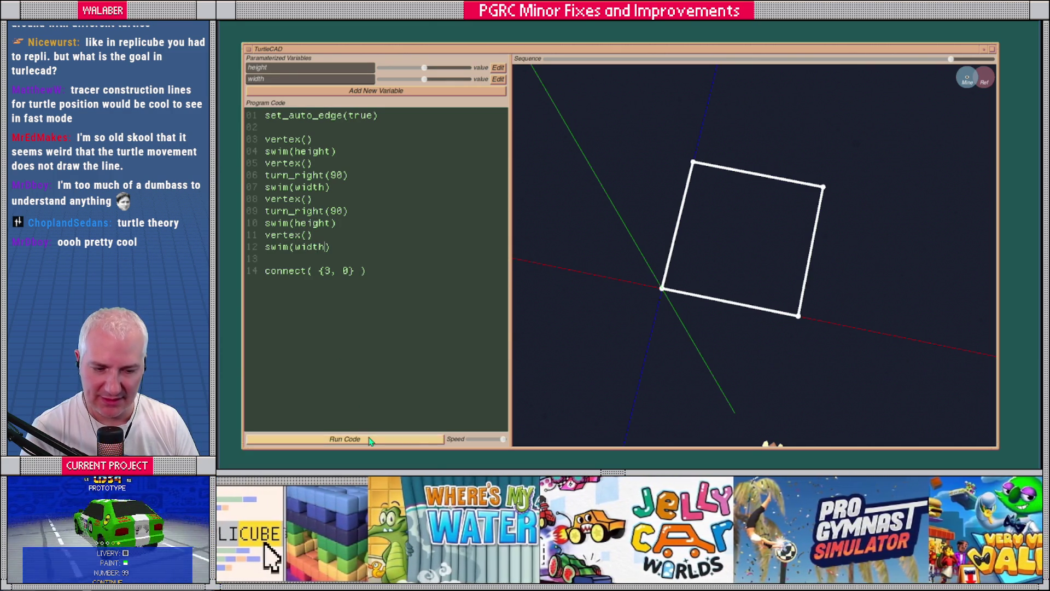
left_click(344, 439)
Reshape the rectangle with the height slider, trying 0.400 and 0.300, then widen the code panel.
mouse_move(424, 68)
left_mouse_down()
mouse_move(397, 68)
mouse_move(424, 68)
mouse_move(402, 79)
mouse_move(443, 82)
mouse_move(422, 78)
left_mouse_up()
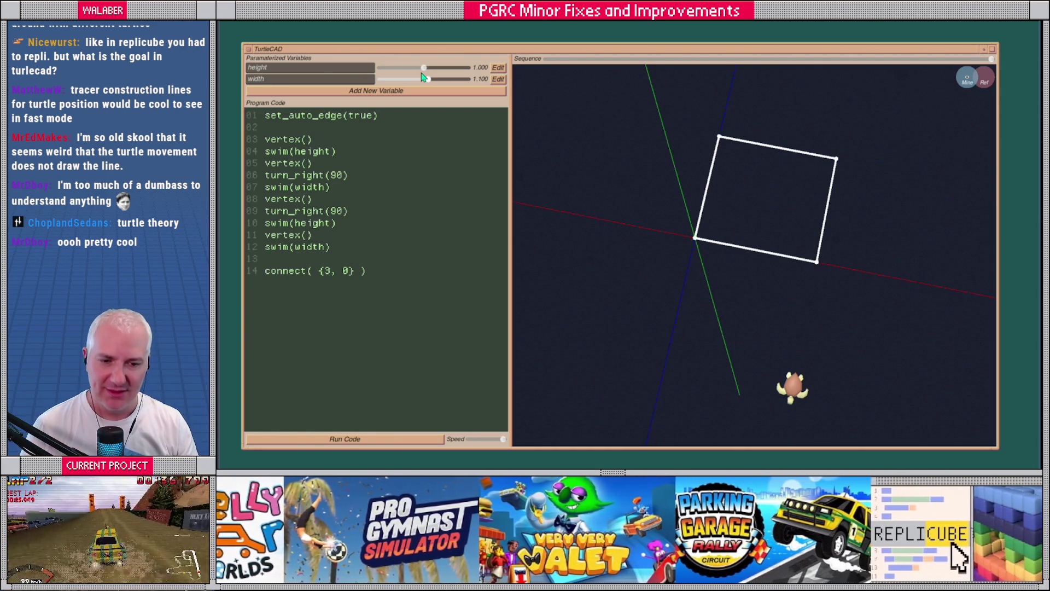
mouse_move(422, 74)
left_mouse_down()
mouse_move(437, 72)
mouse_move(421, 74)
left_mouse_up()
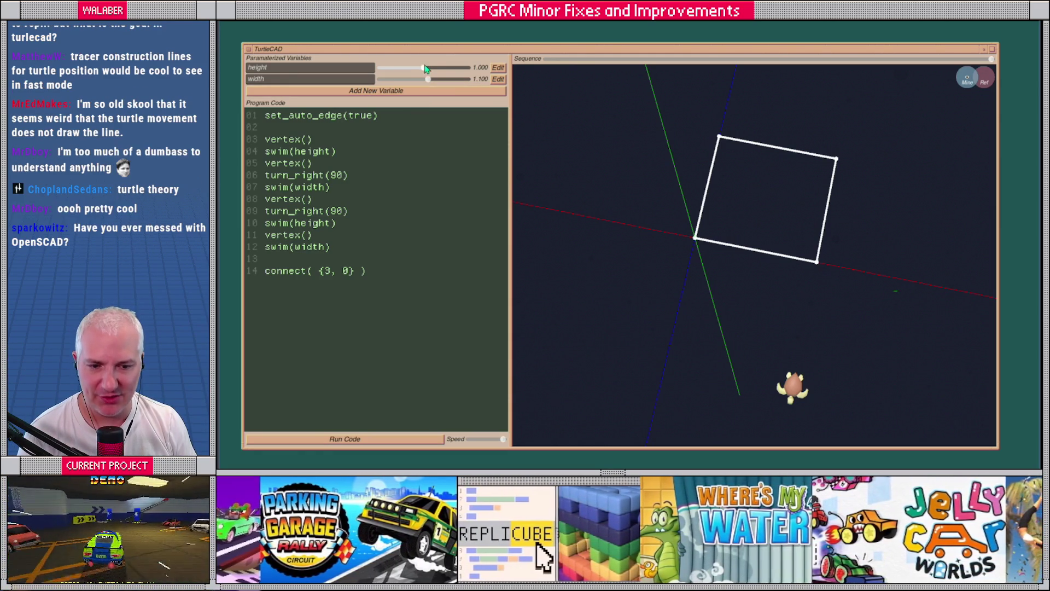
mouse_move(424, 68)
left_mouse_down()
mouse_move(391, 77)
mouse_move(436, 69)
mouse_move(403, 80)
mouse_move(465, 80)
mouse_move(406, 80)
mouse_move(435, 81)
mouse_move(415, 81)
left_mouse_up()
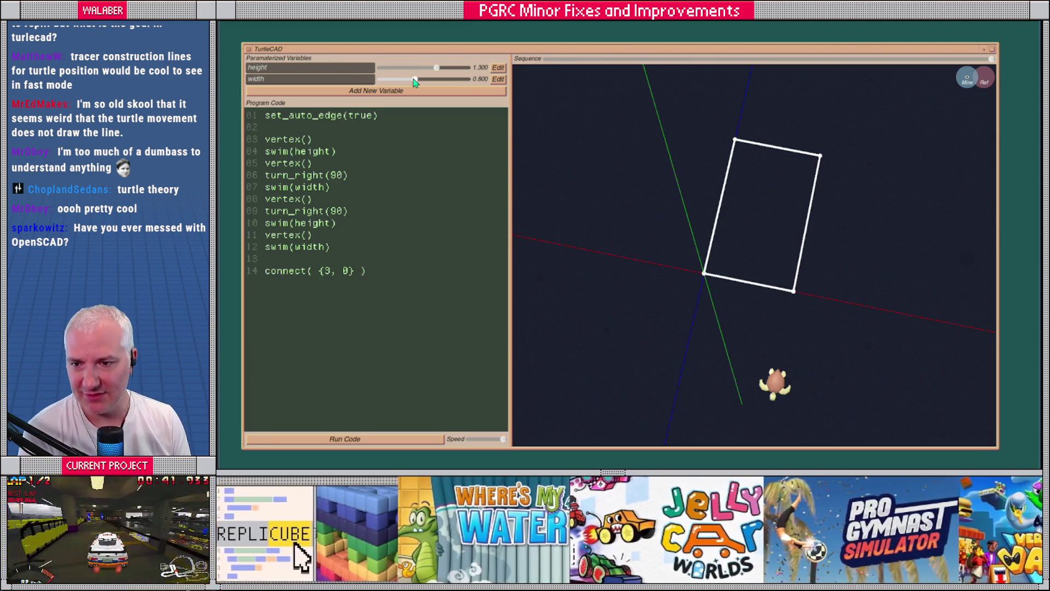
mouse_move(511, 213)
left_mouse_down()
mouse_move(501, 215)
mouse_move(532, 219)
left_mouse_up()
mouse_move(633, 229)
left_mouse_down()
mouse_move(606, 202)
mouse_move(624, 153)
mouse_move(662, 174)
mouse_move(605, 219)
left_mouse_up()
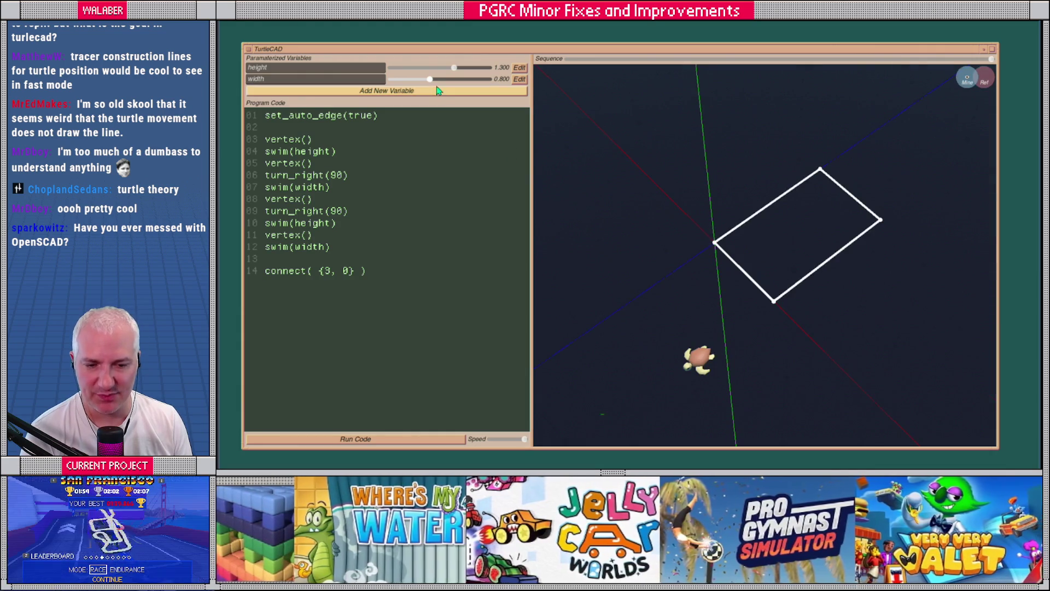
Stretch the rectangle's width with the width slider, fine-tuning it back down.
mouse_move(430, 79)
left_mouse_down()
mouse_move(462, 79)
mouse_move(397, 80)
mouse_move(485, 81)
mouse_move(401, 68)
mouse_move(482, 68)
mouse_move(413, 80)
mouse_move(454, 79)
left_mouse_up()
left_click_drag(393, 274, 256, 110)
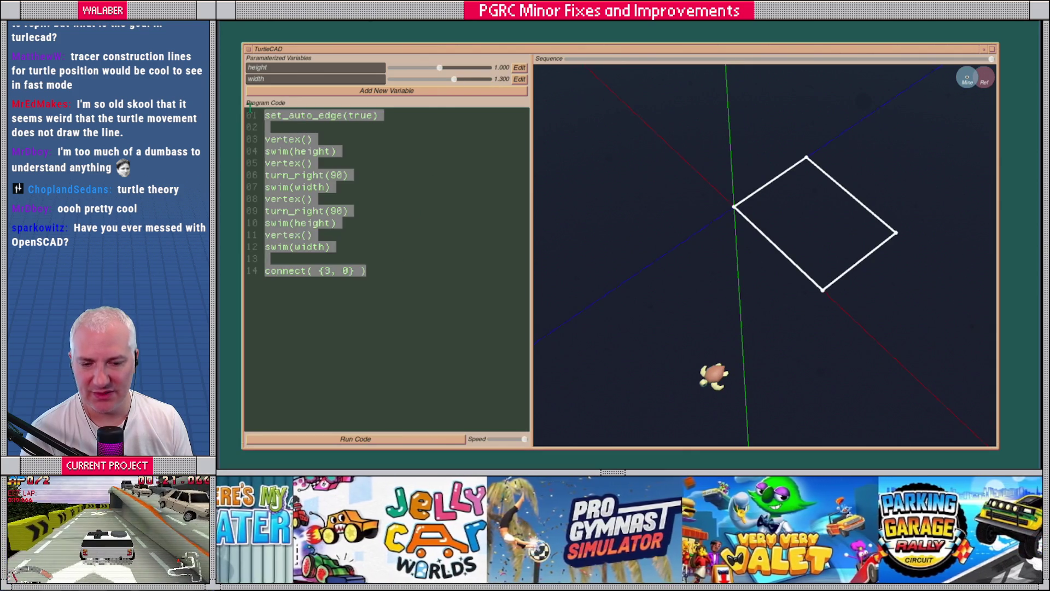
mouse_move(453, 79)
left_mouse_down()
mouse_move(431, 81)
mouse_move(469, 79)
mouse_move(416, 80)
mouse_move(474, 80)
mouse_move(390, 69)
mouse_move(449, 68)
left_mouse_up()
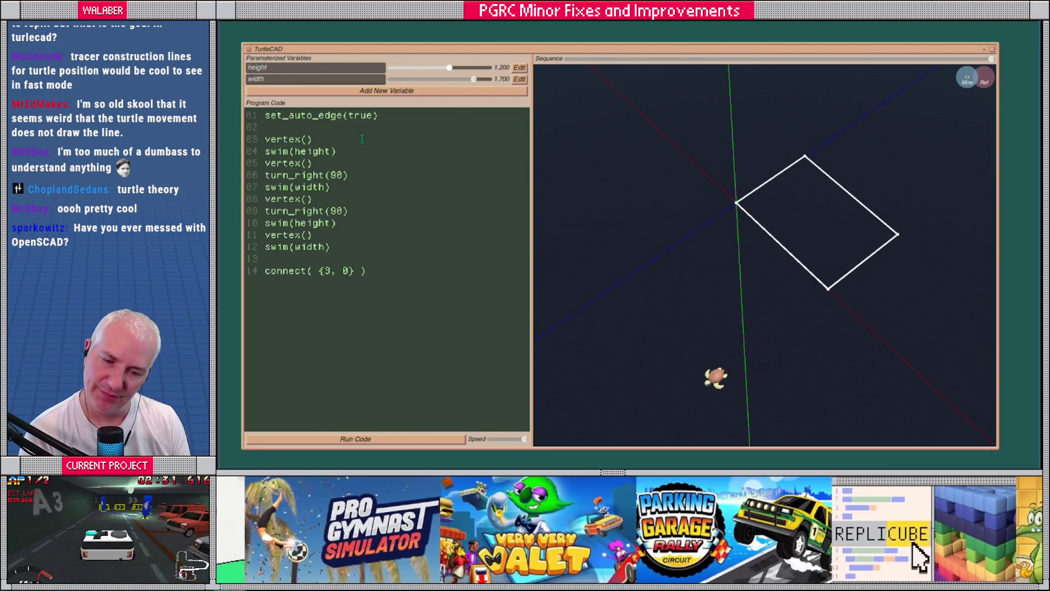
left_click(274, 119)
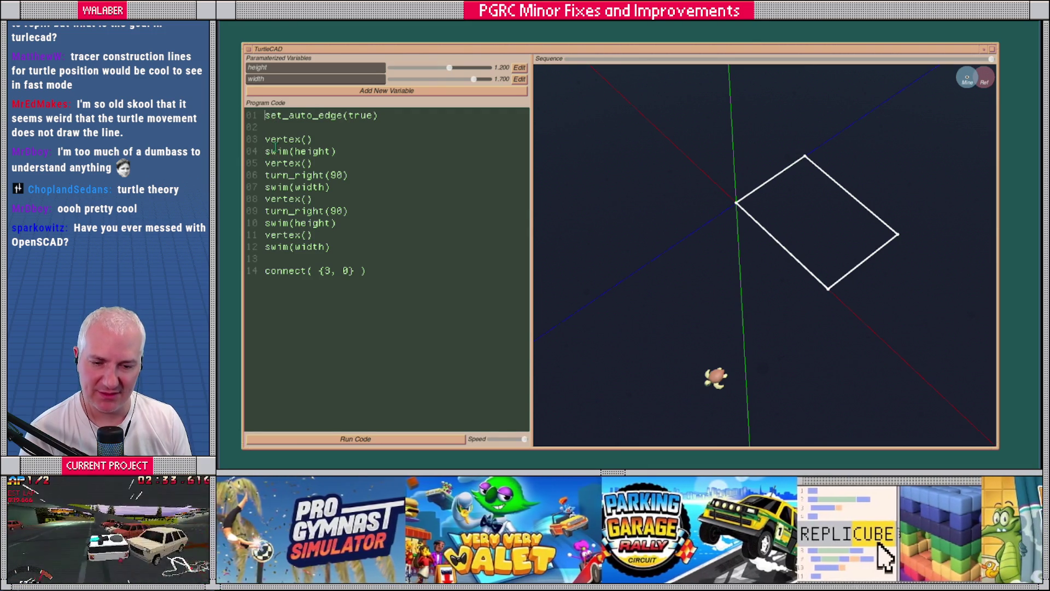
Orbit the view to inspect the rectangle from above, face-on and at a low angle.
left_click_drag(697, 257, 845, 225)
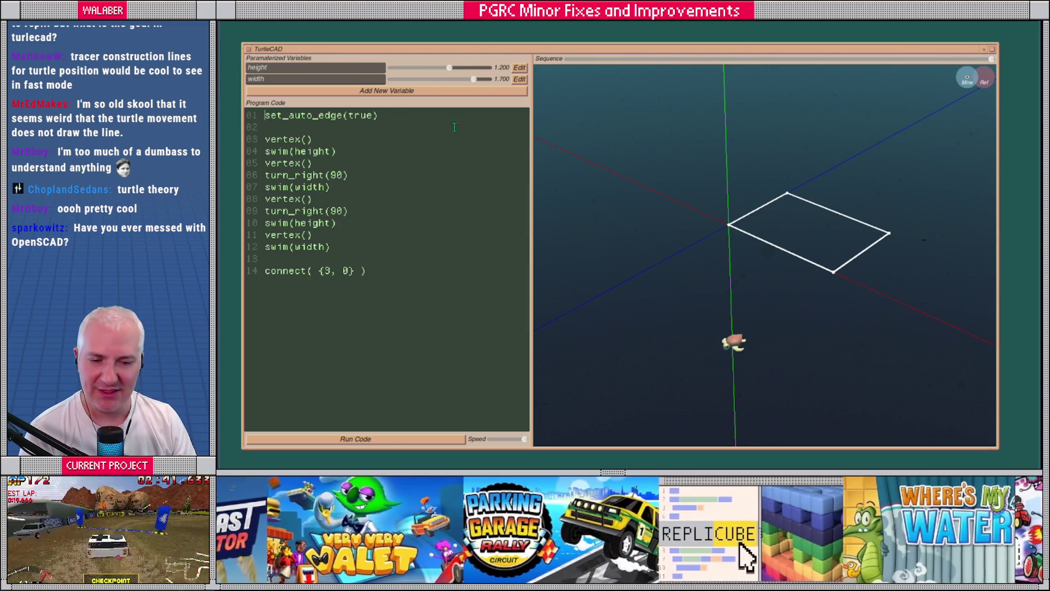
left_click_drag(797, 227, 757, 260)
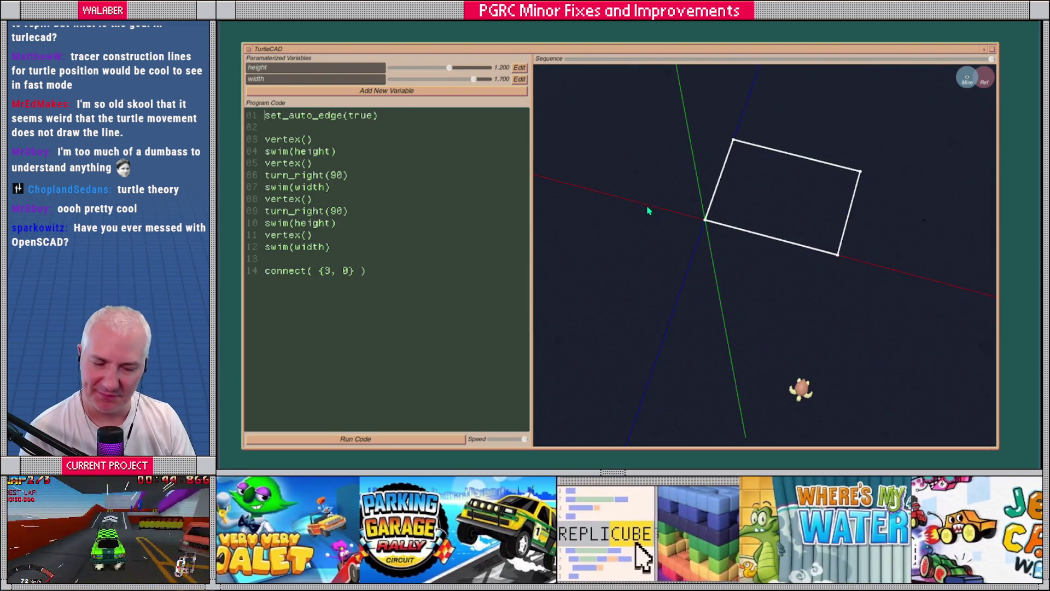
mouse_move(691, 240)
left_mouse_down()
mouse_move(642, 200)
mouse_move(651, 188)
mouse_move(673, 206)
left_mouse_up()
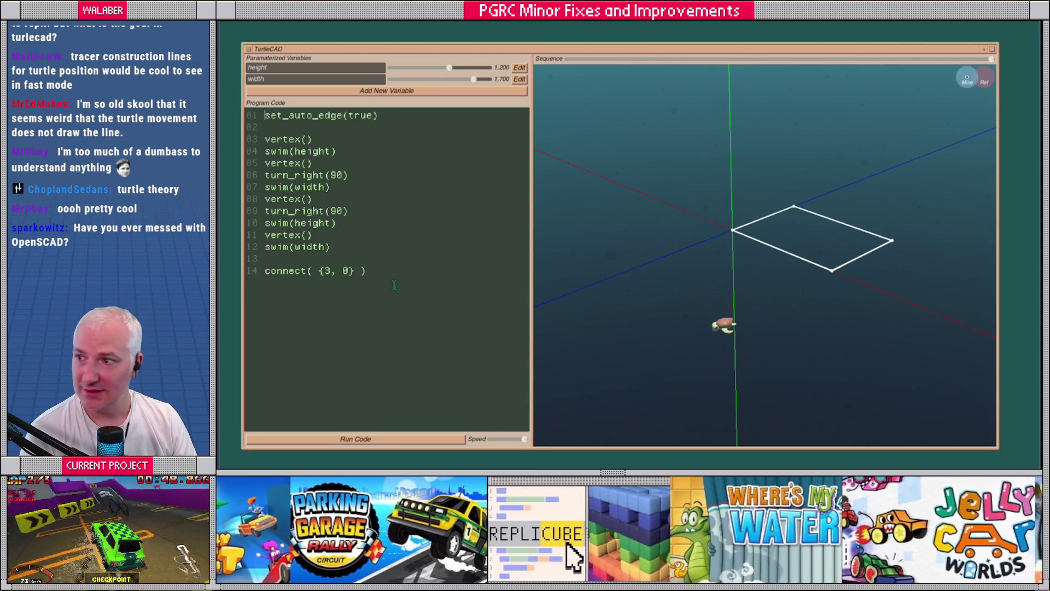
mouse_move(402, 271)
left_mouse_down()
mouse_move(242, 152)
mouse_move(241, 119)
left_mouse_up()
left_click(316, 68)
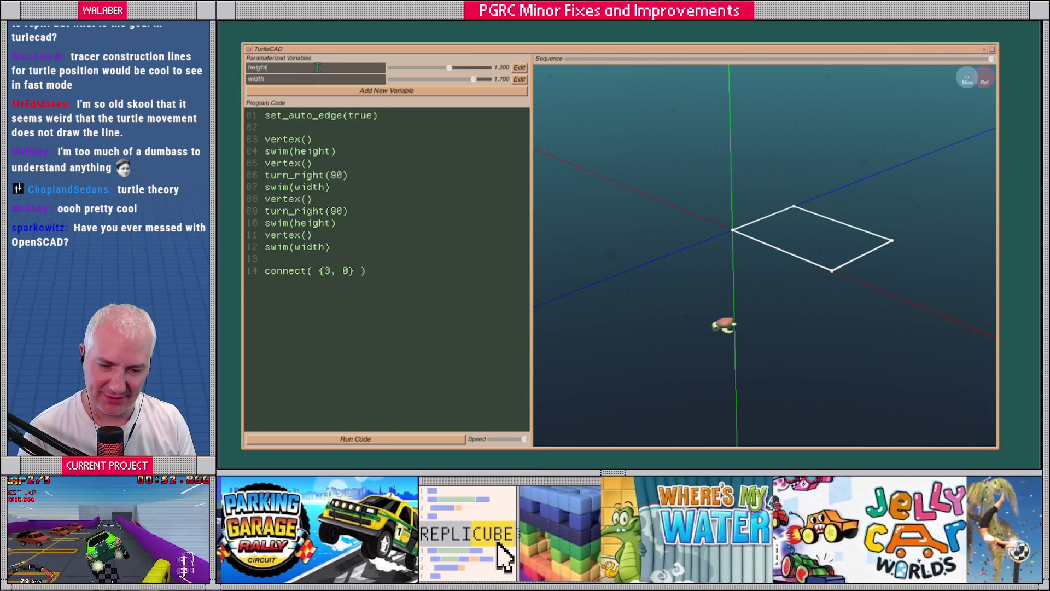
Rename the first two variables to length and width.
key("BackSpace")
key("BackSpace")
key("BackSpace")
type("wd")
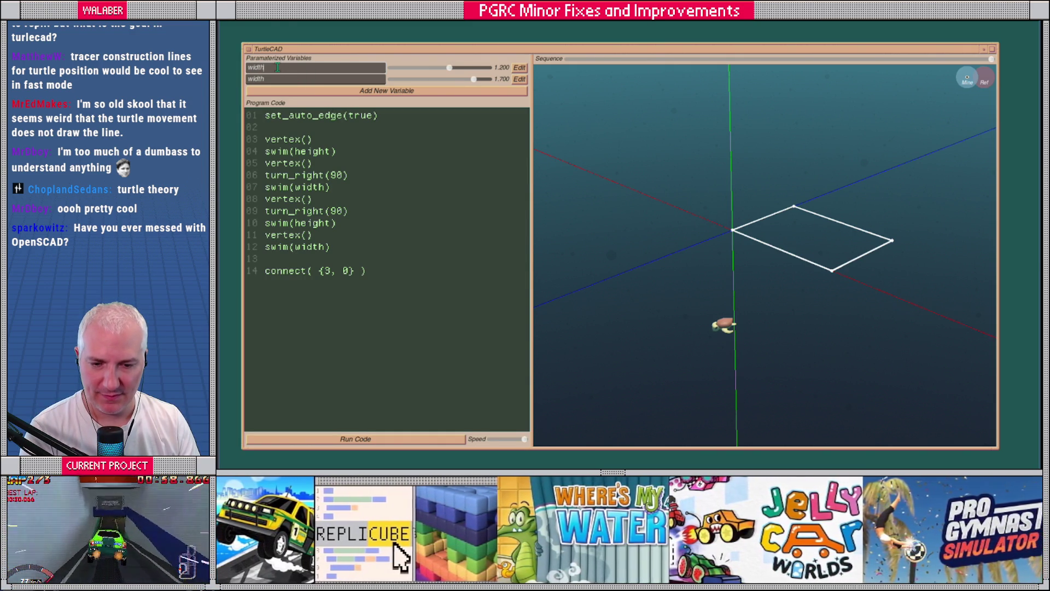
key("Return")
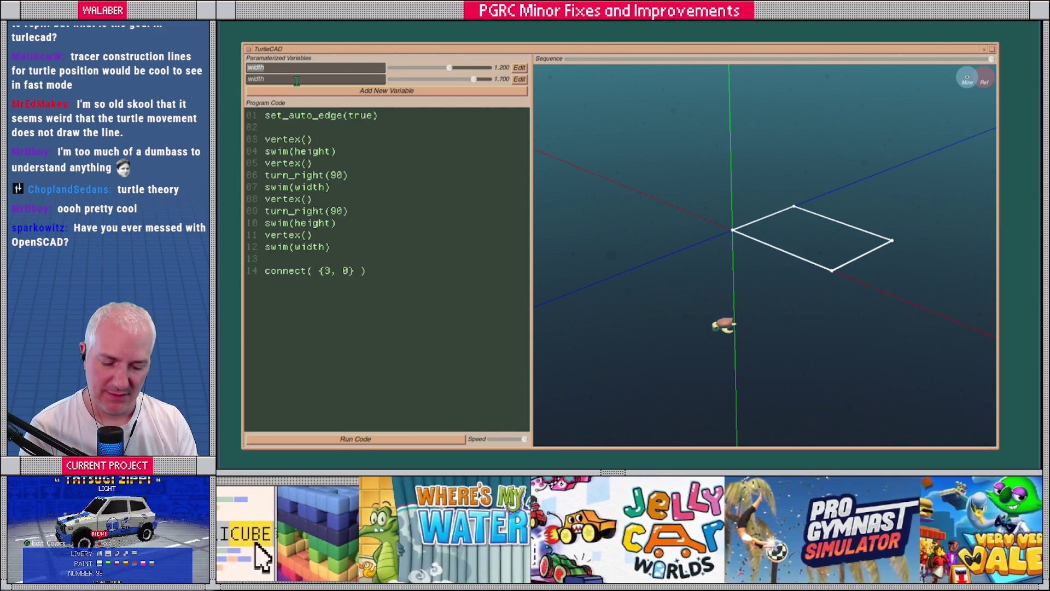
type("h")
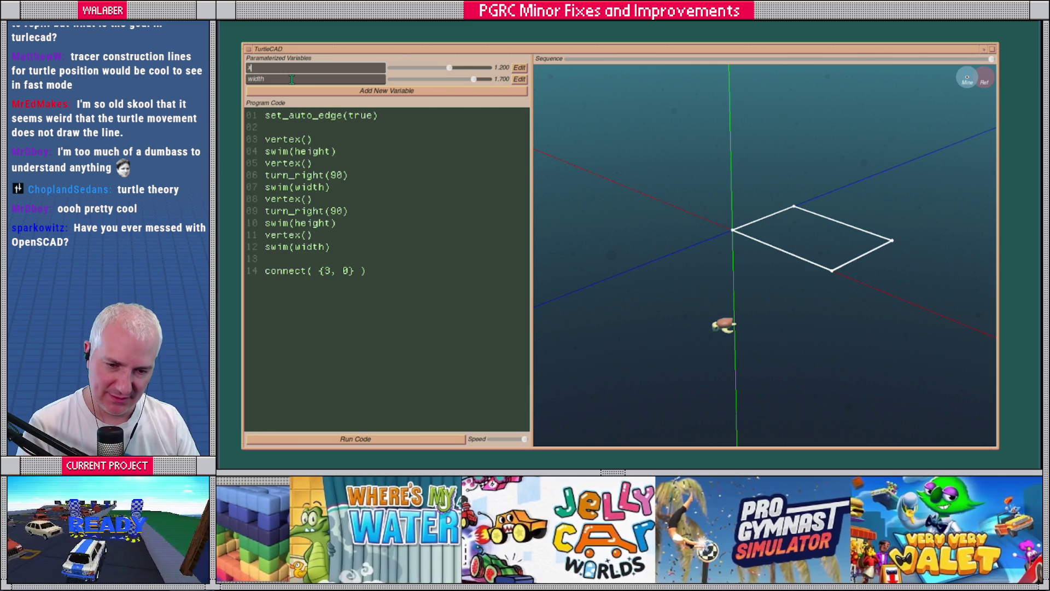
key("ctrl+a")
type("wid")
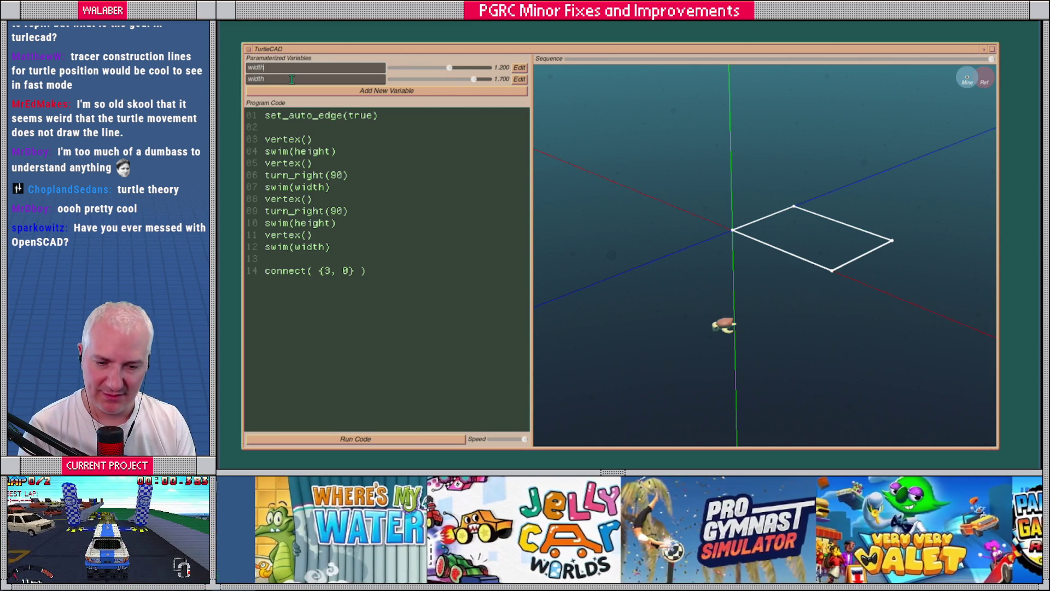
left_click(293, 79)
key("ctrl+a")
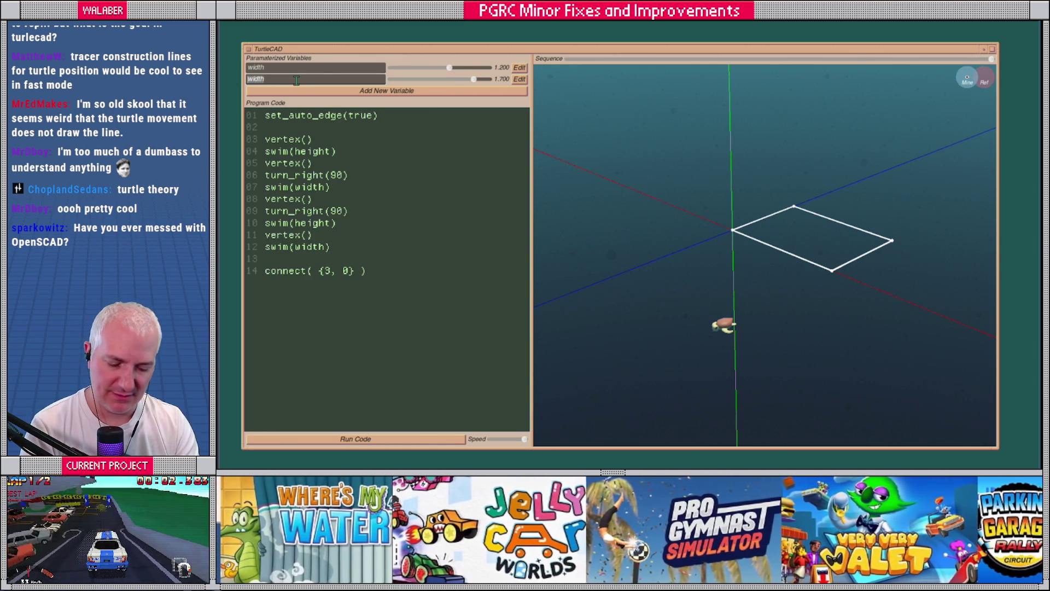
left_click(292, 68)
type("length")
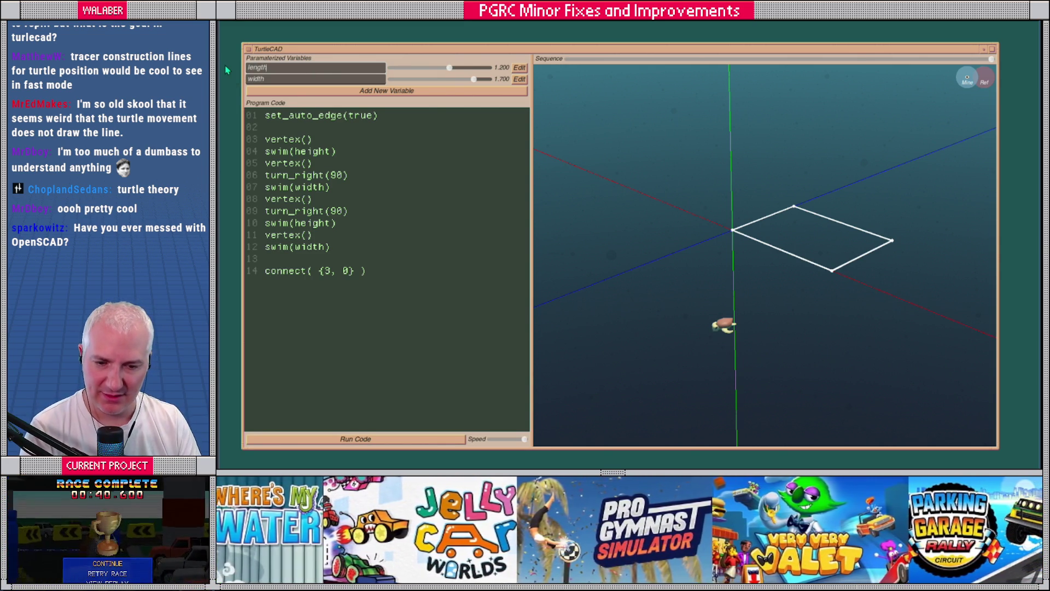
Add height and roof_height variables, then erase all the old program code.
left_click(285, 91)
type("height")
left_click(289, 102)
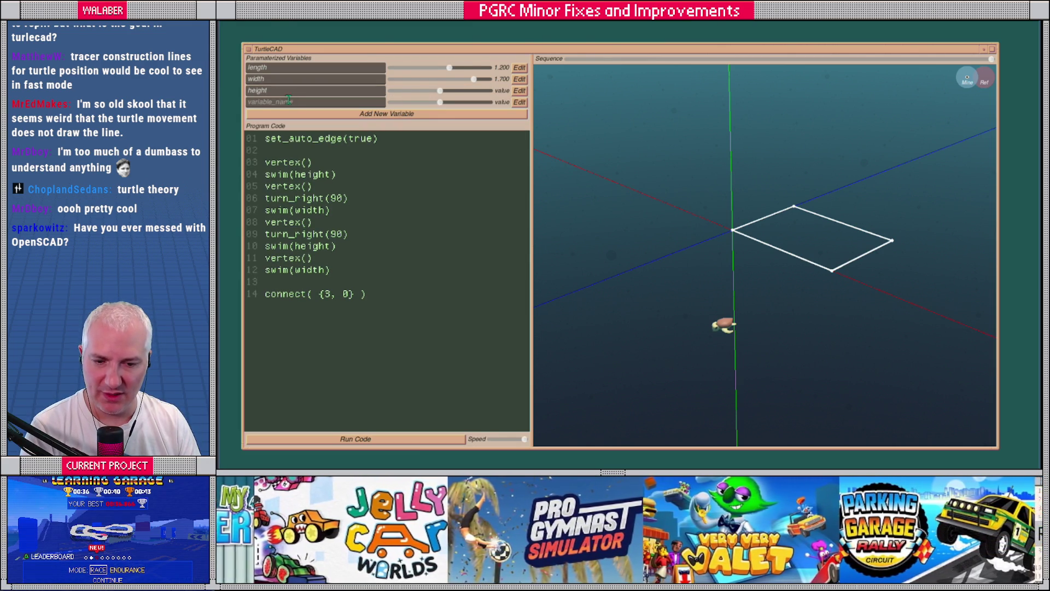
type("roof_")
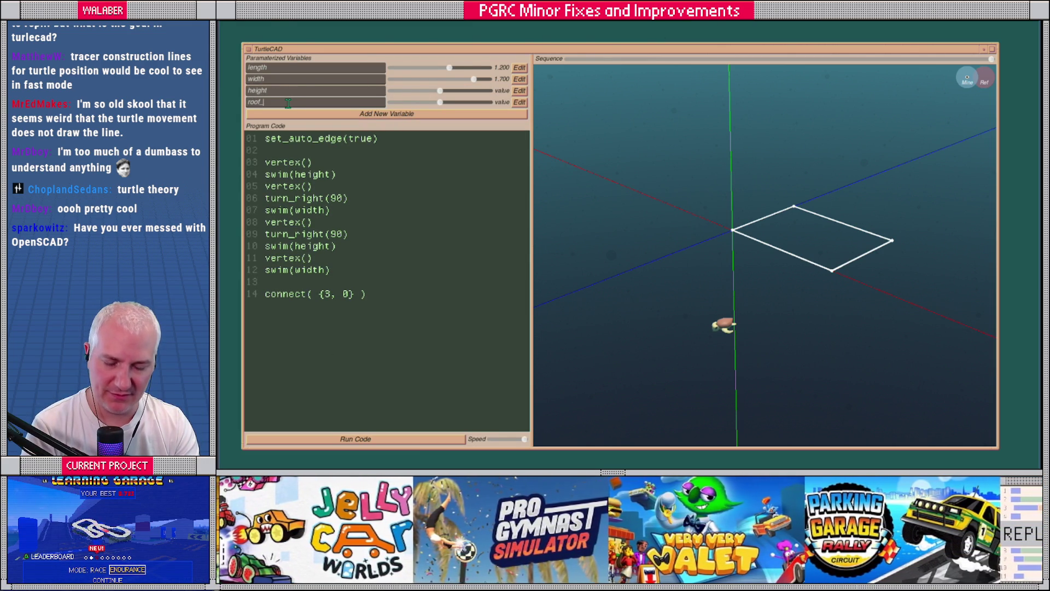
type("height")
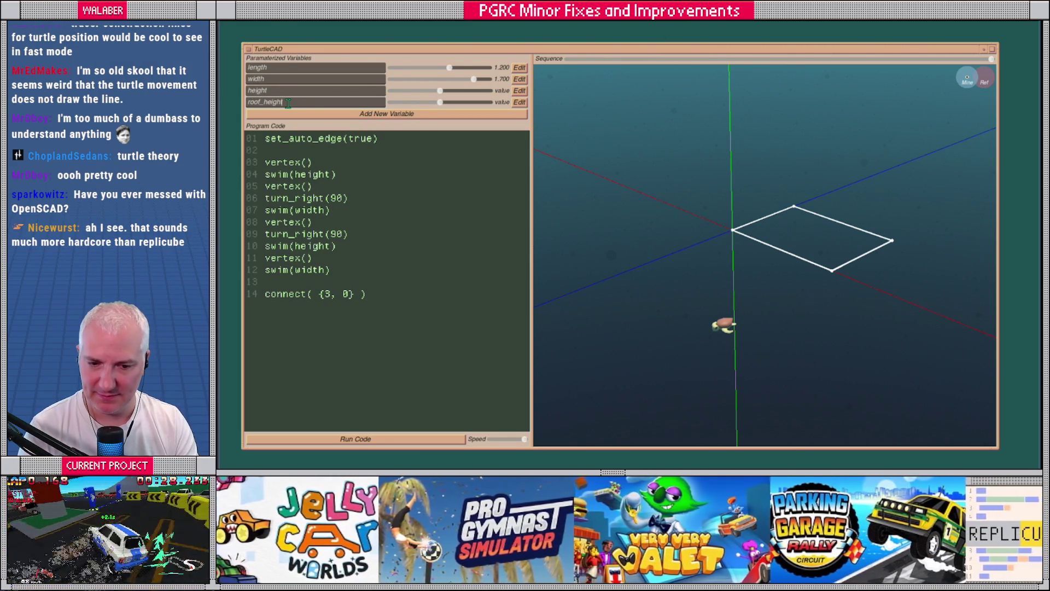
key("Tab")
key("BackSpace")
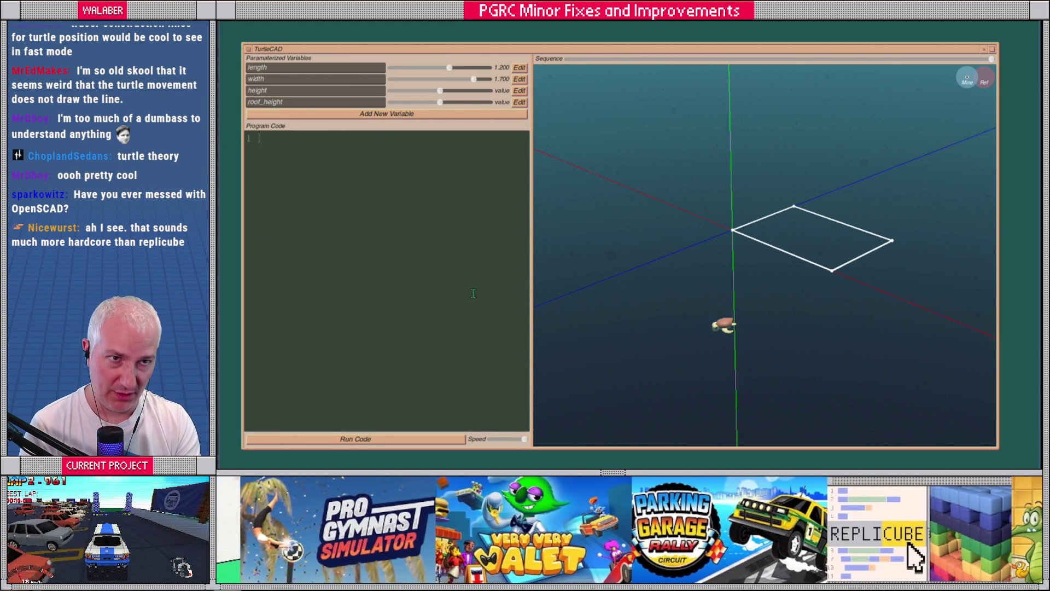
Write turn_left(90), swim(length/2), turn_left(90), swim(width/2) and run it at slower speed.
type("tur")
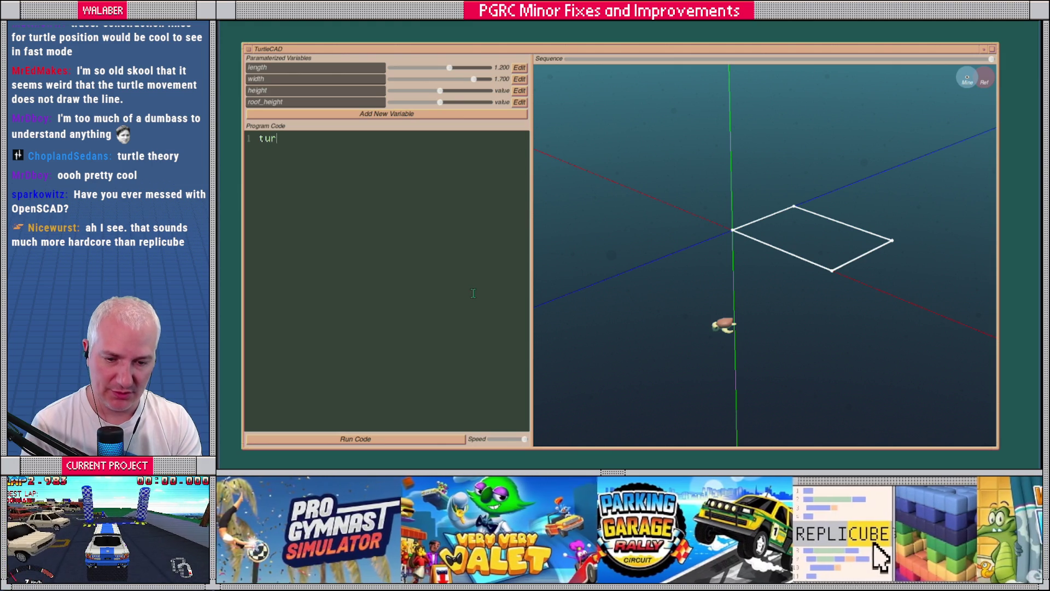
type("n_left(90) ")
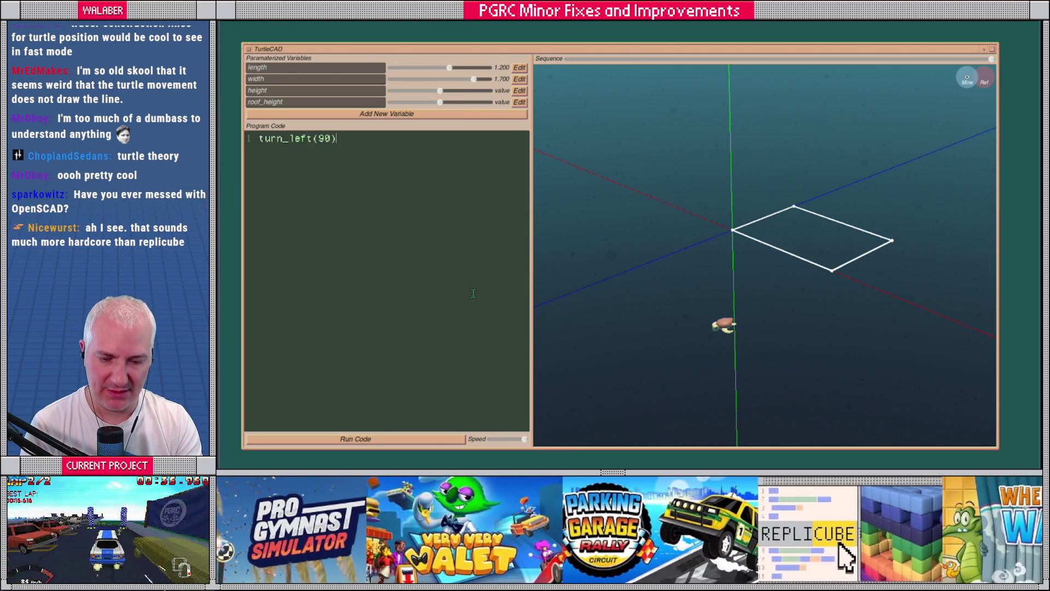
type("swim")
type("length/2")
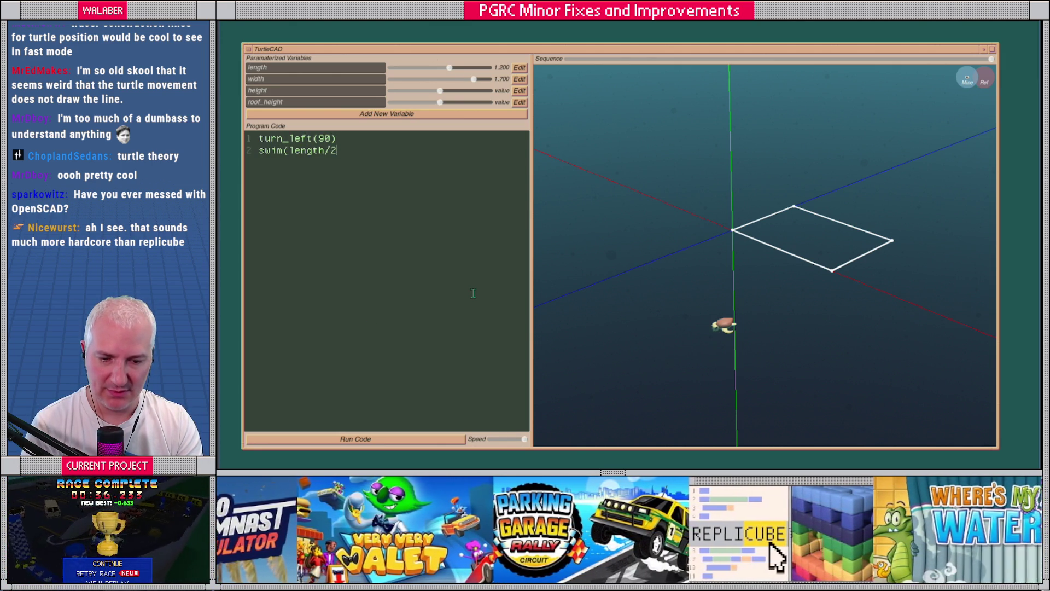
type(")")
key("Return")
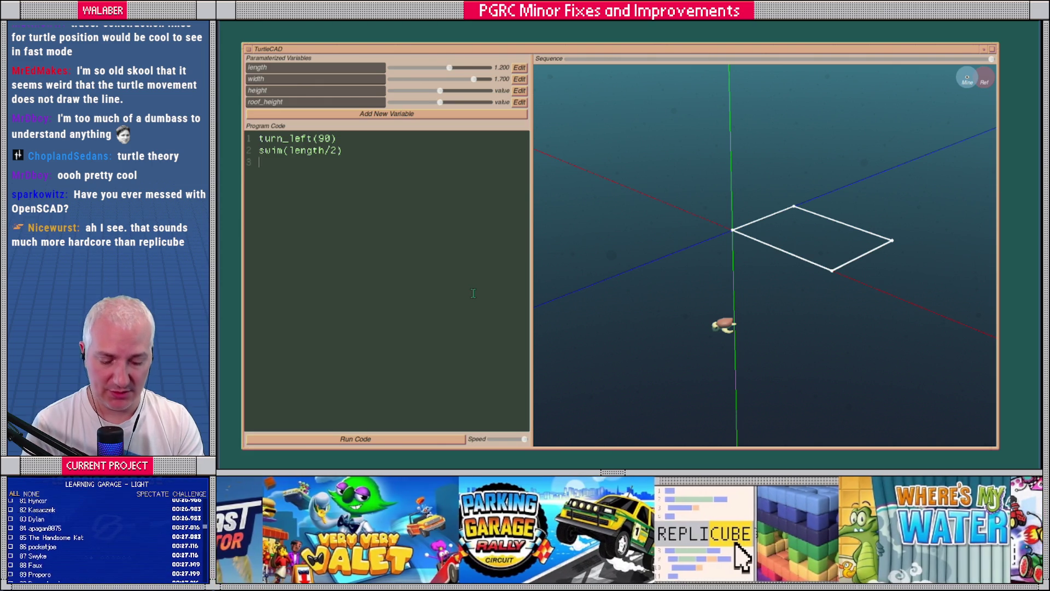
type("turn_left(")
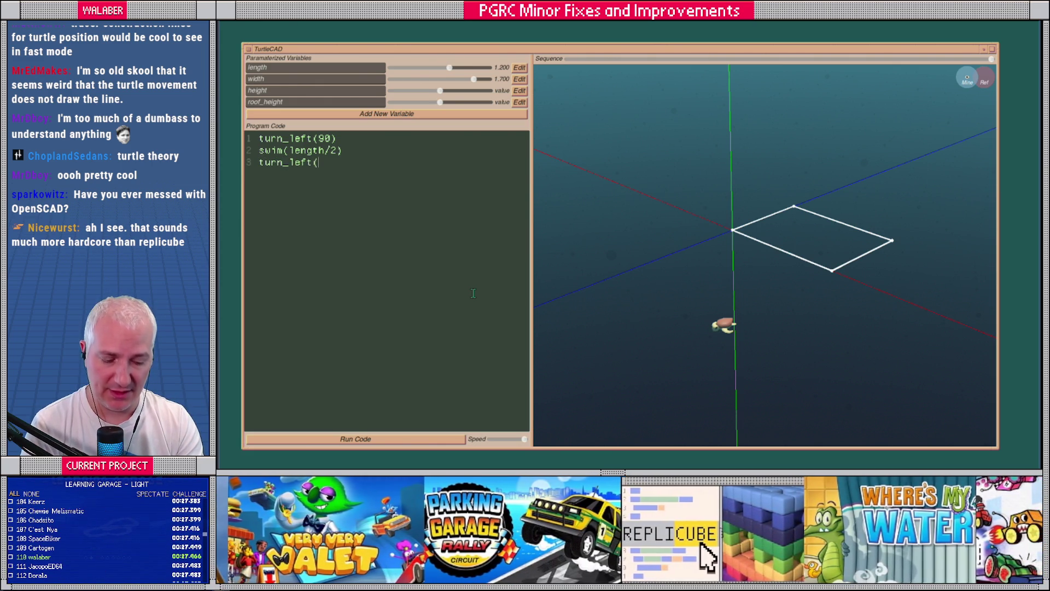
type("90) swim(")
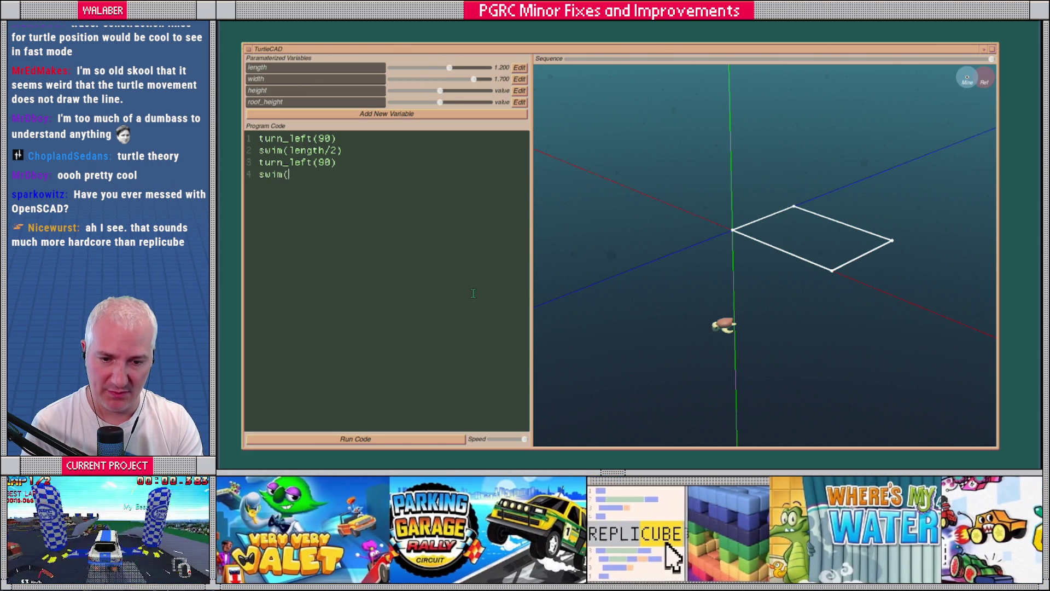
type("width/2")
key("Return")
right_click(479, 318)
left_click_drag(502, 439, 491, 439)
left_click(458, 439)
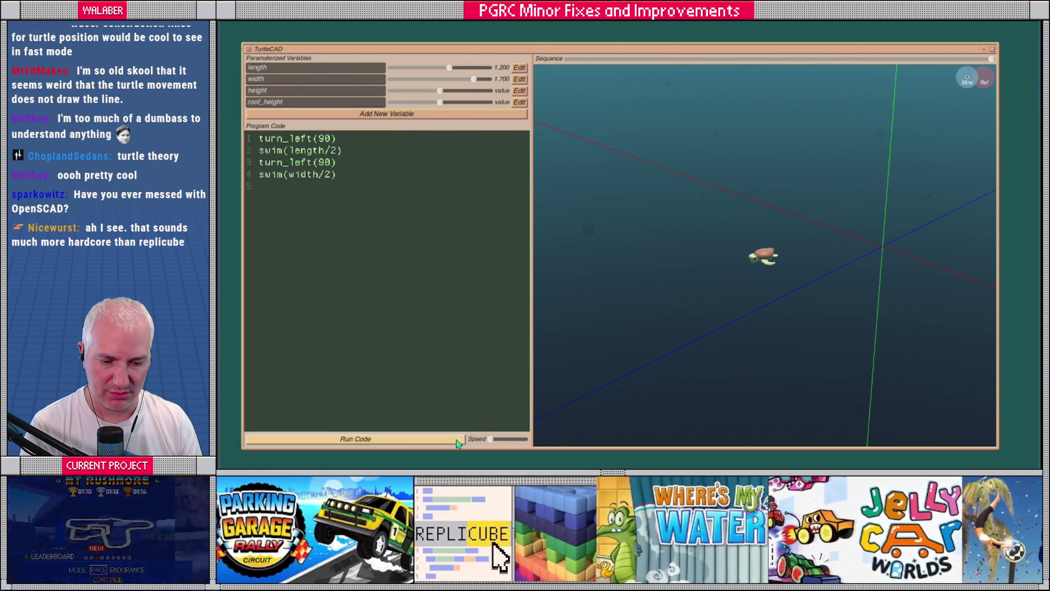
mouse_move(787, 278)
left_mouse_down()
mouse_move(835, 312)
mouse_move(802, 321)
mouse_move(784, 305)
mouse_move(801, 295)
mouse_move(776, 298)
mouse_move(758, 278)
mouse_move(788, 300)
mouse_move(819, 297)
left_mouse_up()
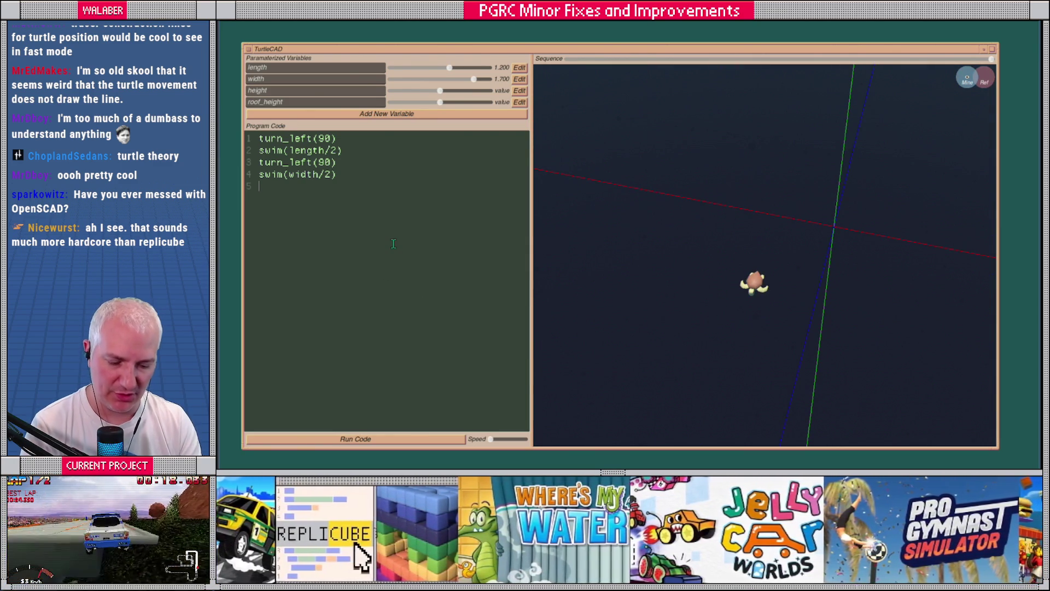
Append turn_left(180) to turn the turtle around and rerun the program.
type("turn_left(")
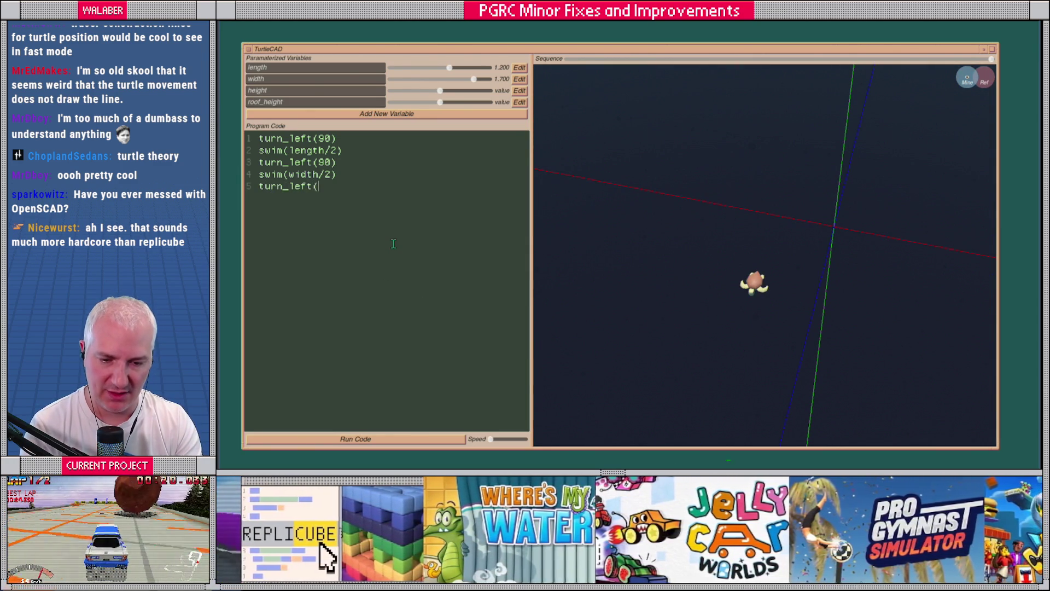
type("180)")
key("Return")
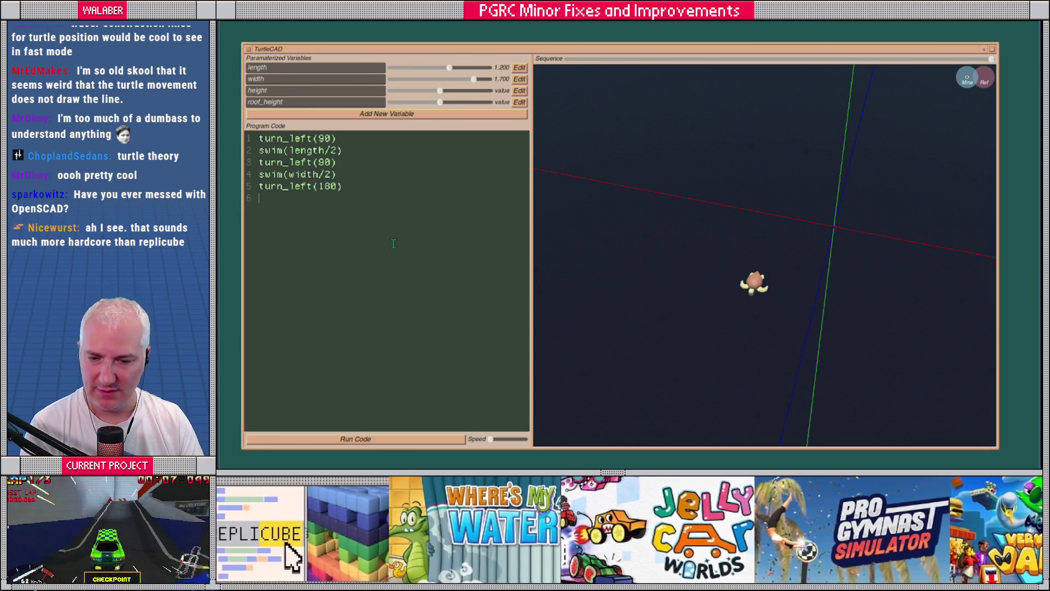
left_click(356, 439)
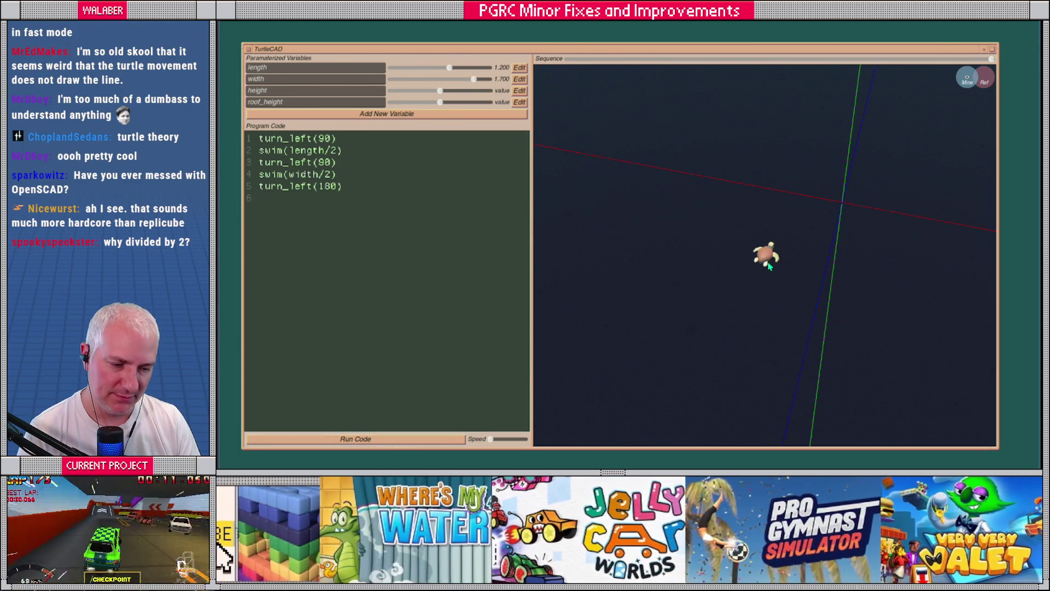
left_click(358, 197)
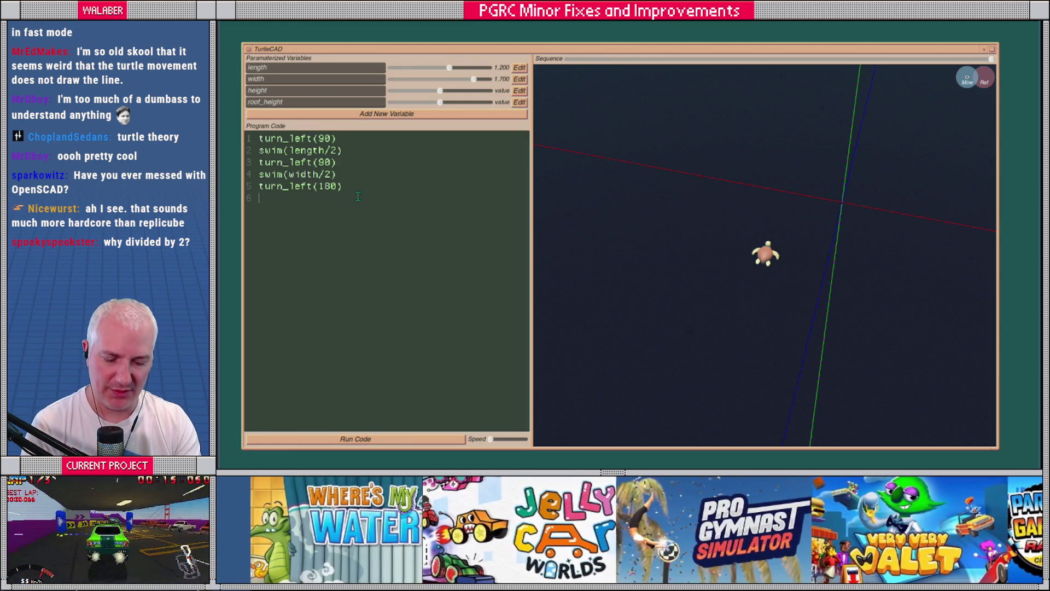
Add vertex() at each base corner, separated by swim(width), turn_right(90) and swim(length) moves.
key("Return")
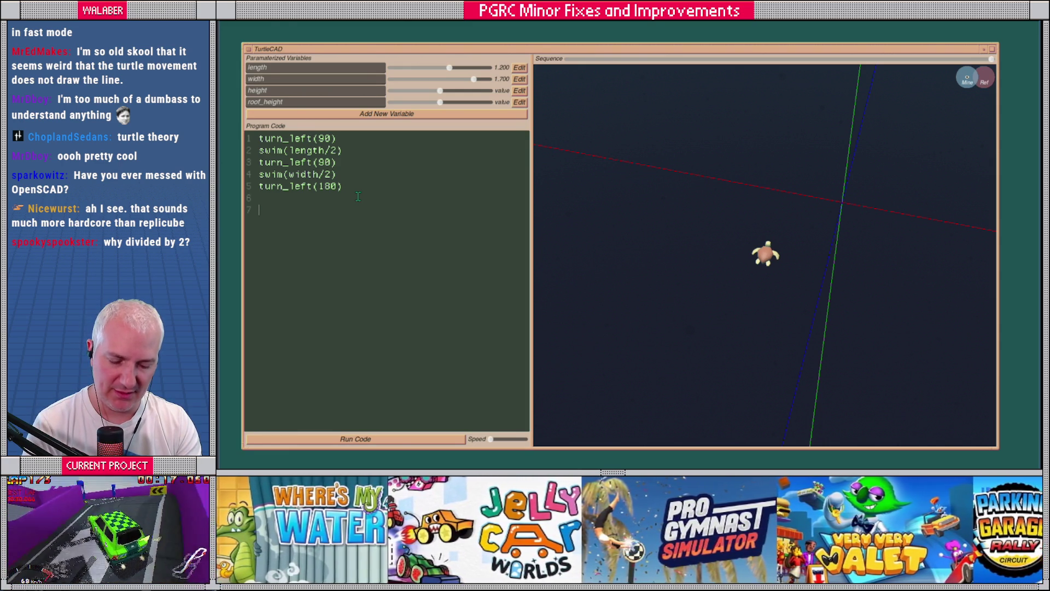
type("vertex")
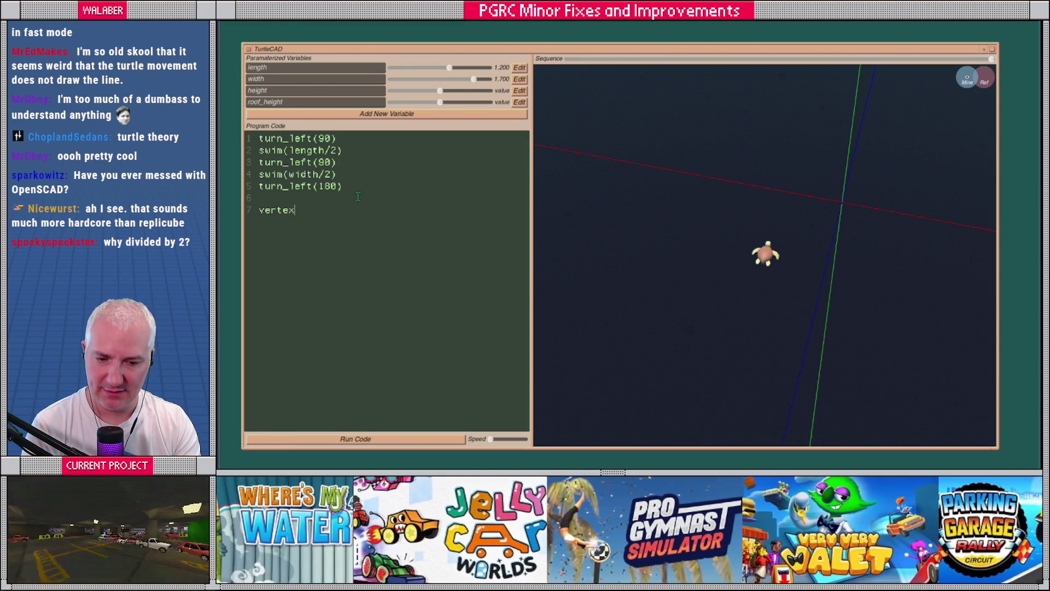
type("()")
key("Return")
type("swim(width) v")
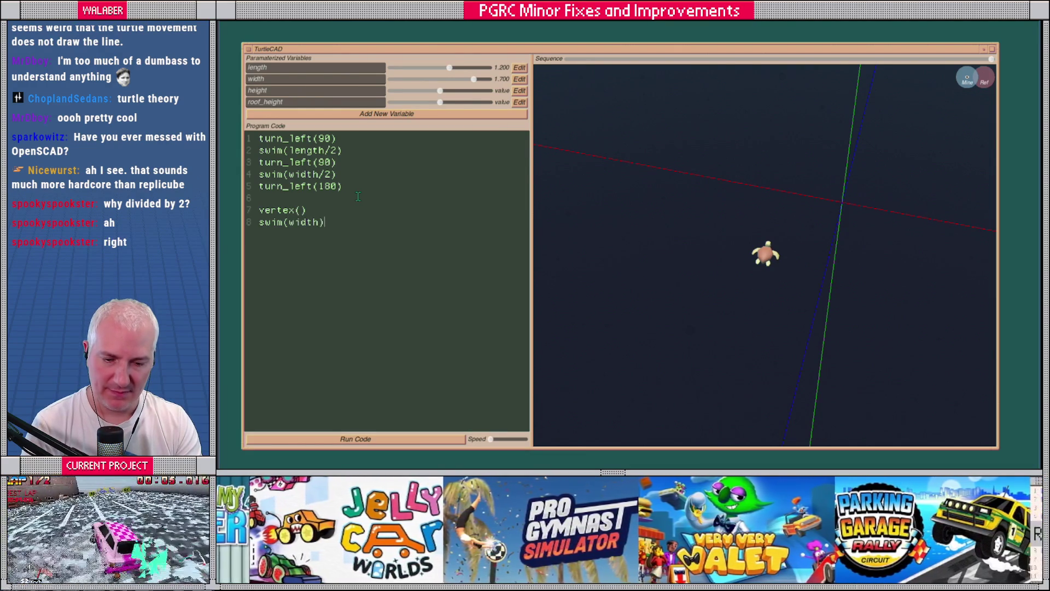
type("ertex(")
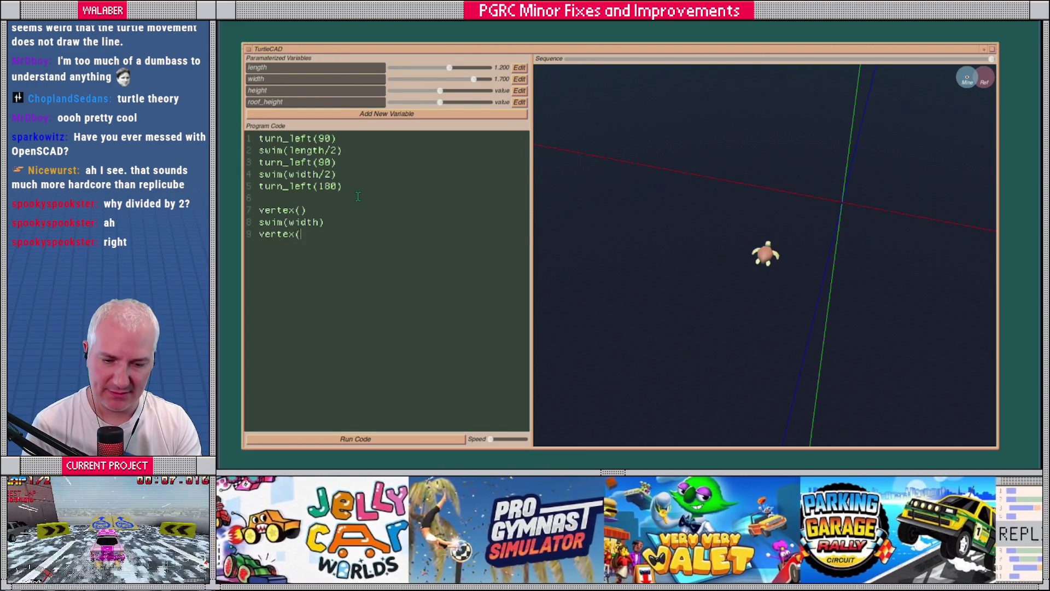
key("Return")
type("turn_right(90) ")
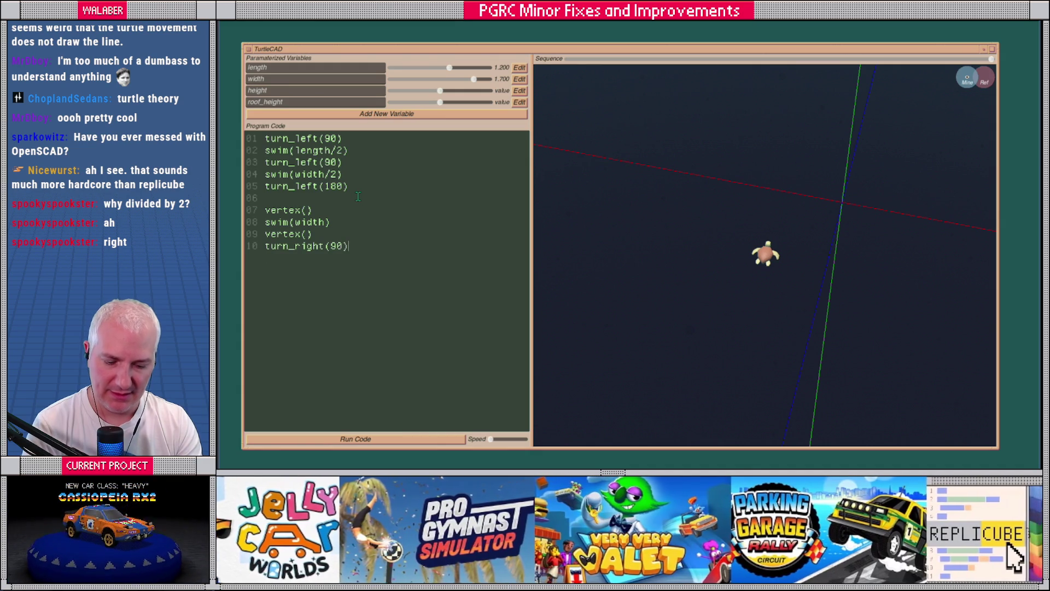
type("swim(")
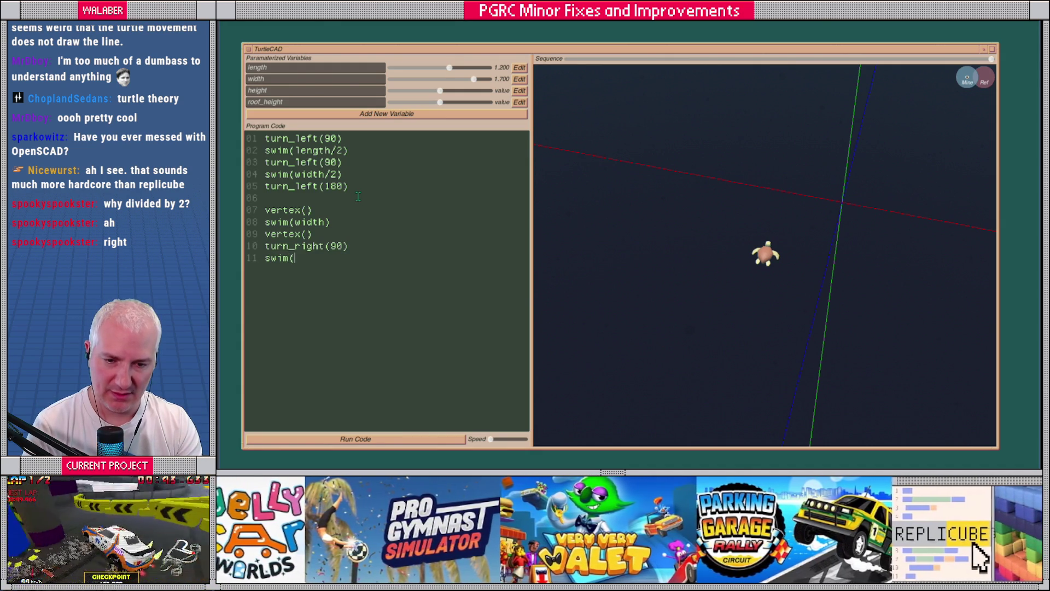
type("length) vertex() turn_")
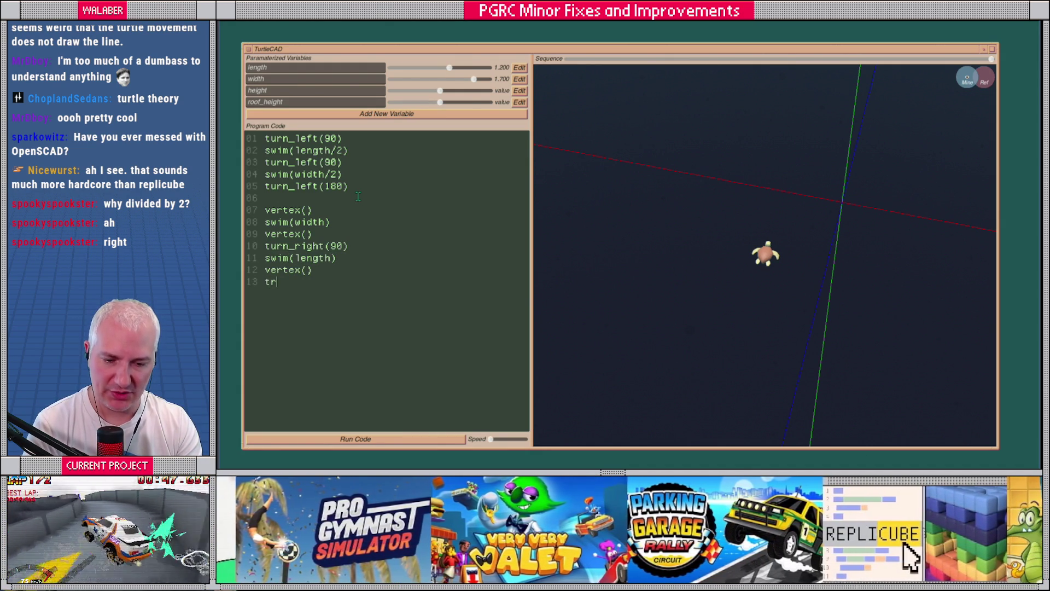
type("right")
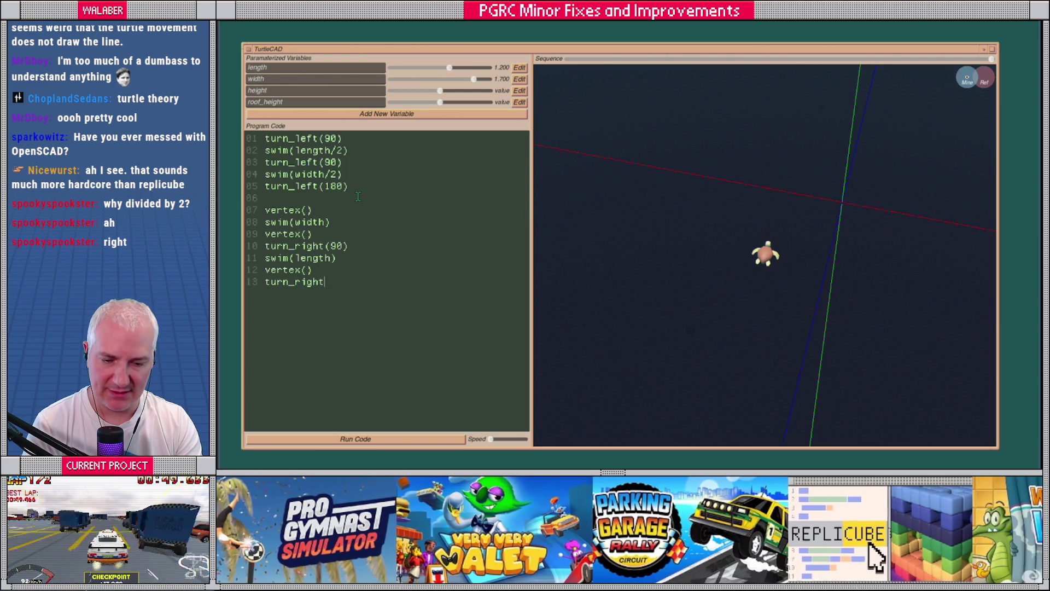
type("(90) swim(")
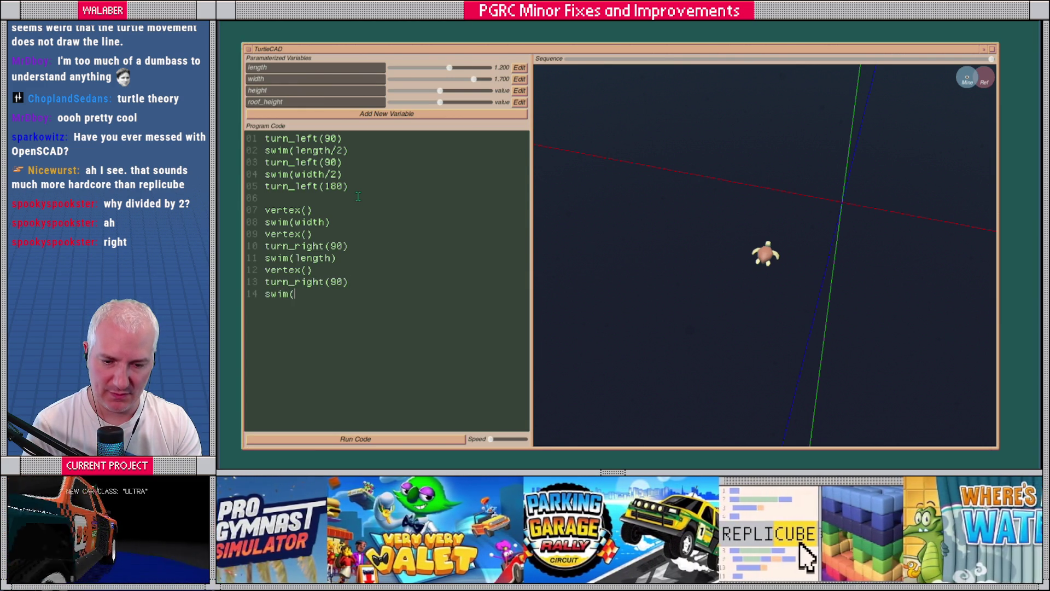
type("width")
key("Return")
type("vertex()")
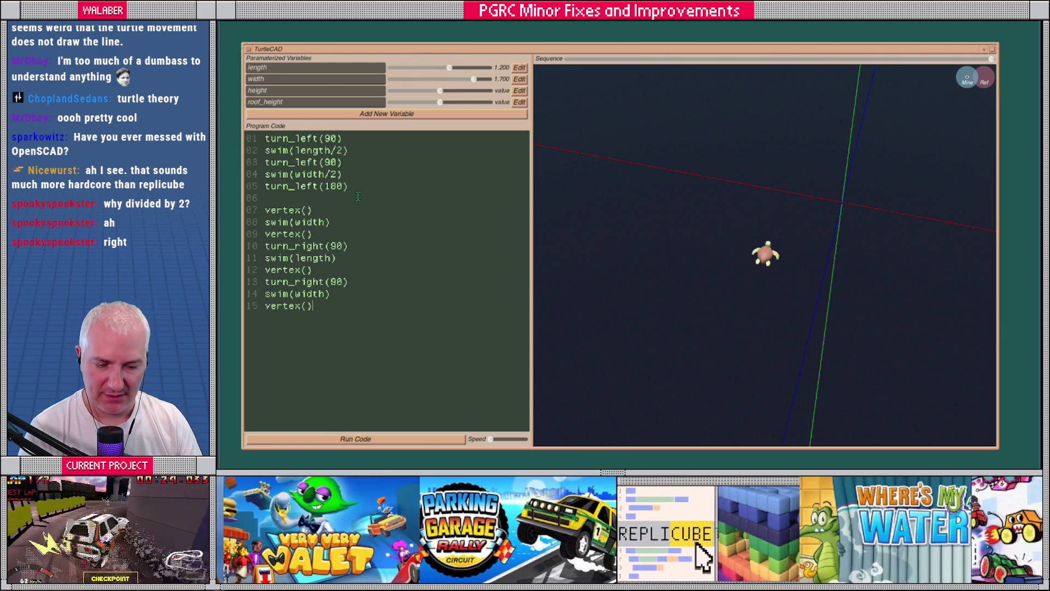
Plot the four corner points, then append turn_right(90), swim(length) and turn_right(90).
left_click(406, 440)
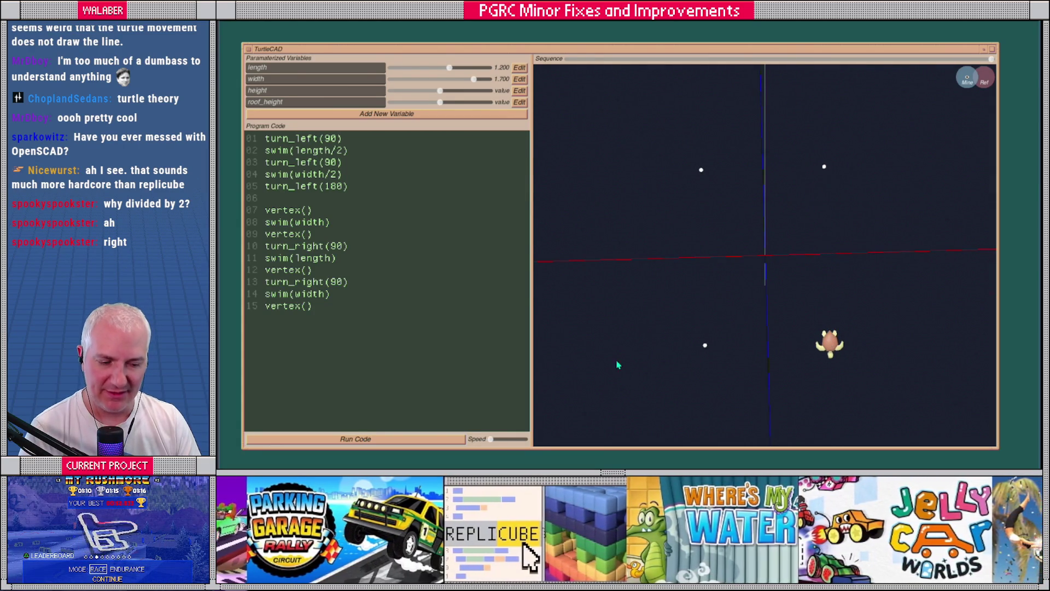
left_click(361, 307)
type("urn_right(")
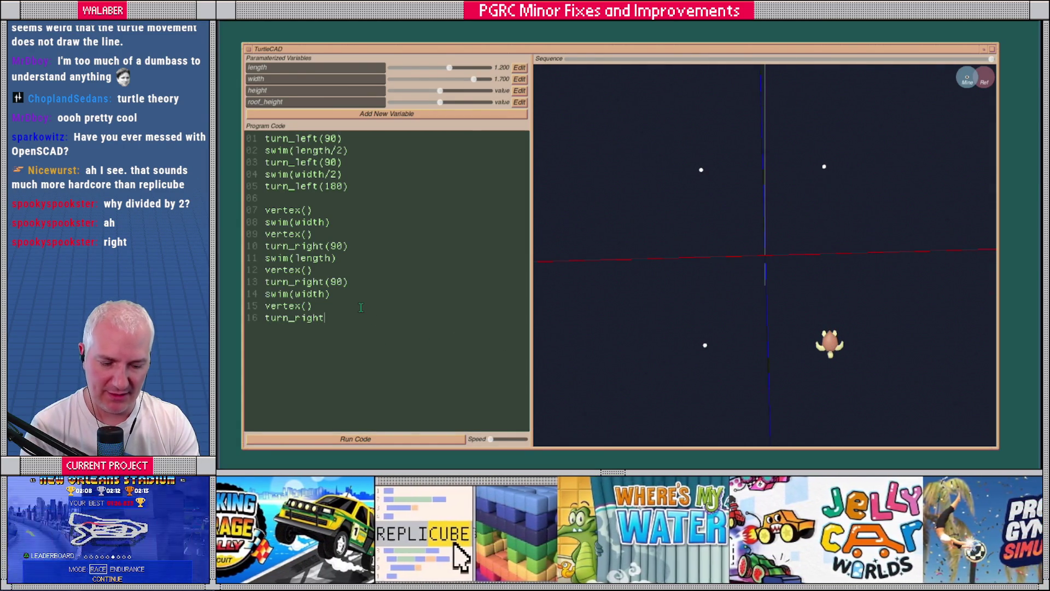
type("90)")
key("Return")
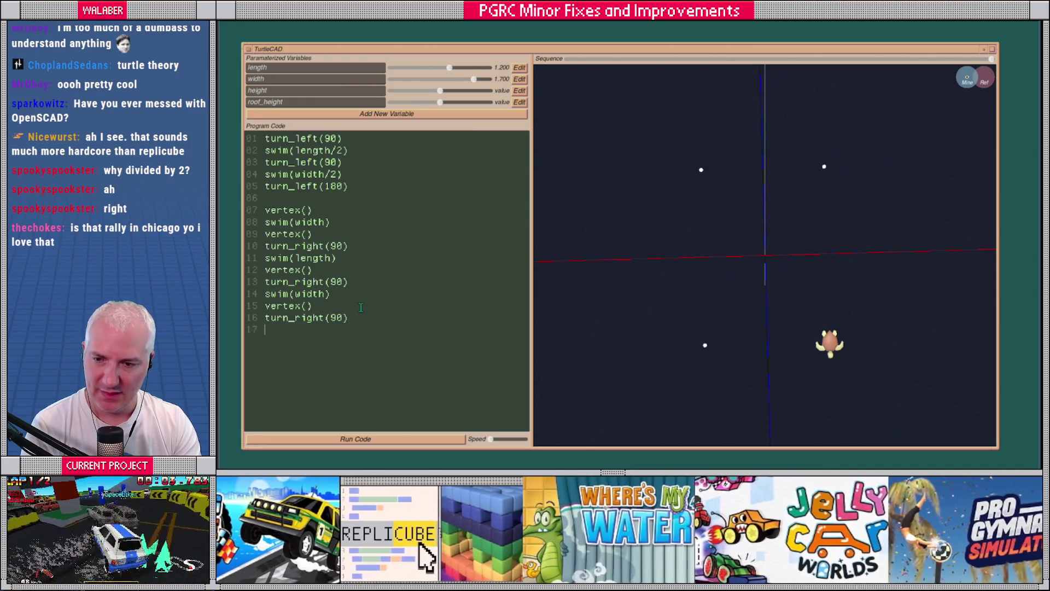
type("swim")
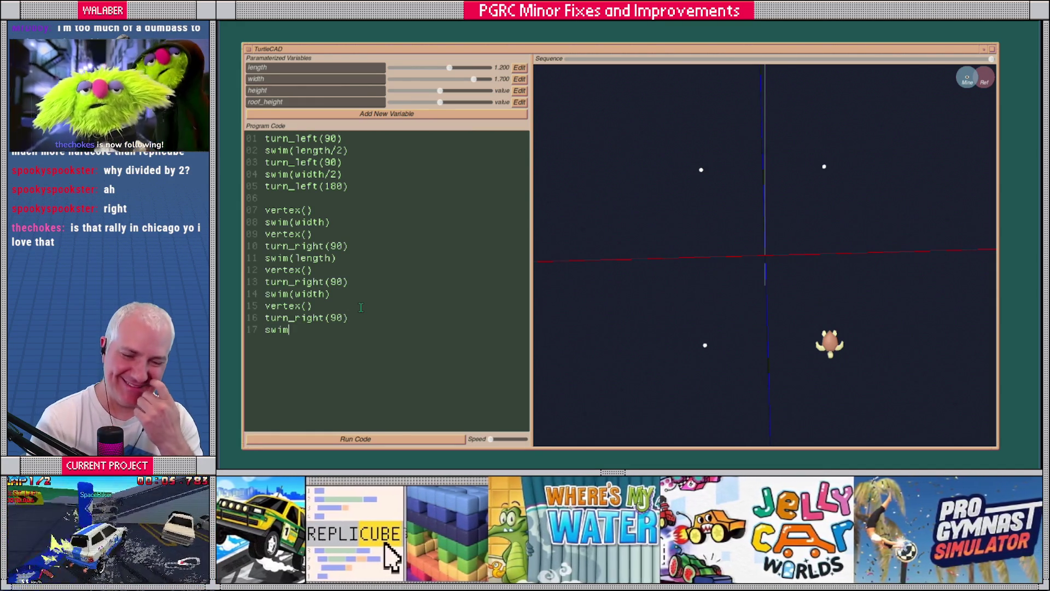
type("(")
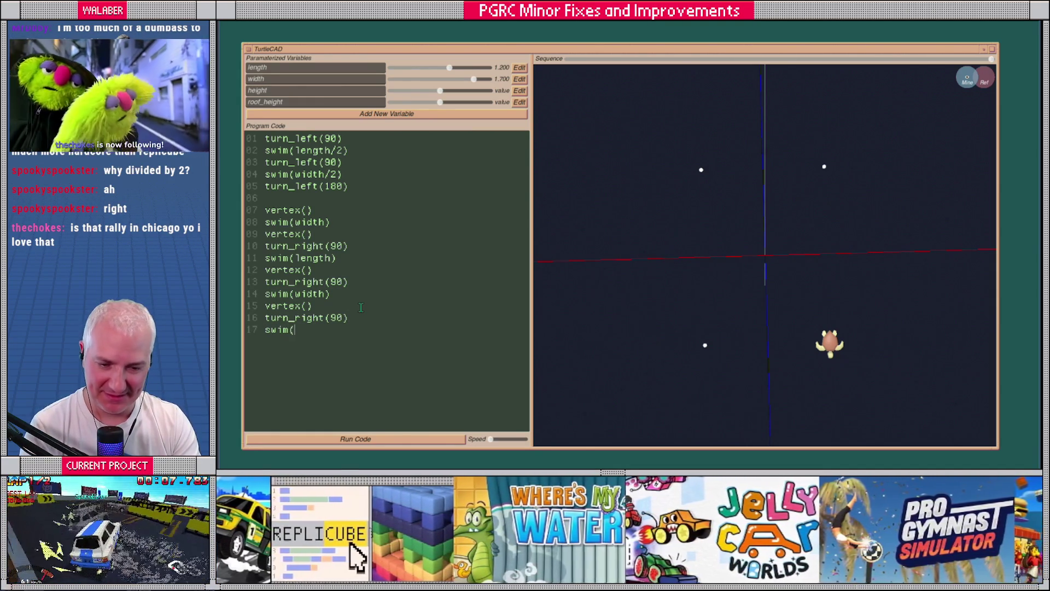
type("length)")
key("Return")
type("turn_right")
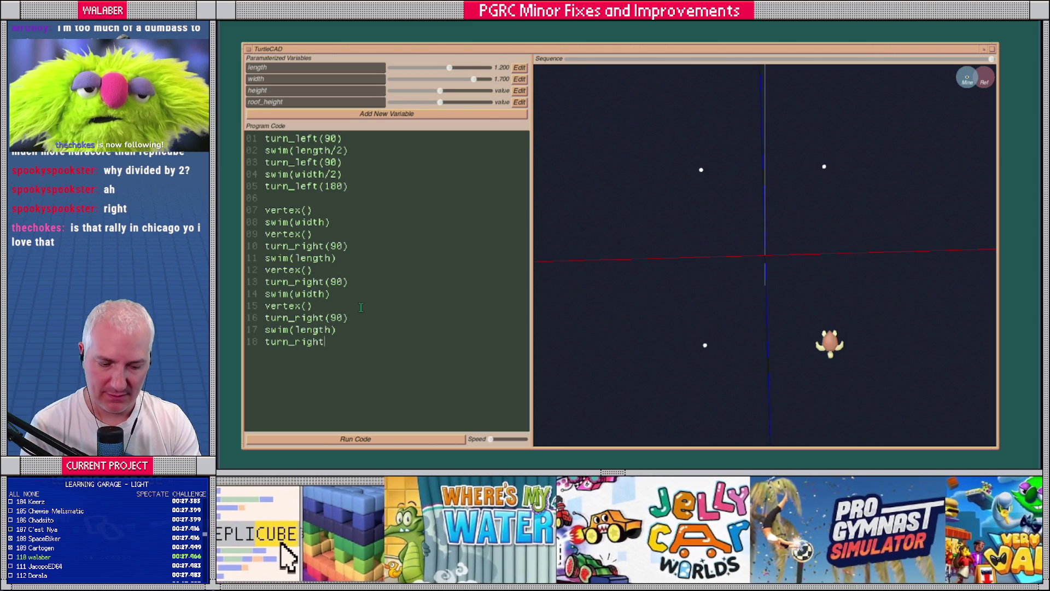
type("(90)")
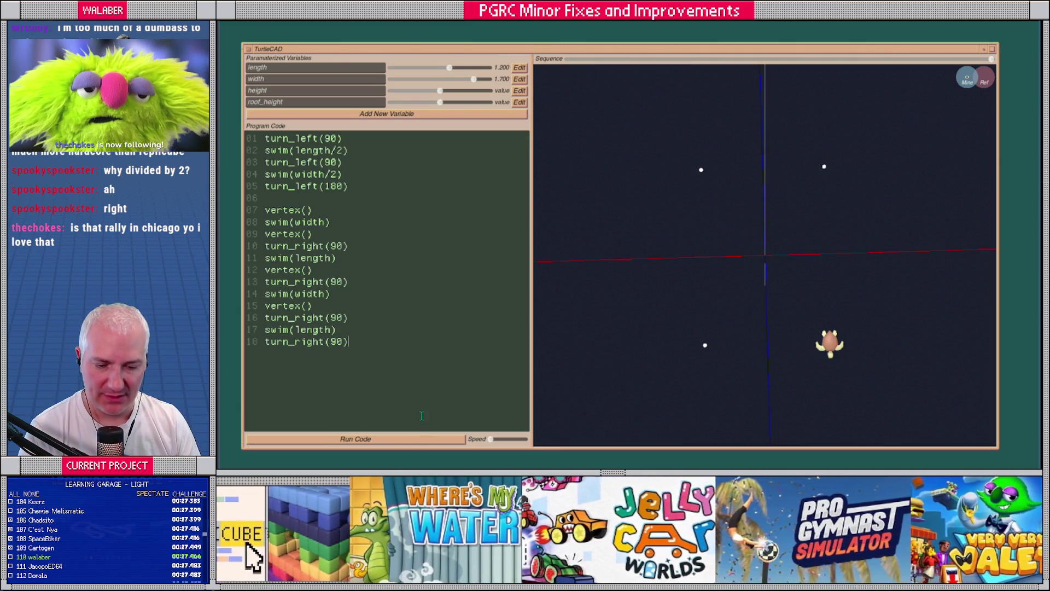
Rerun the extended program and tilt the view to inspect the plotted points.
left_click(421, 439)
mouse_move(758, 276)
left_mouse_down()
mouse_move(763, 170)
mouse_move(823, 176)
left_mouse_up()
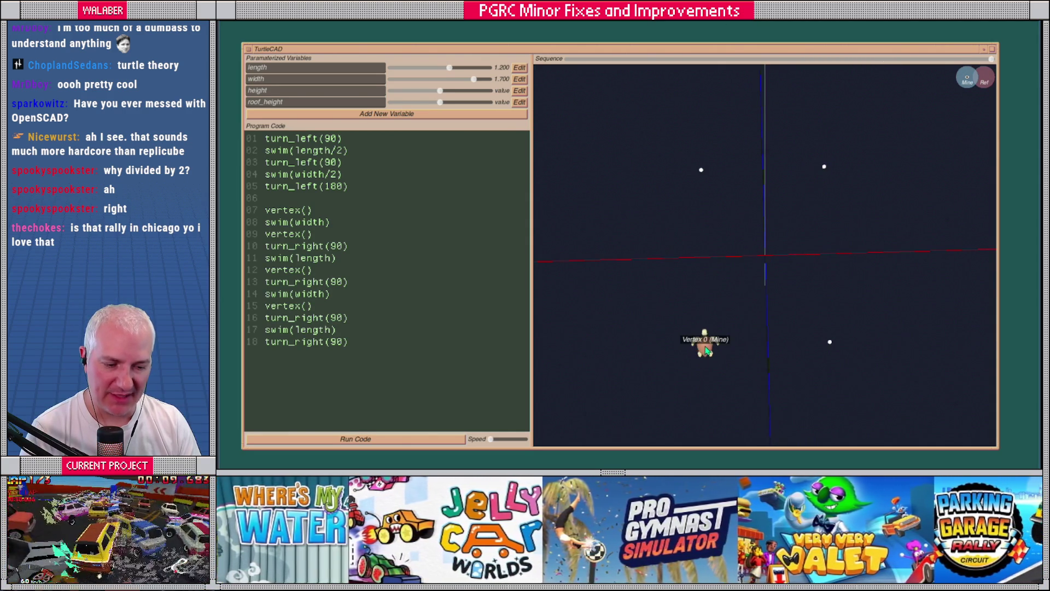
left_click_drag(355, 339, 226, 216)
key("ctrl+c")
Wrap the corner-placing code in an indented function box() ... end block.
key("BackSpace")
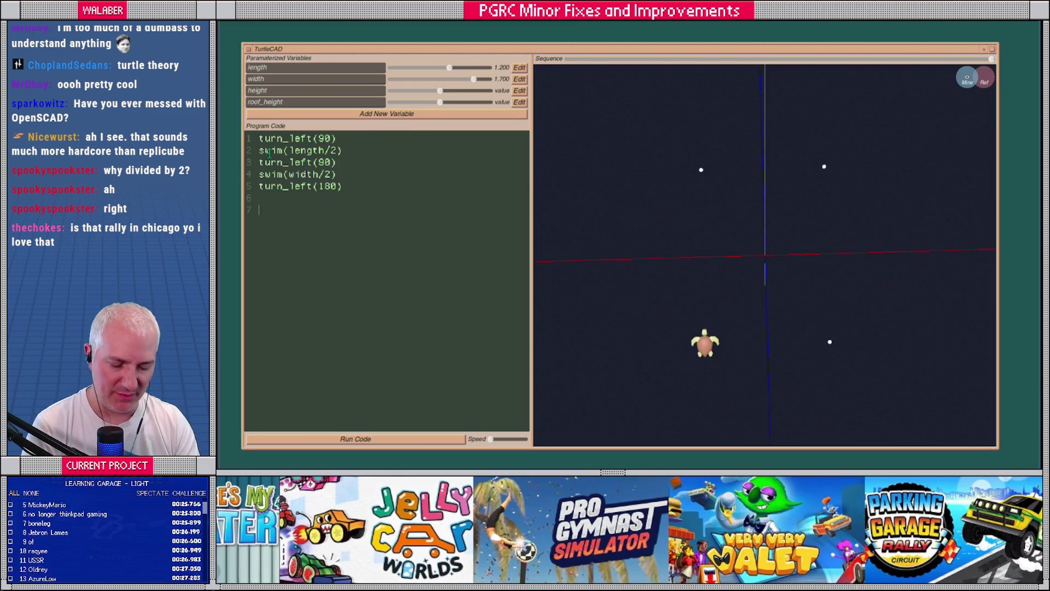
key("Return")
key("Return")
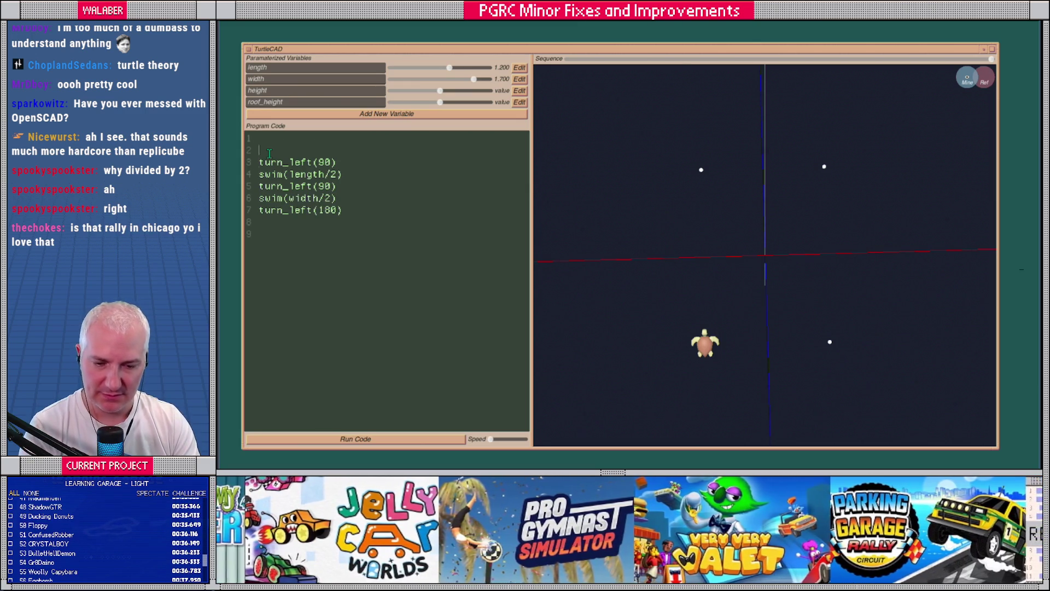
type("function box")
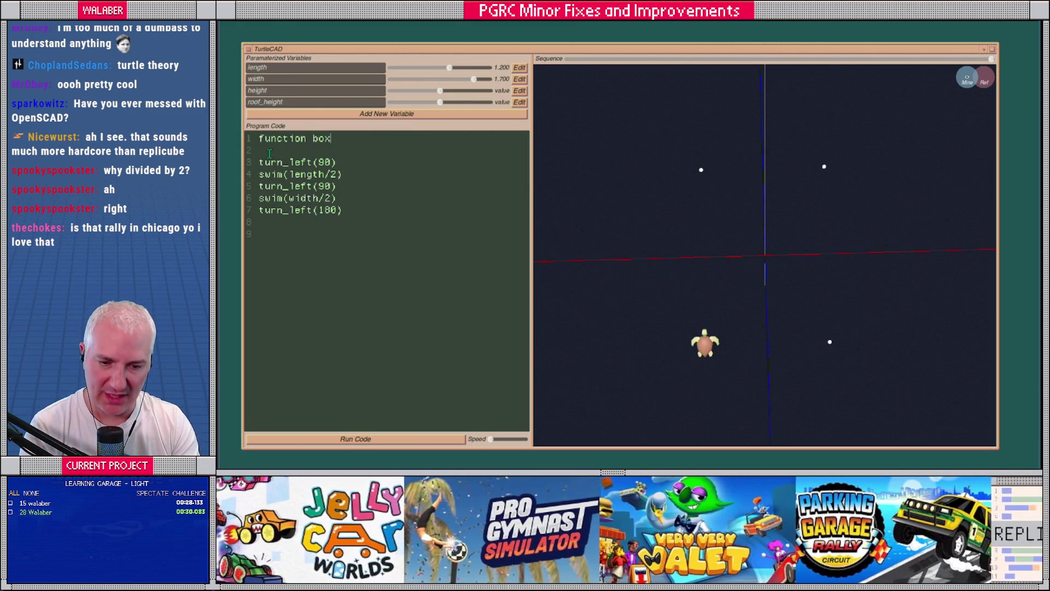
type("()")
key("Return")
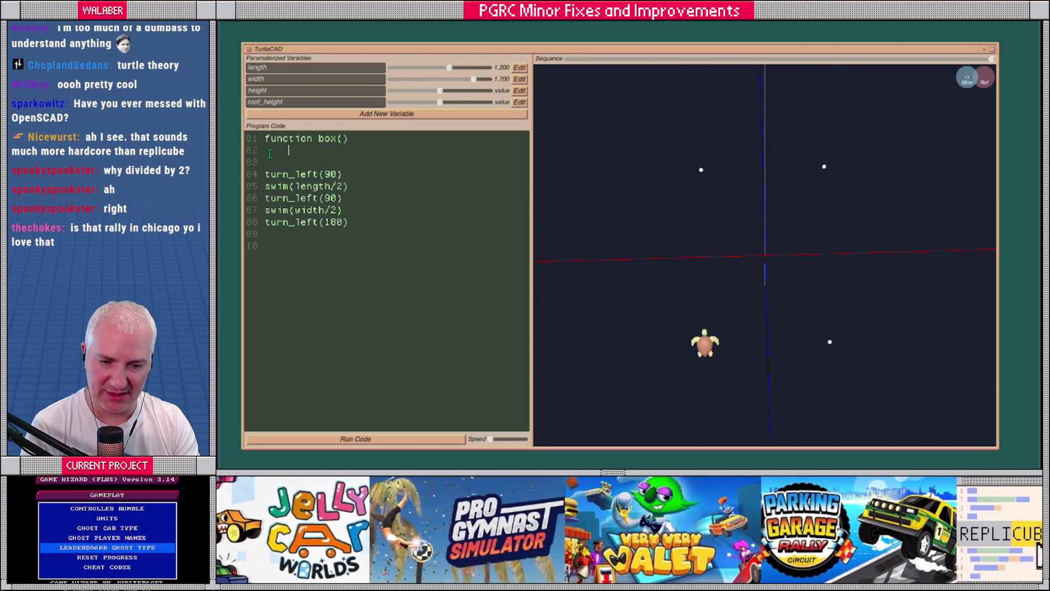
key("ctrl+v")
left_click_drag(329, 276, 255, 164)
key("Tab")
left_click(387, 281)
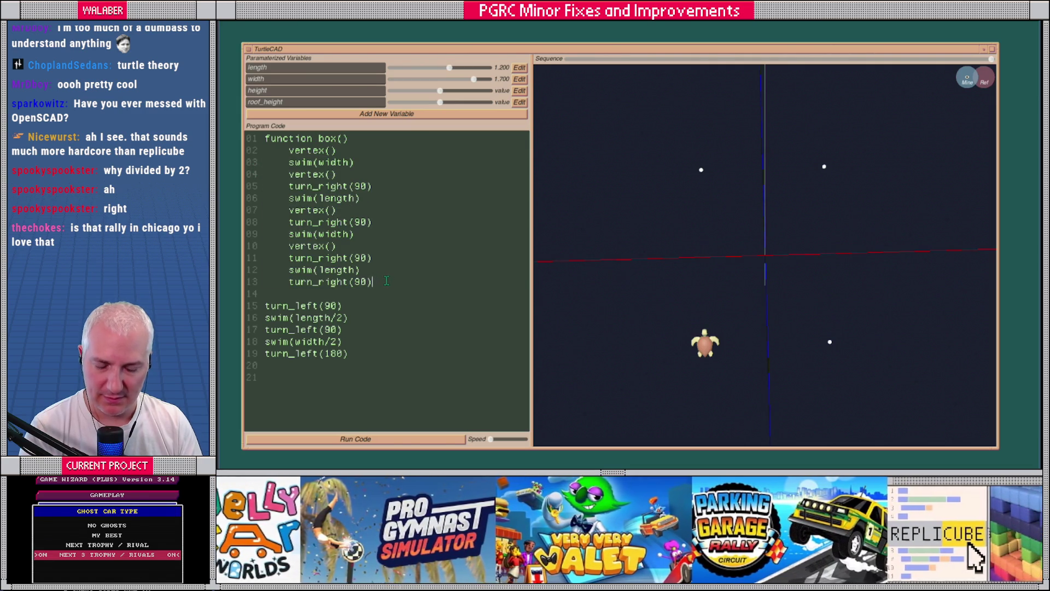
key("Return")
key("BackSpace")
type("end")
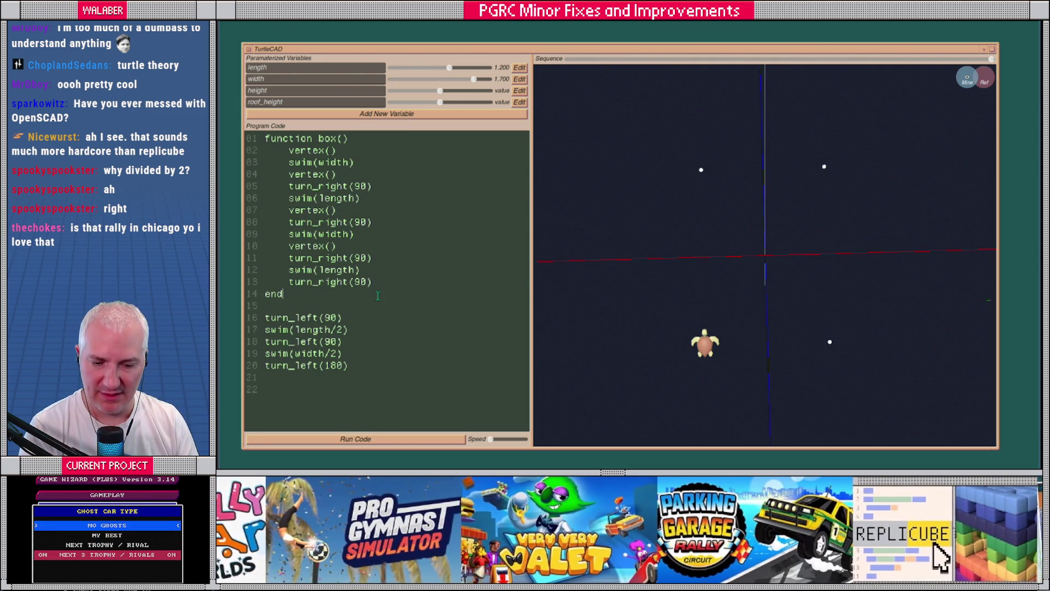
Call box() after the positioning lines and run it at a faster playback speed.
left_click(288, 382)
key("Return")
type("box()")
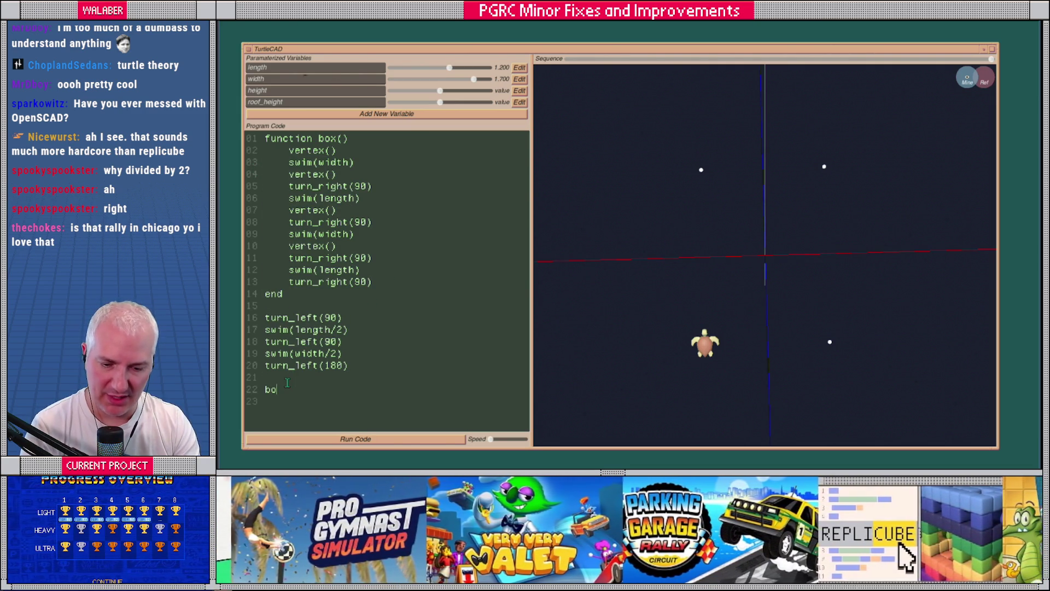
left_click(359, 441)
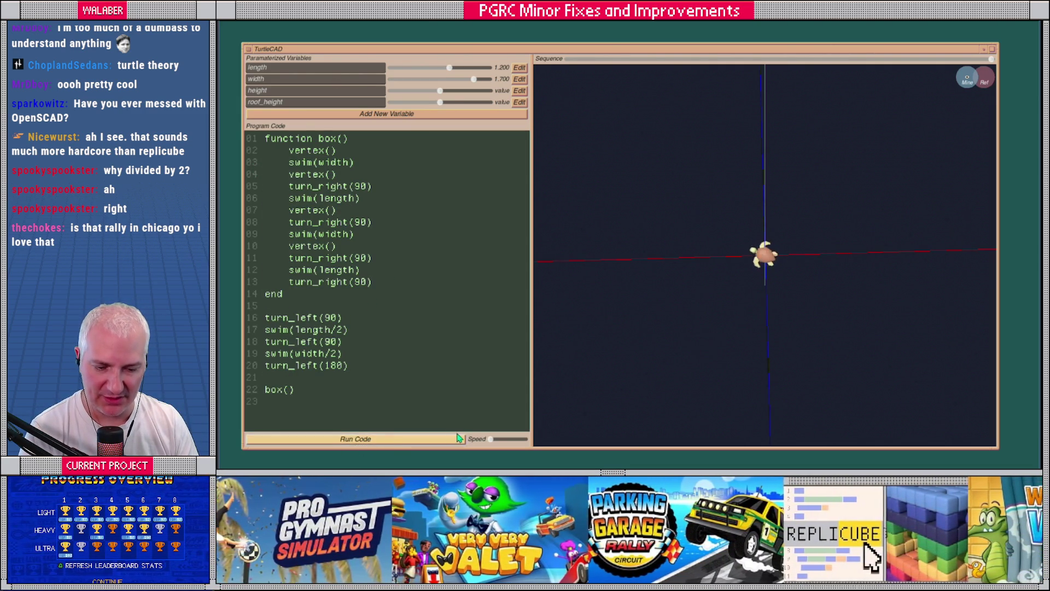
left_click_drag(491, 439, 505, 441)
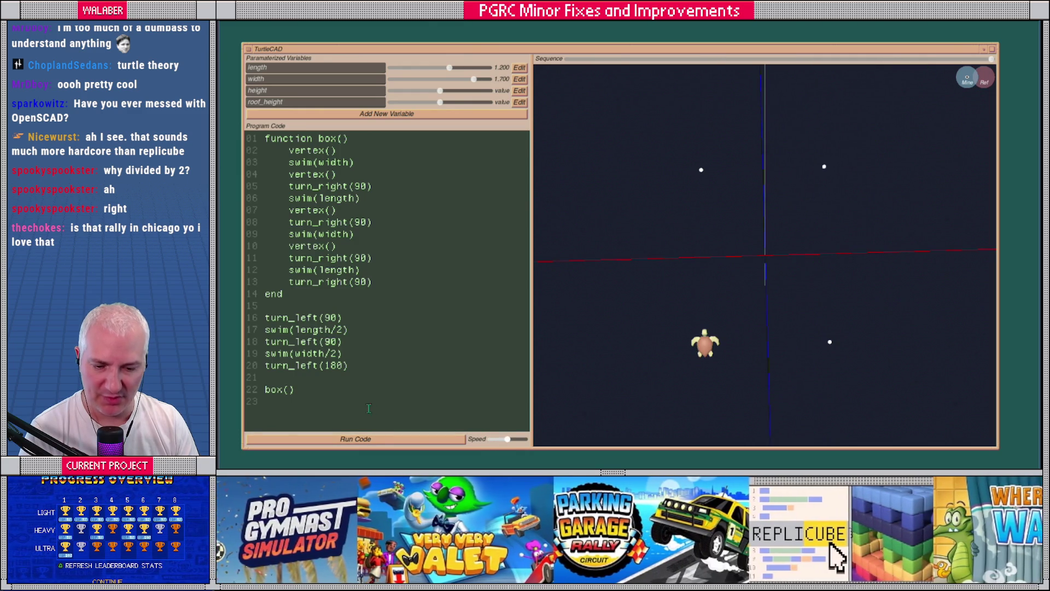
left_click(316, 389)
type("look_")
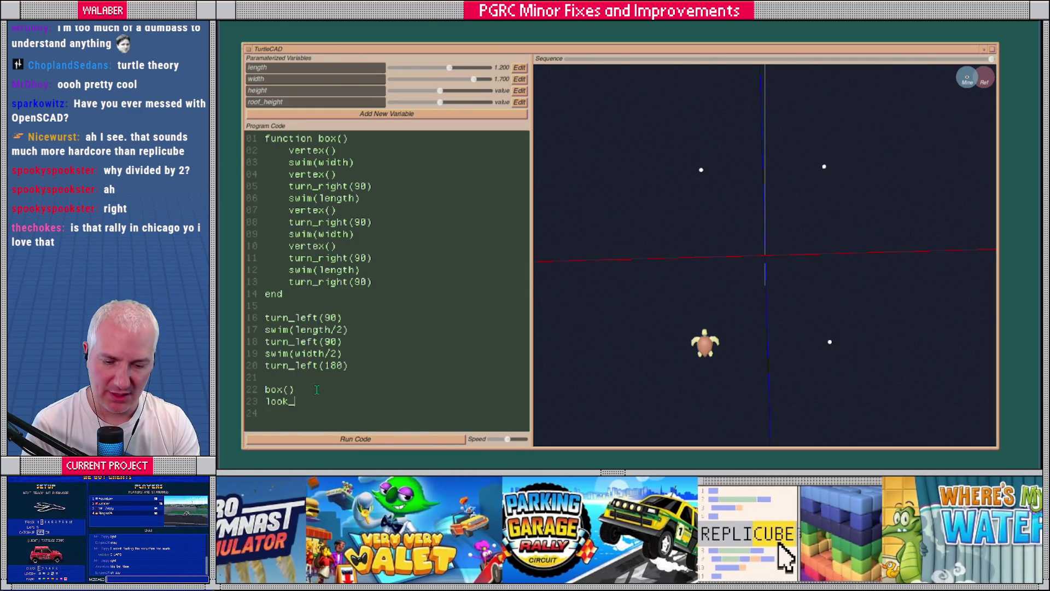
Add look_up(90), swim(height), look_down(90) and a second box() call, then run to plot eight corners.
type("up(90)")
key("Return")
type("im(")
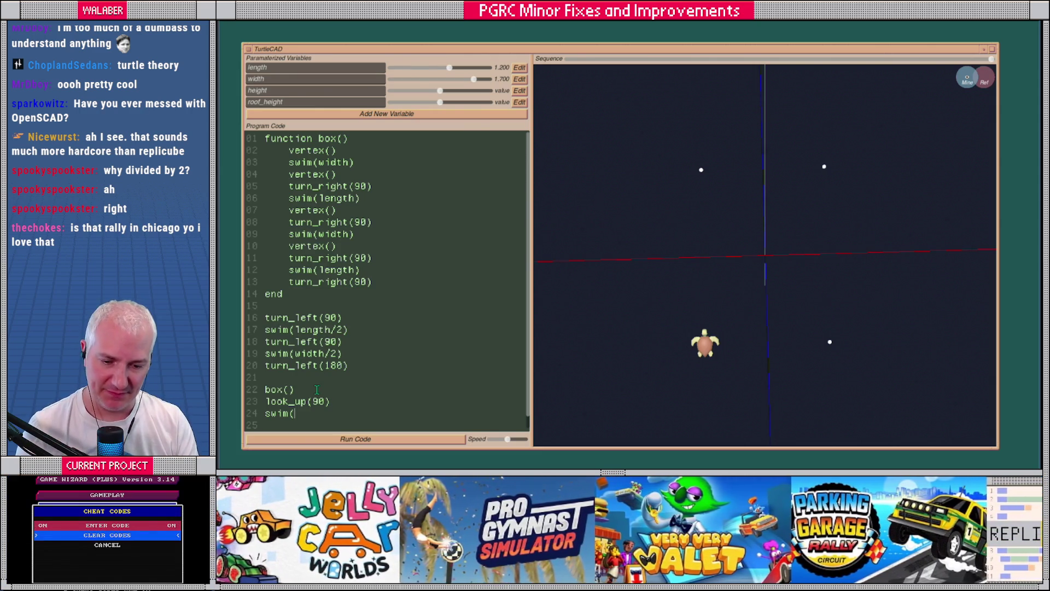
type("height)")
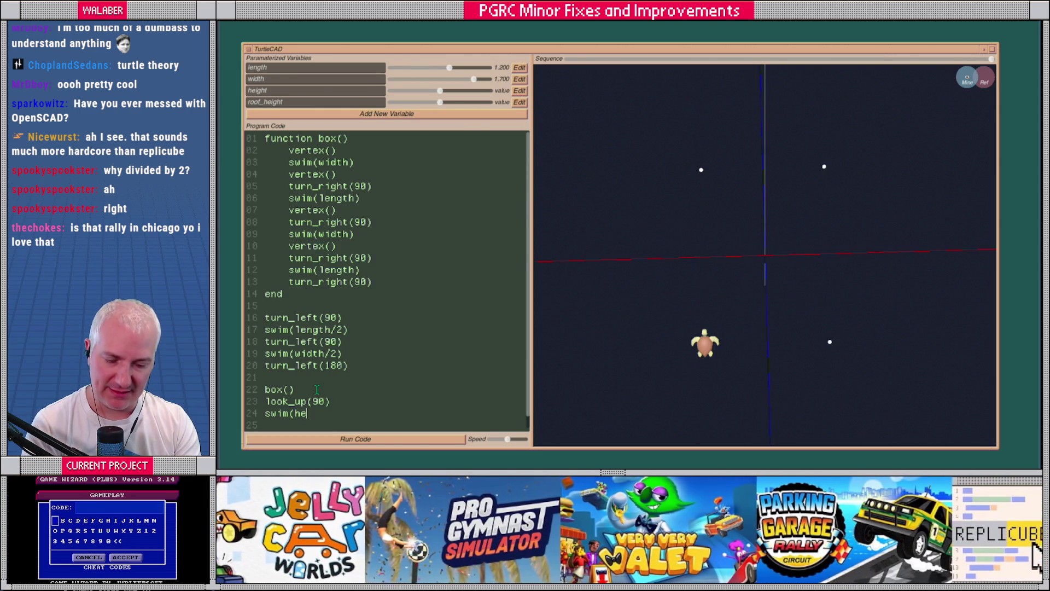
key("Return")
type("ok_down(90)")
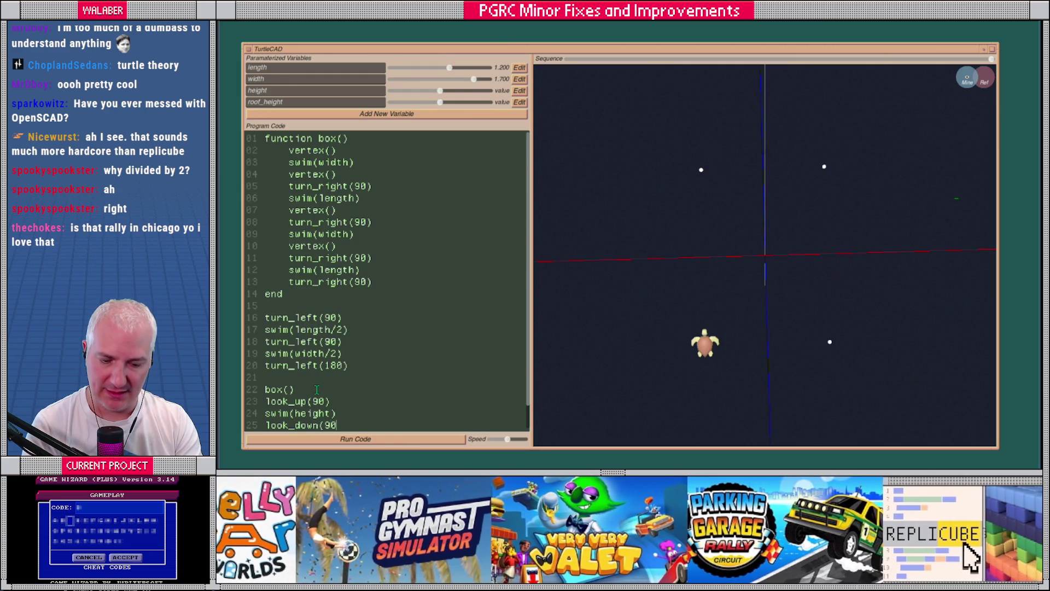
key("Return")
type("box")
key("Return")
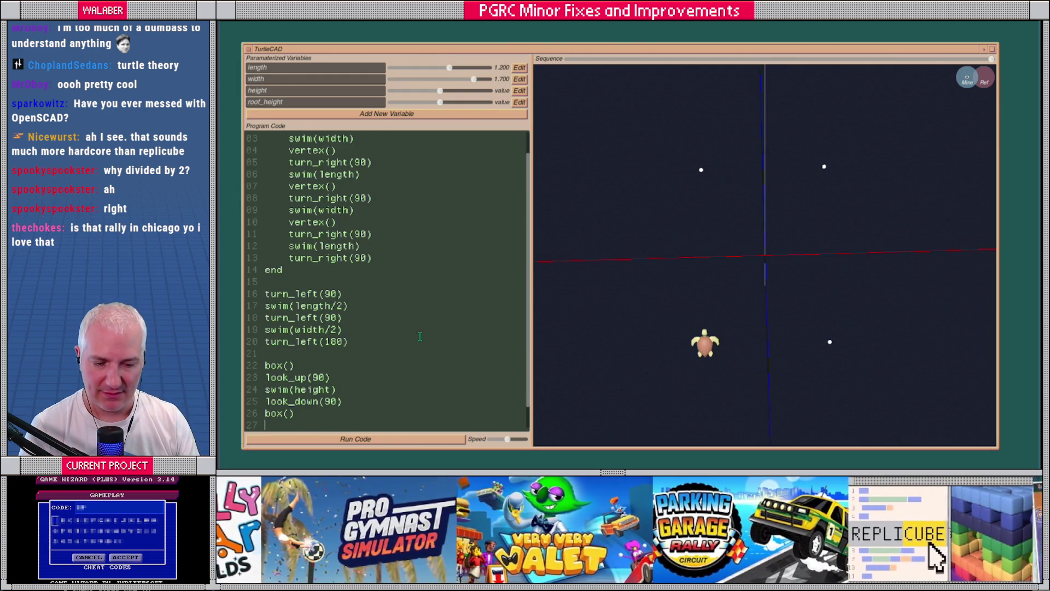
left_click(452, 441)
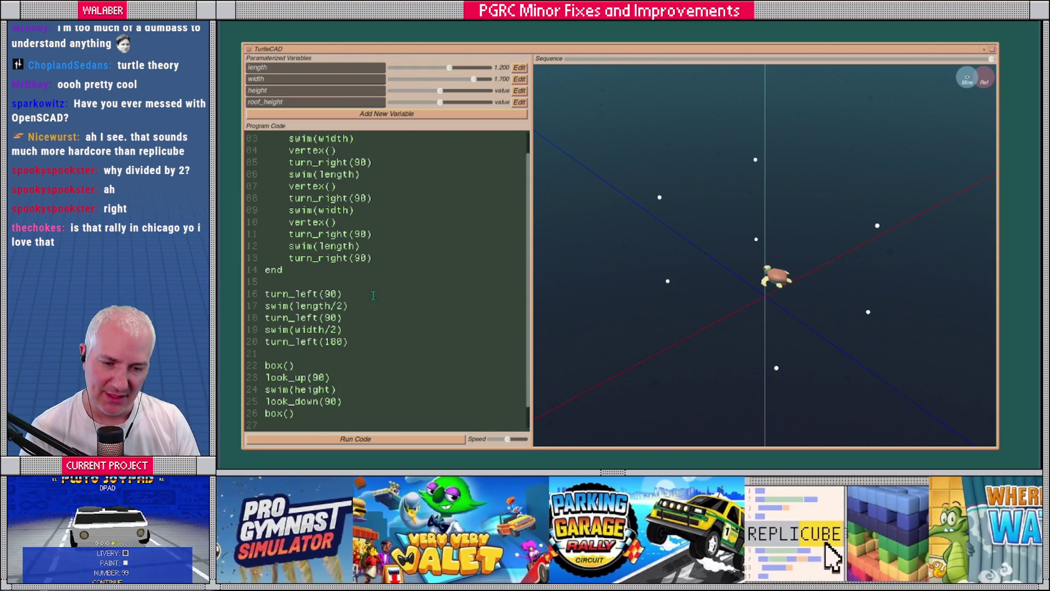
scroll(335, 220, "up", 1)
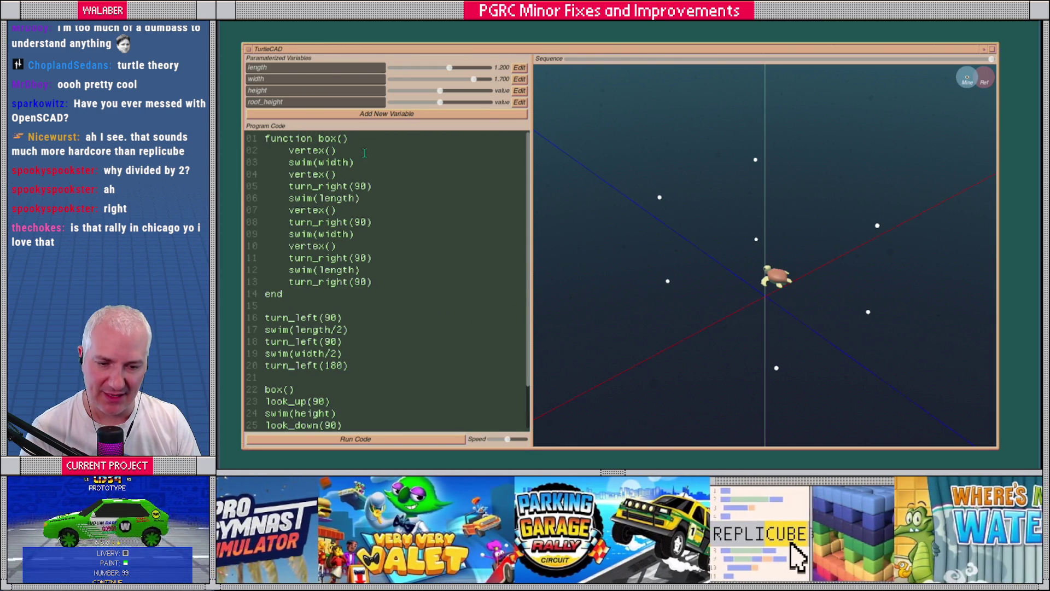
Add set_auto_edge(true) at the top of box() and set_auto_edge(false) before its end.
key("Tab")
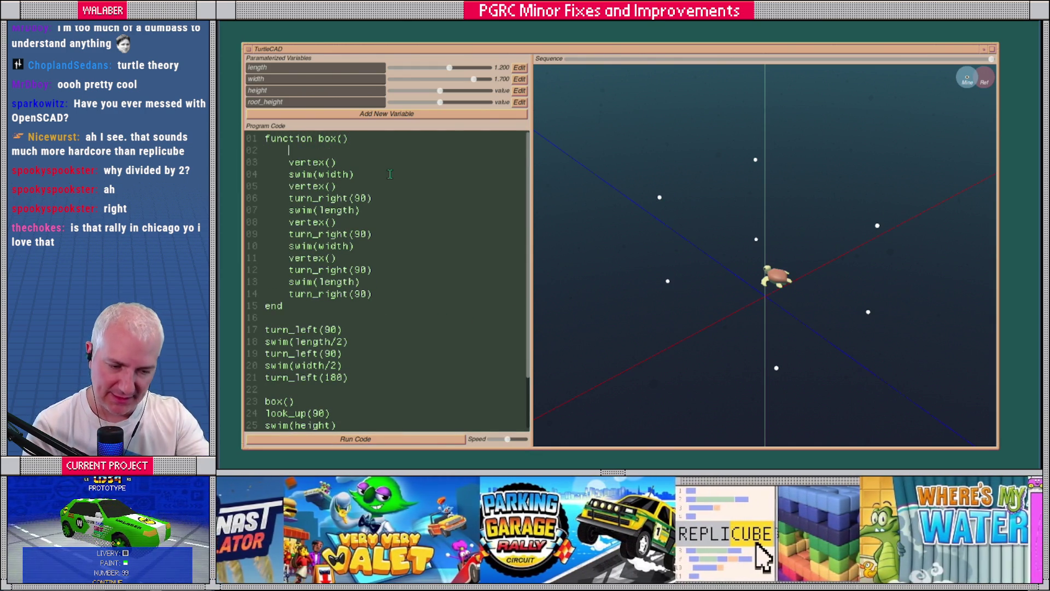
type("set_a")
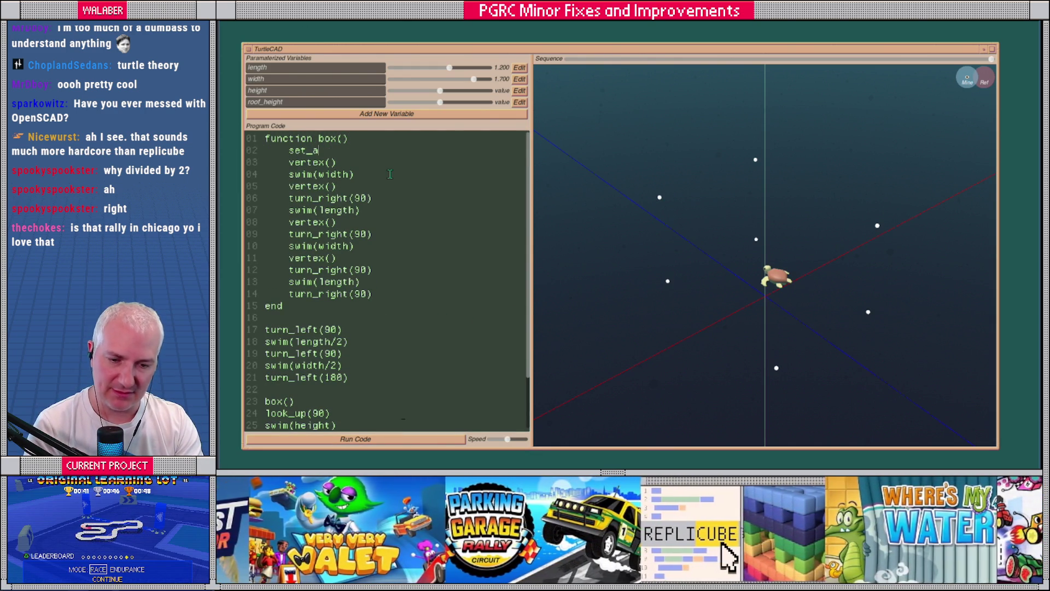
type("uto_edge")
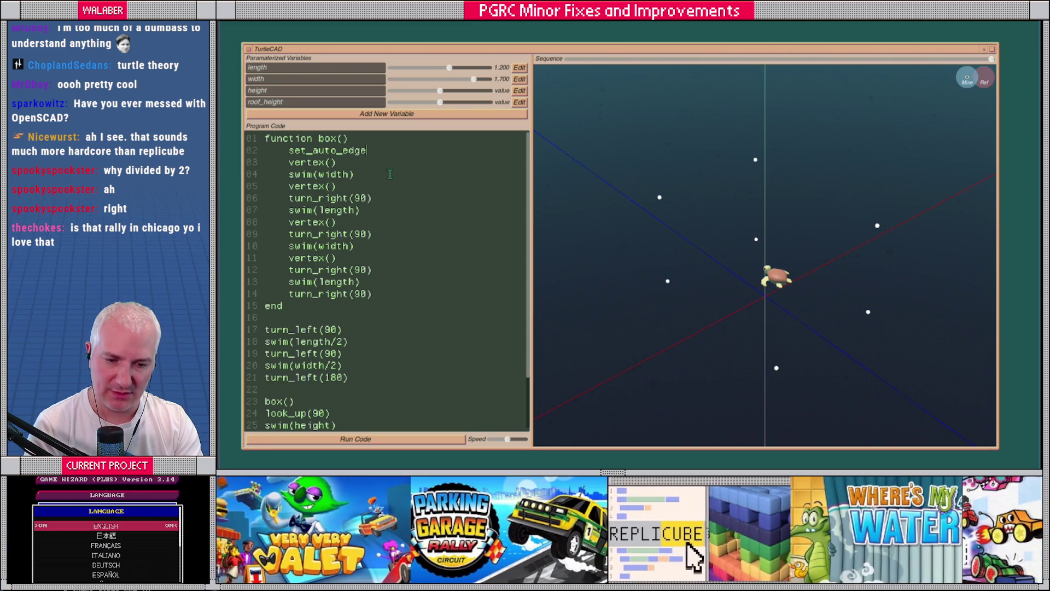
type("(true)")
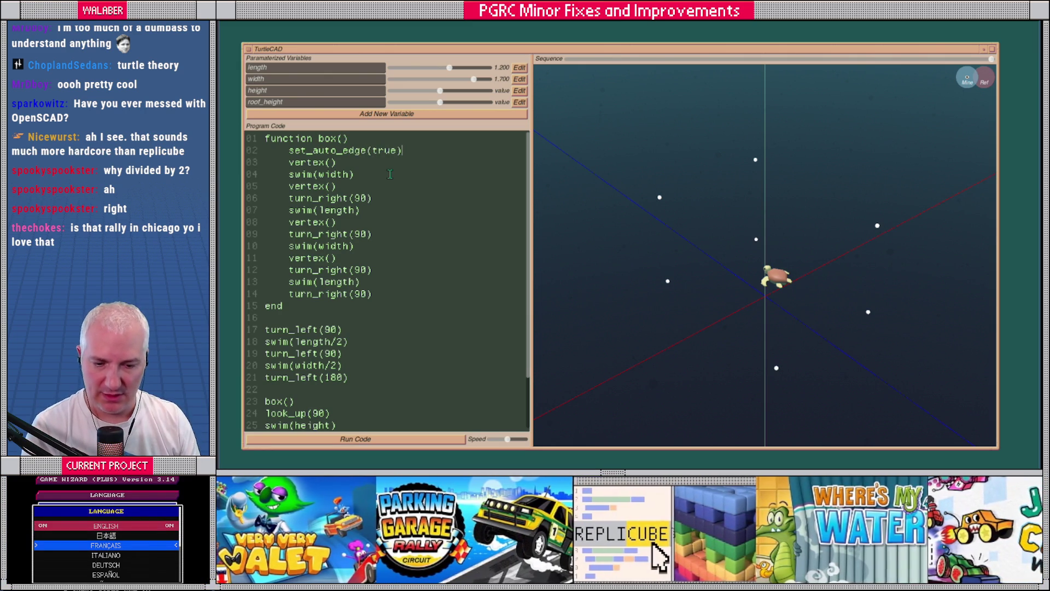
left_click(390, 294)
key("Return")
type("set_audo")
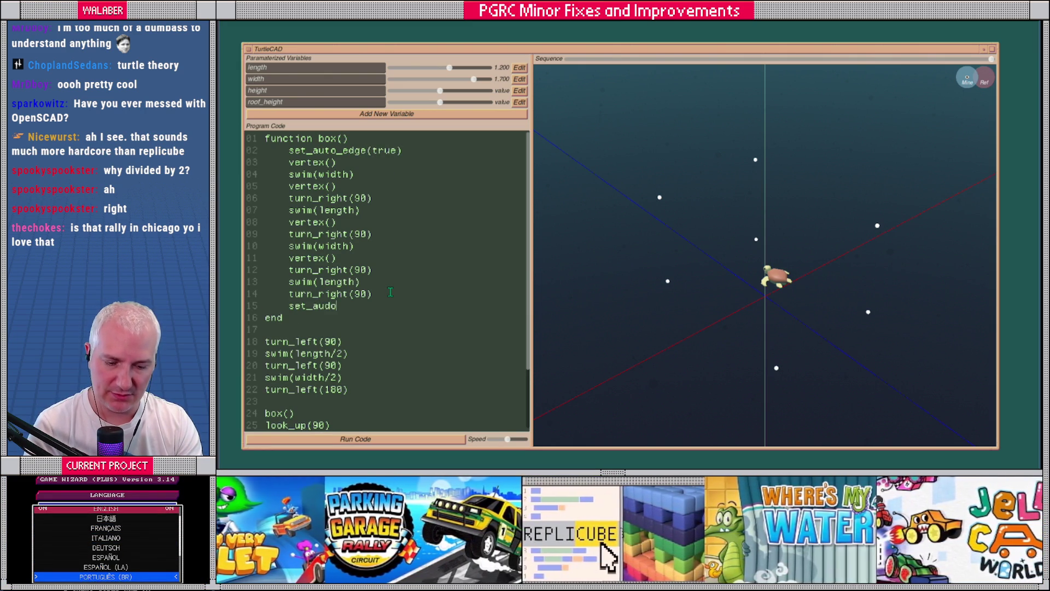
key("BackSpace")
type("to_edge(f")
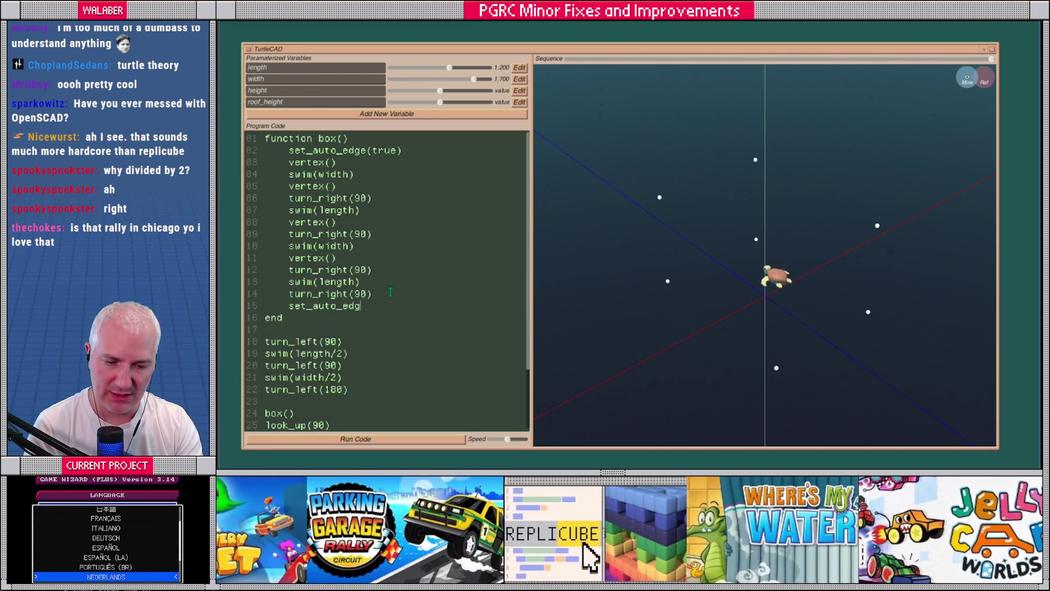
type("alse)")
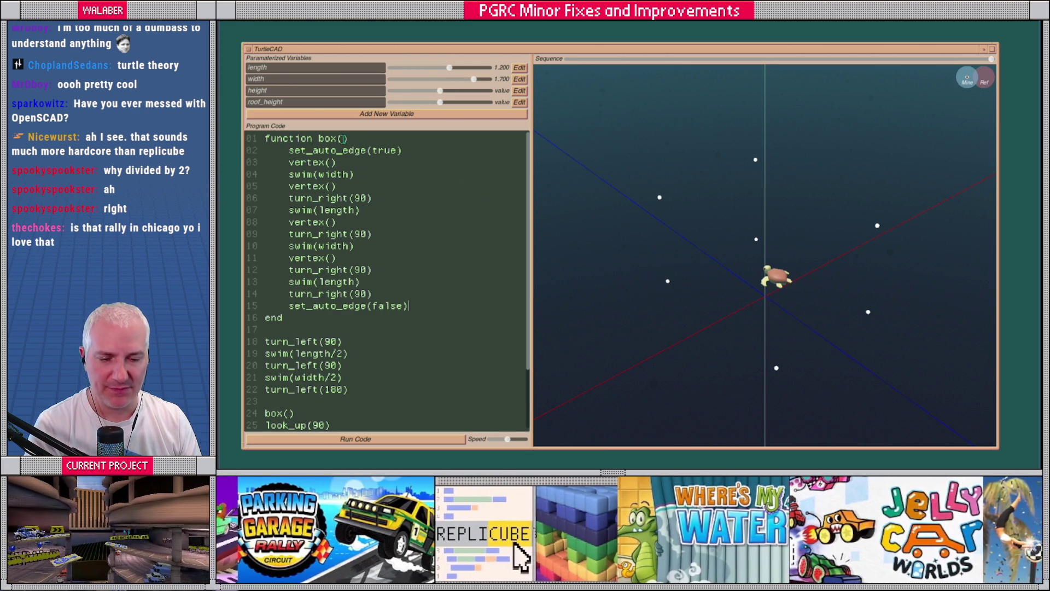
Give box() a parameter x and add connect( {x, x+4} ) after set_auto_edge(false).
left_click(343, 138)
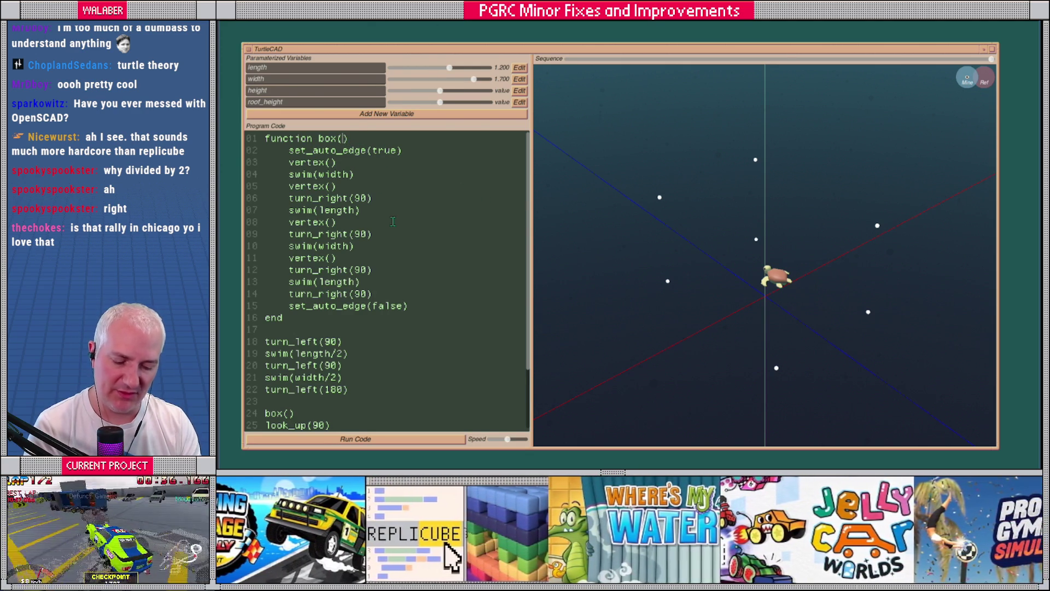
type("x")
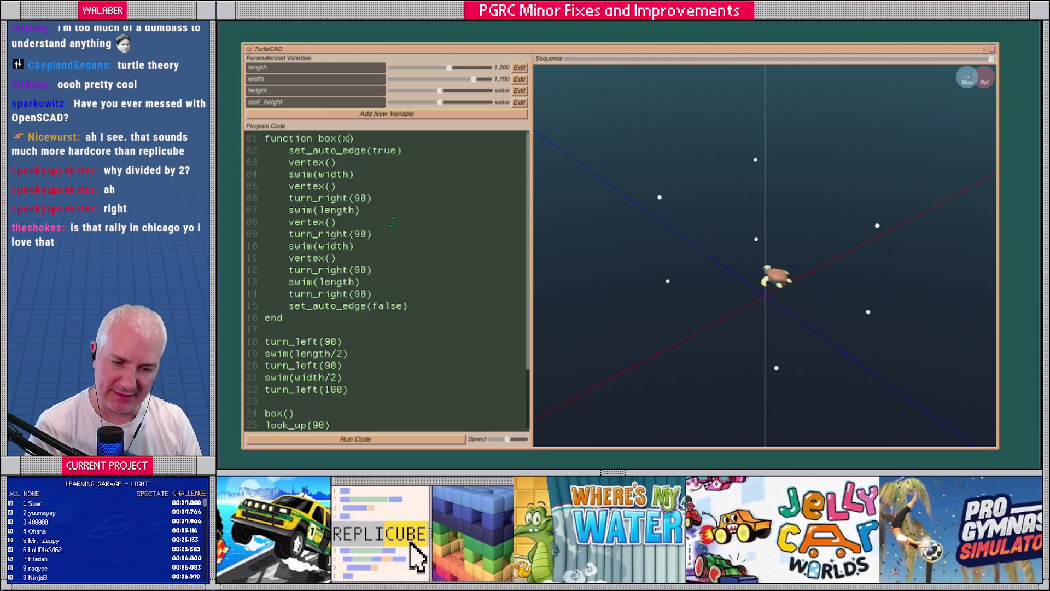
key("Return")
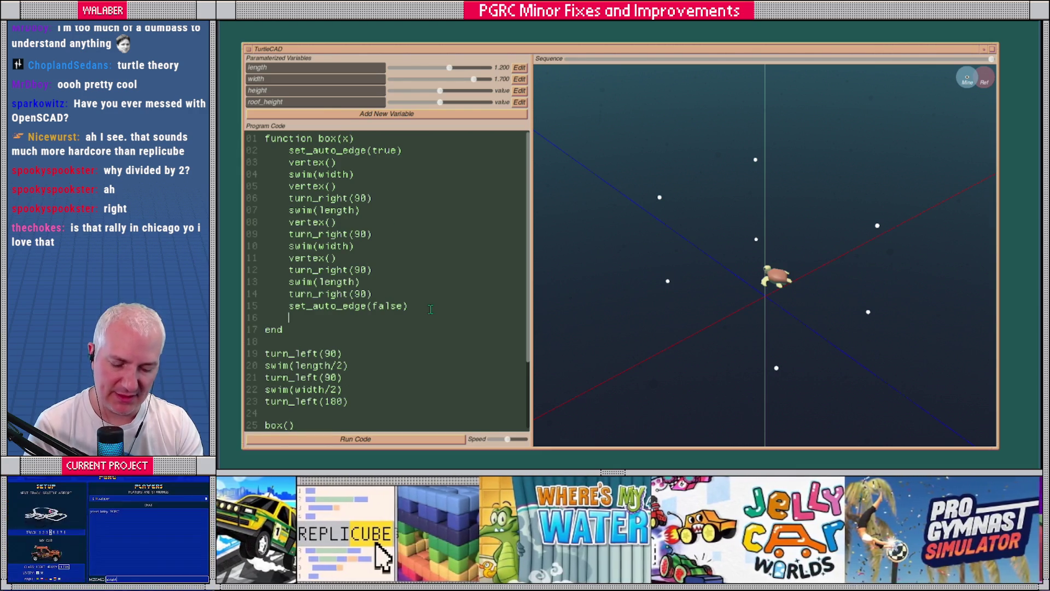
type("connect( {x,")
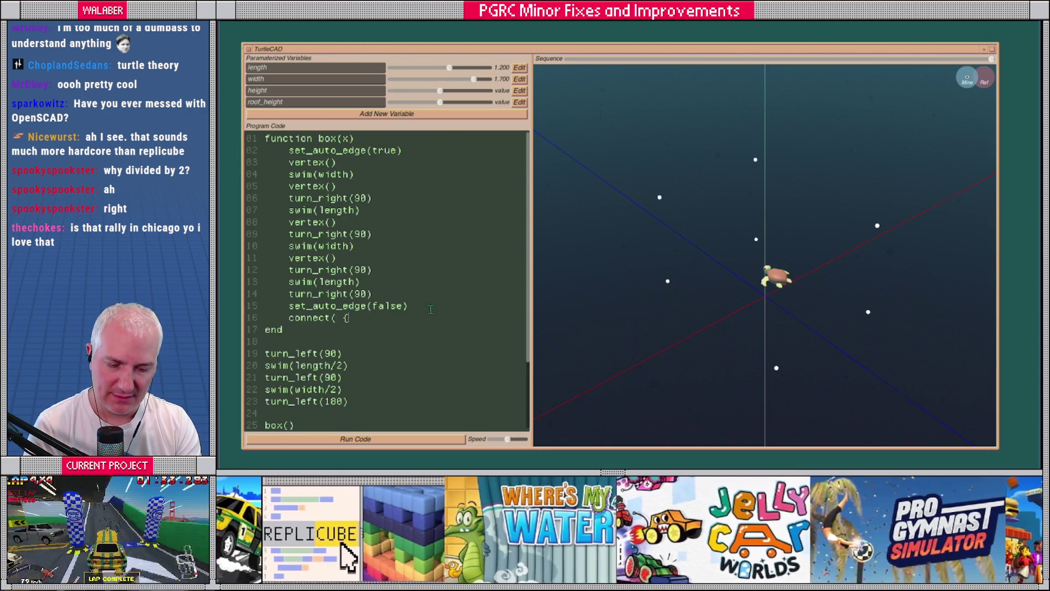
type(" x+")
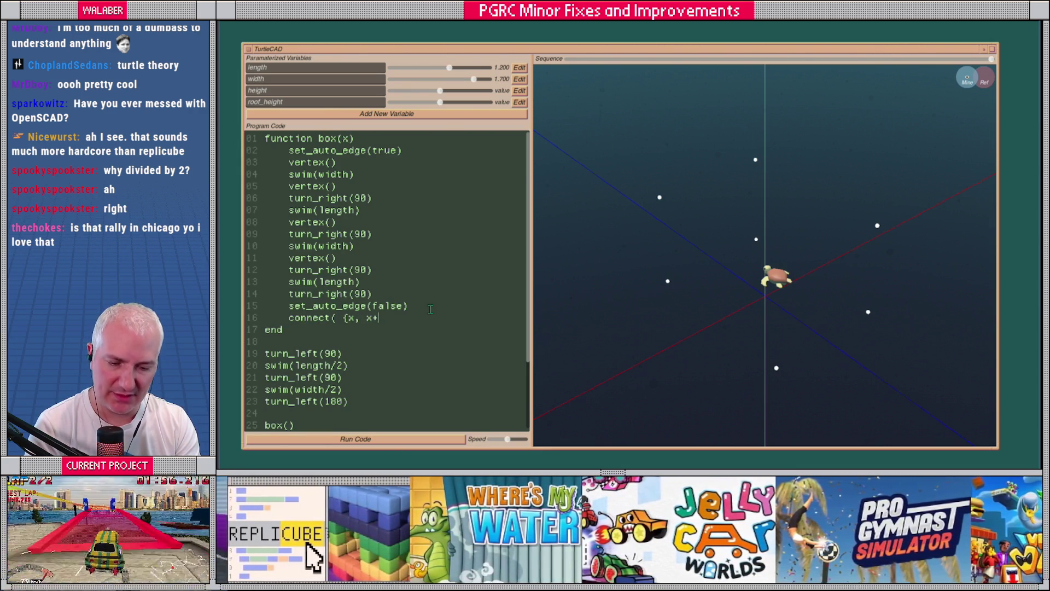
type("4} ")
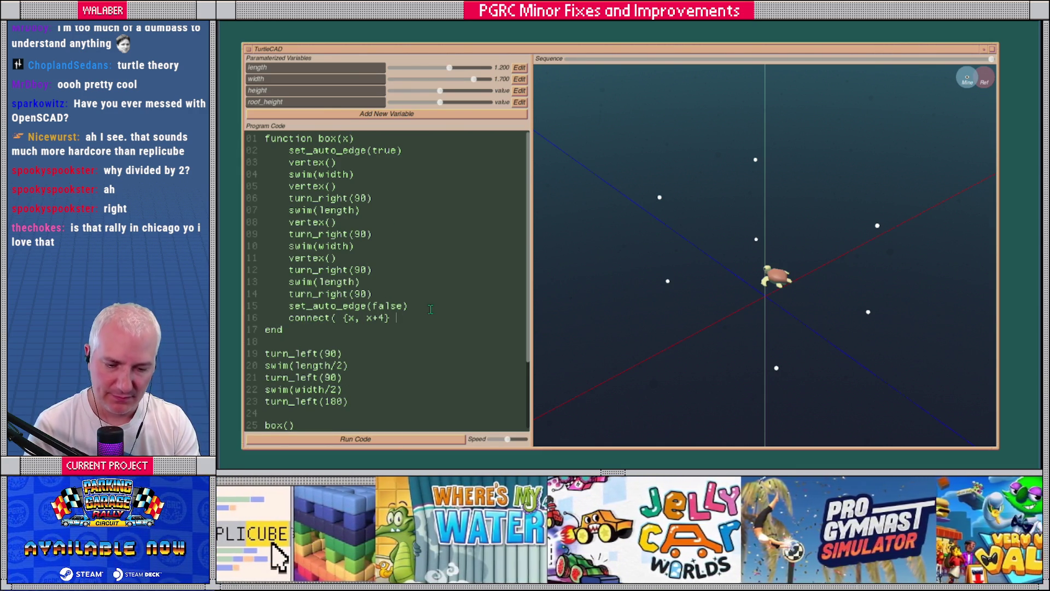
type(")")
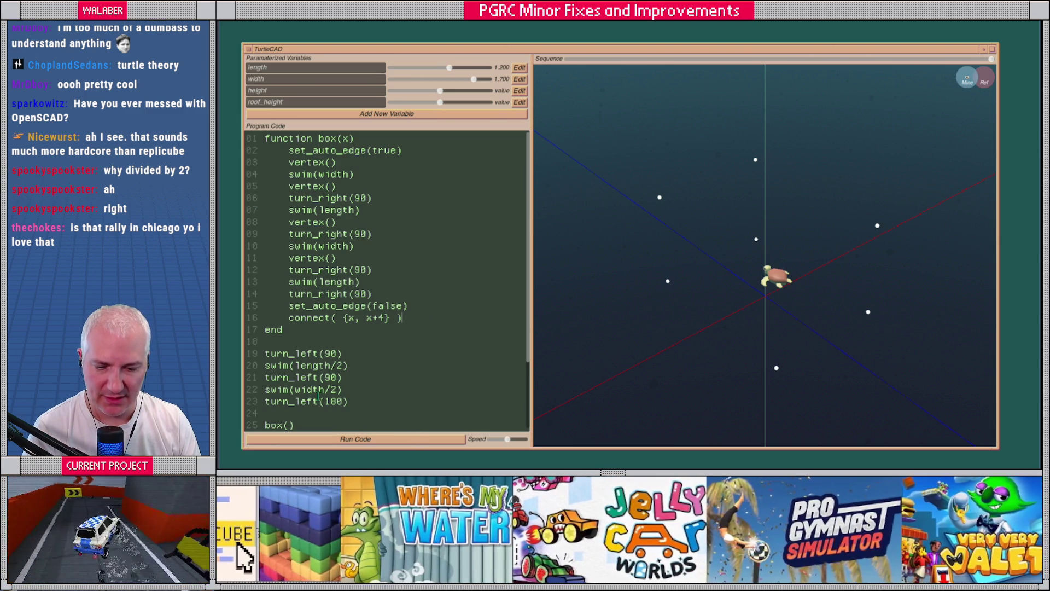
Change the first box call to box(0).
scroll(335, 378, "down", 2)
left_click(291, 353)
type("0")
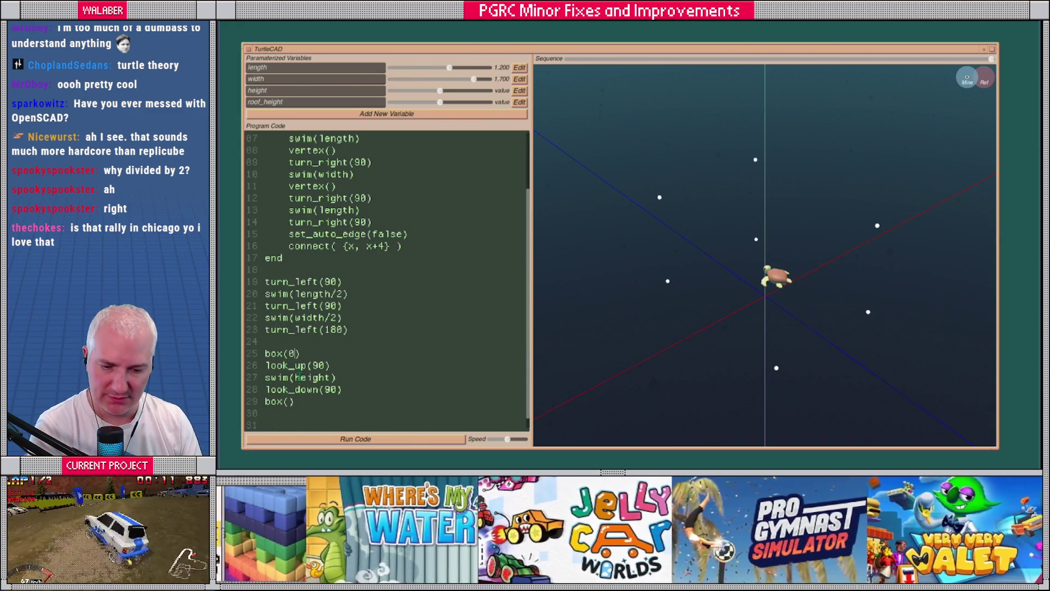
type("1")
Run the numbered box calls, then change the connection to connect( {x, x+3} ) and rerun.
left_click(362, 439)
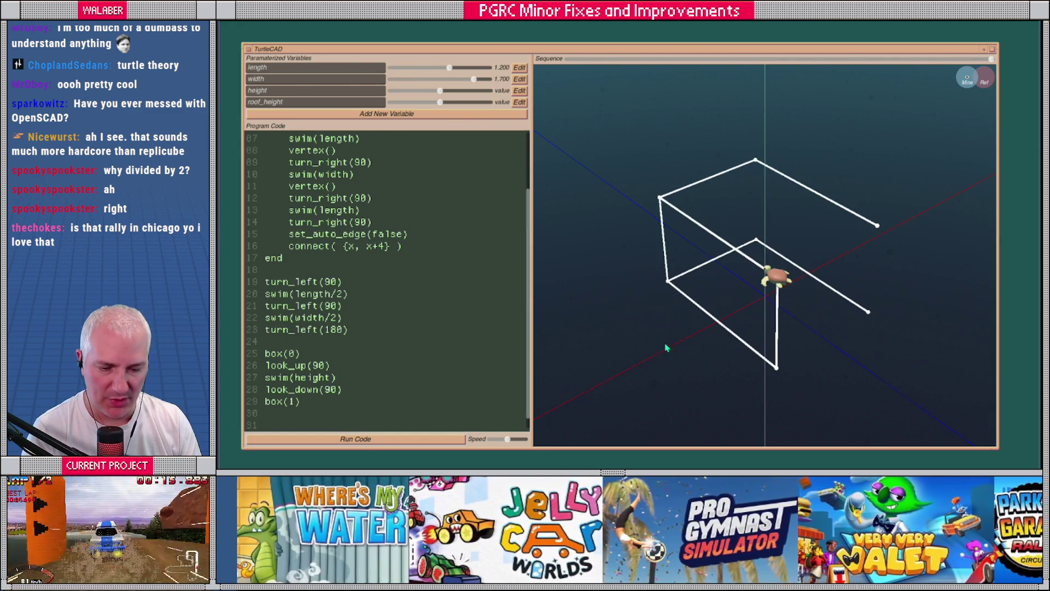
left_click(383, 249)
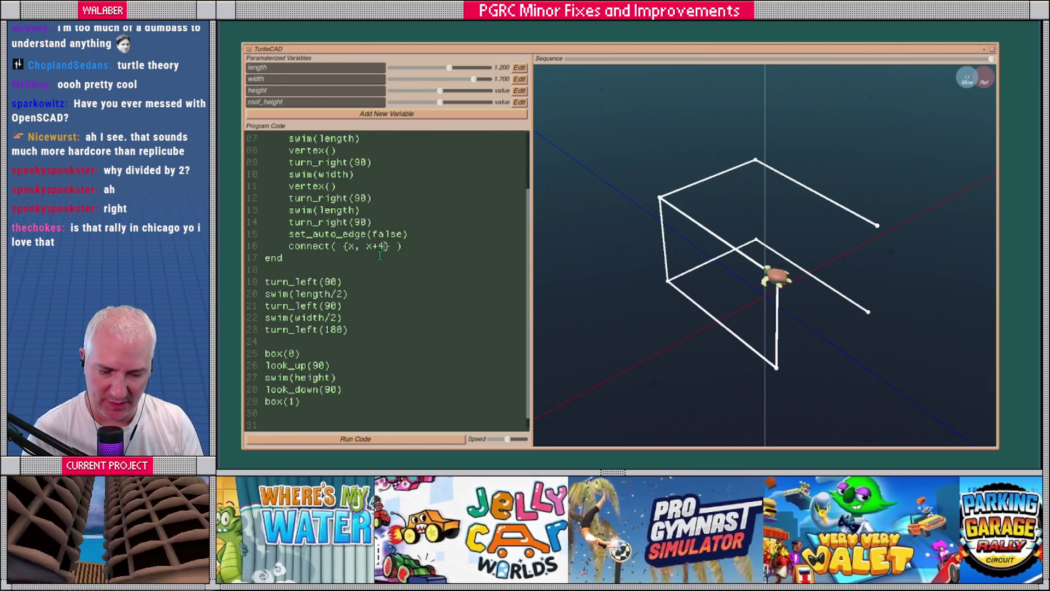
left_click(377, 439)
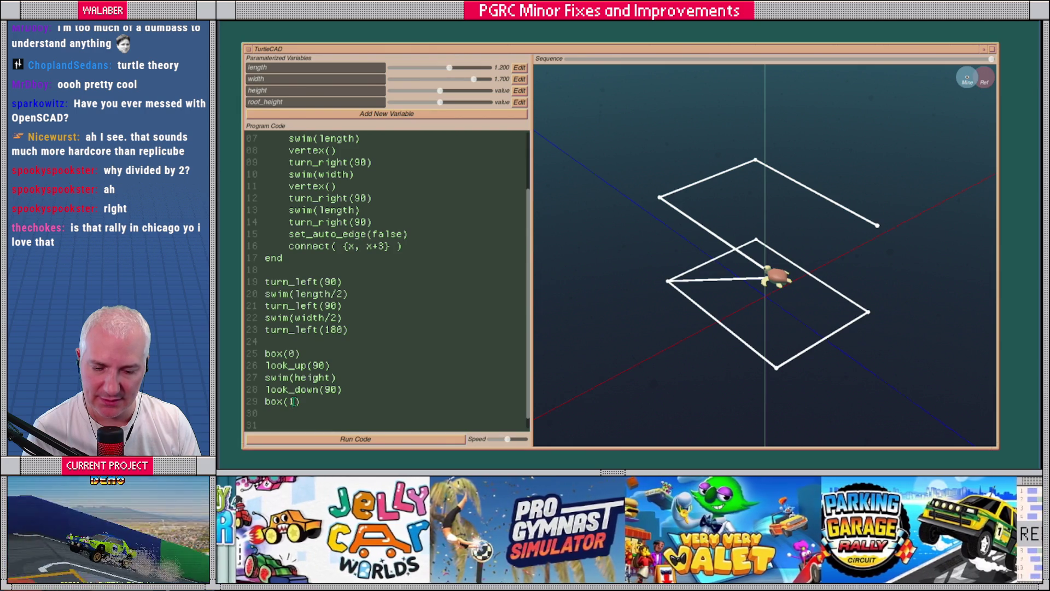
Try box(3), then box(4), for the second call, rerunning each time, and increase length.
key("BackSpace")
type("3")
left_click(356, 439)
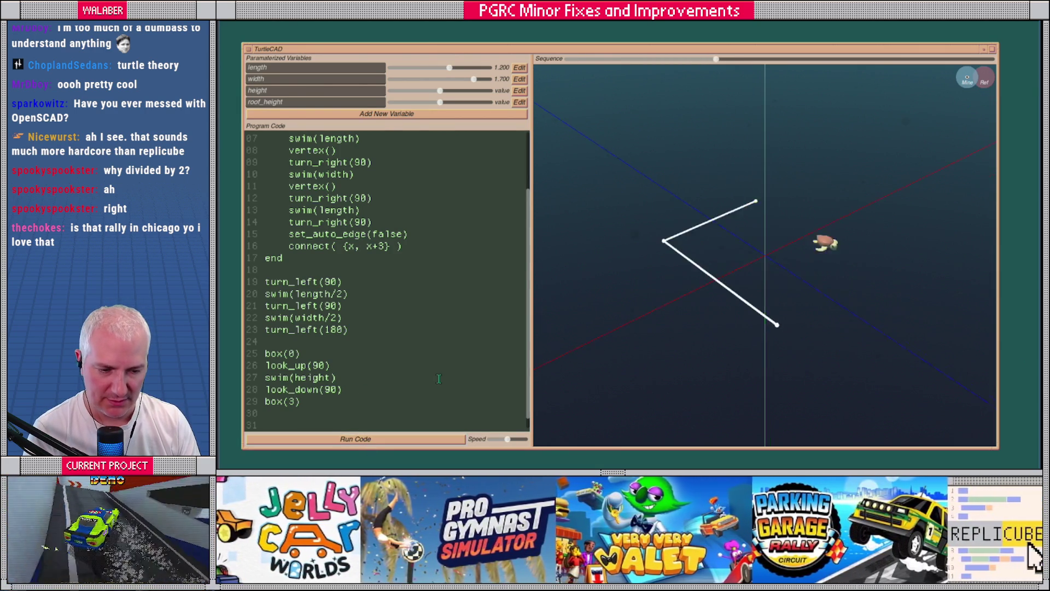
key("BackSpace")
type("4")
left_click(356, 439)
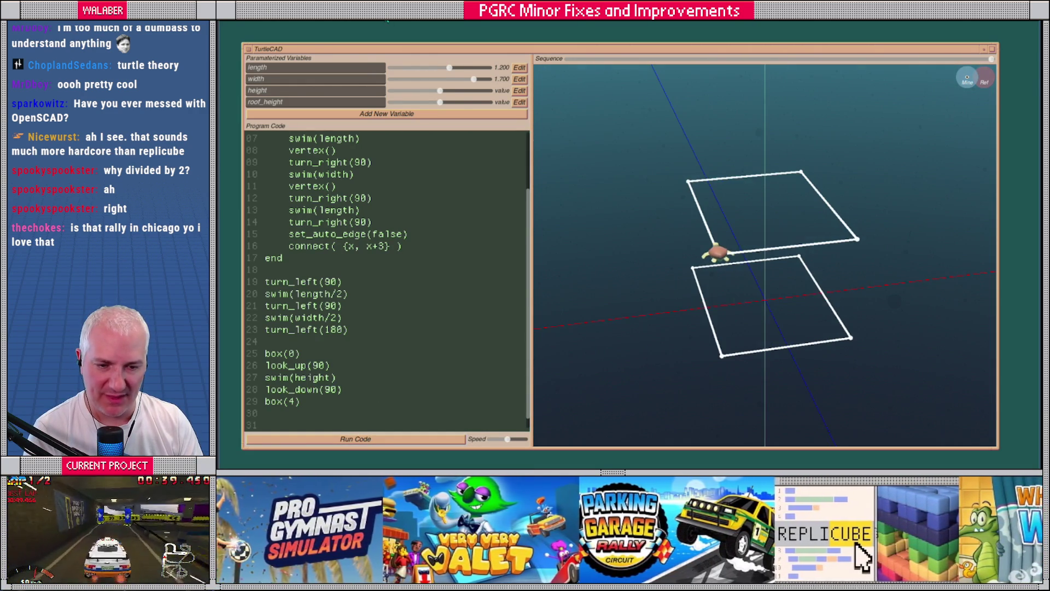
mouse_move(449, 67)
left_mouse_down()
mouse_move(469, 69)
mouse_move(462, 82)
mouse_move(474, 82)
mouse_move(396, 92)
mouse_move(464, 99)
left_mouse_up()
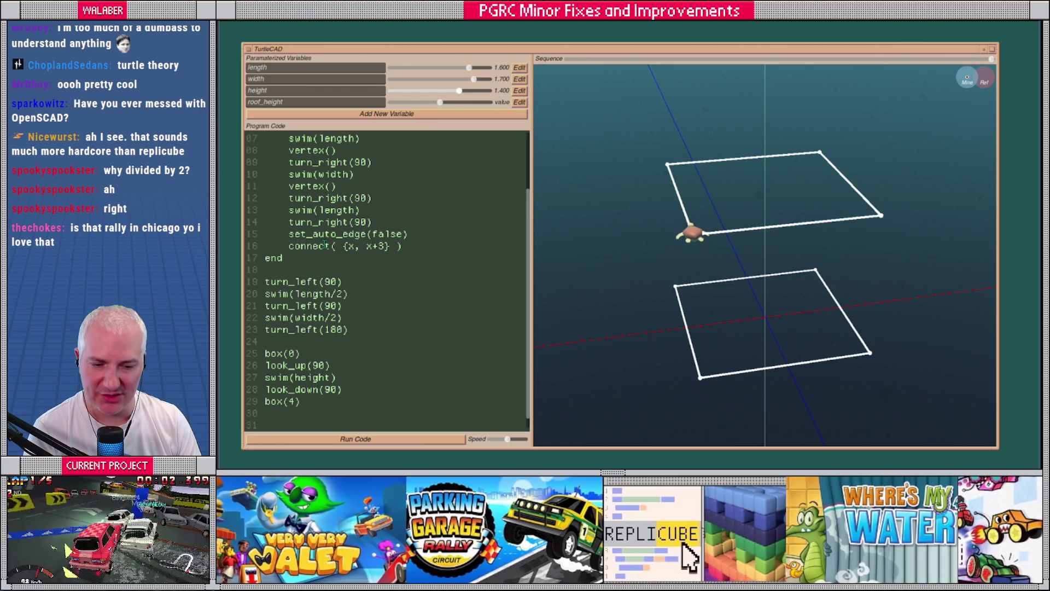
Scroll back up the code and select the set_auto_edge(true) line.
scroll(386, 241, "up", 1)
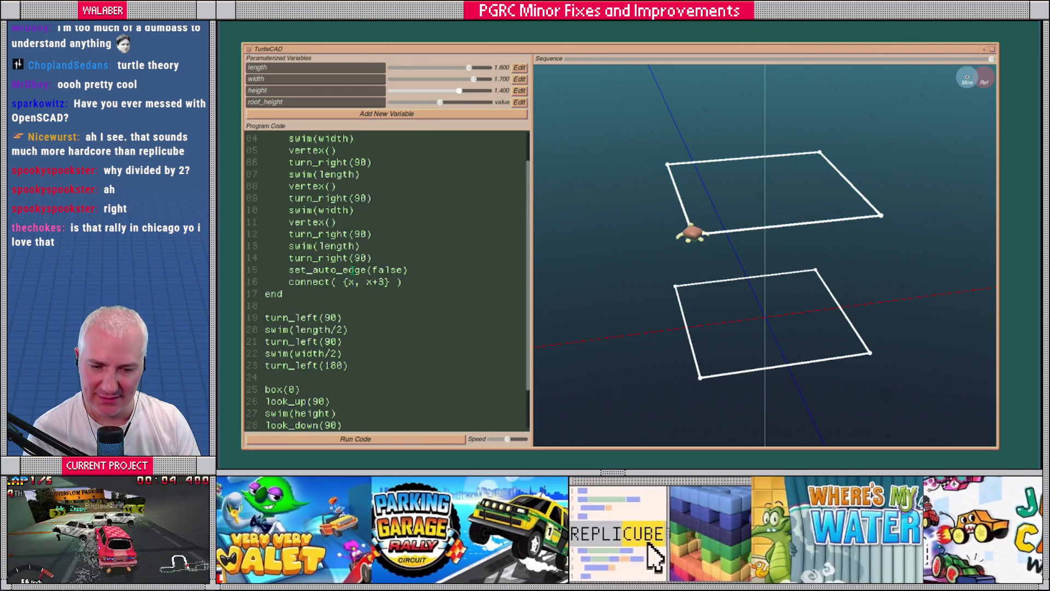
scroll(367, 182, "up", 1)
left_click_drag(408, 150, 253, 154)
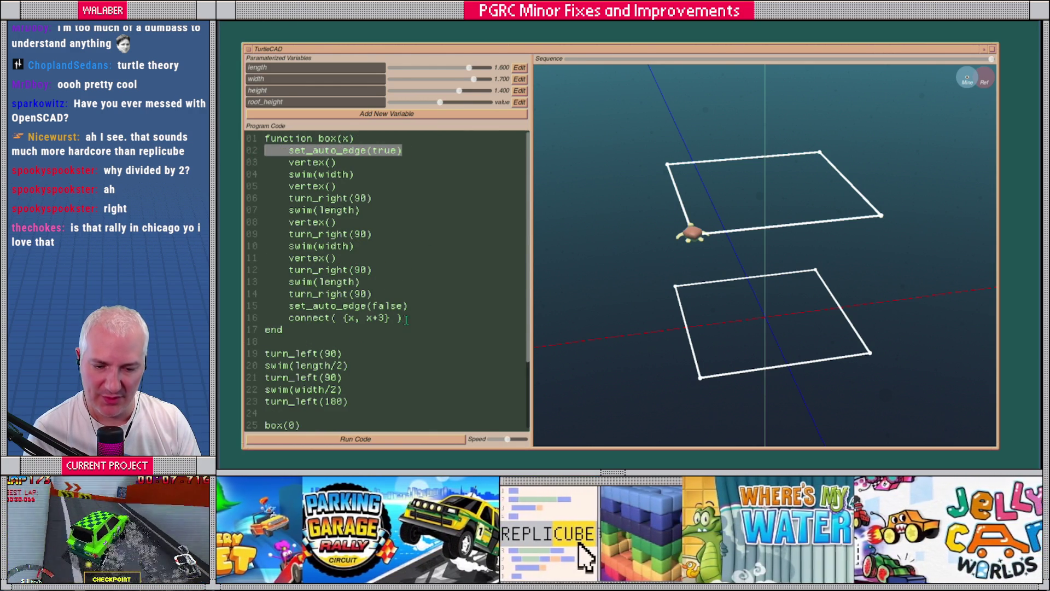
Delete the connect( {x, x+3} ) line, the x parameter and the set_auto_edge(false) line.
left_click_drag(406, 319, 257, 320)
key("BackSpace")
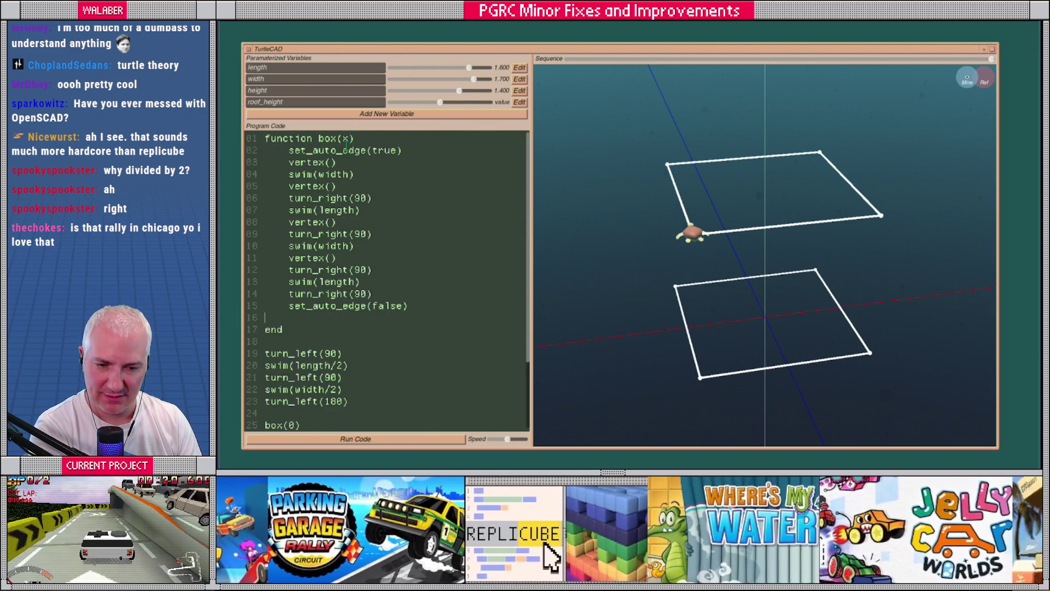
key("BackSpace")
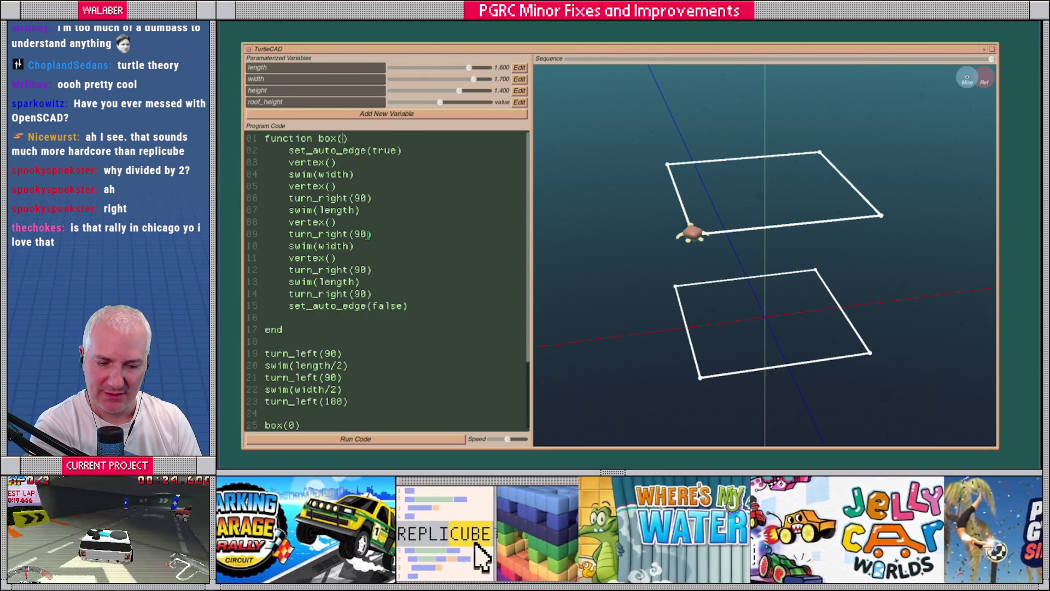
left_click_drag(411, 305, 256, 306)
key("BackSpace")
key("BackSpace")
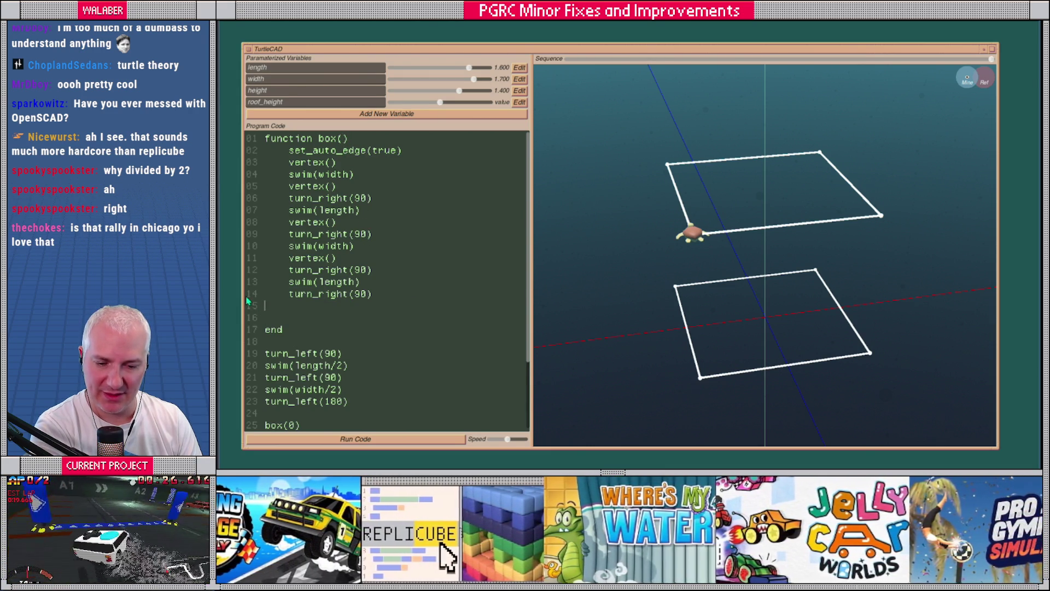
key("Delete")
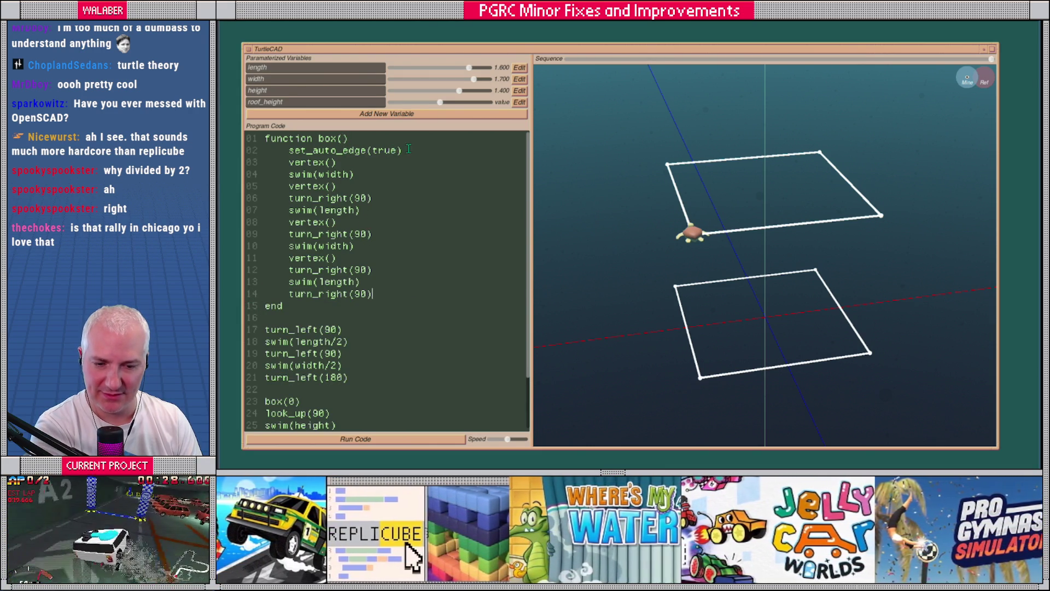
Remove the set_auto_edge(true) line from box(), keeping vertex() on its own line.
left_click_drag(408, 148, 241, 156)
key("End")
key("Delete")
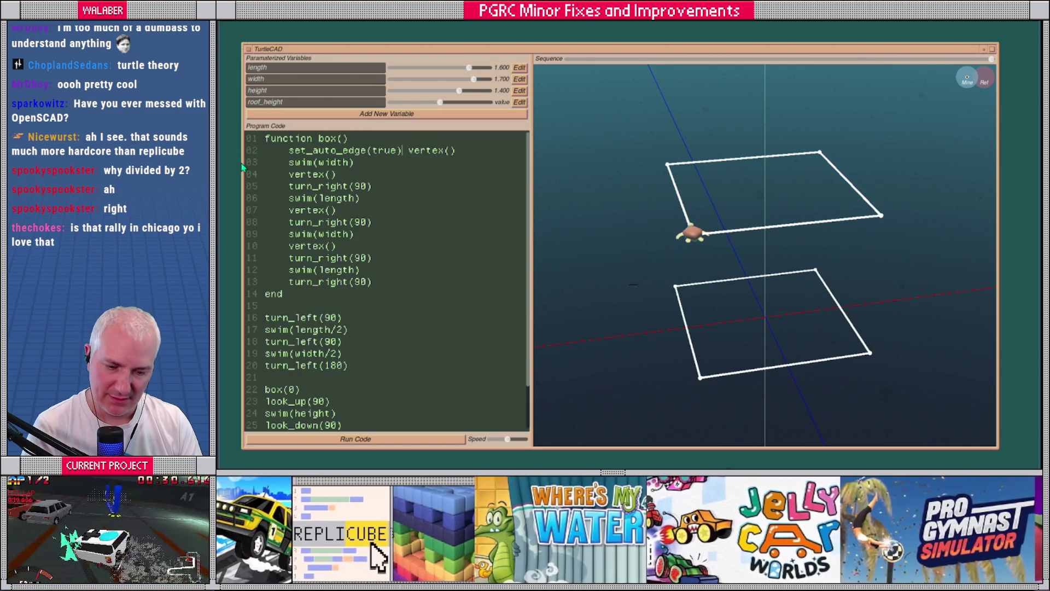
key("Return")
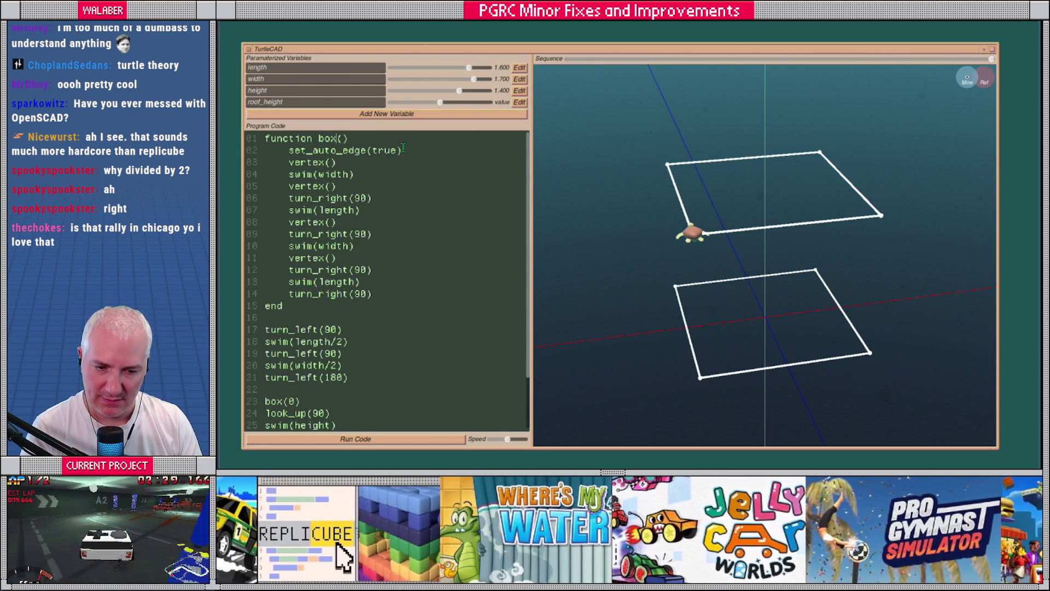
left_click_drag(403, 149, 257, 152)
key("BackSpace")
key("BackSpace")
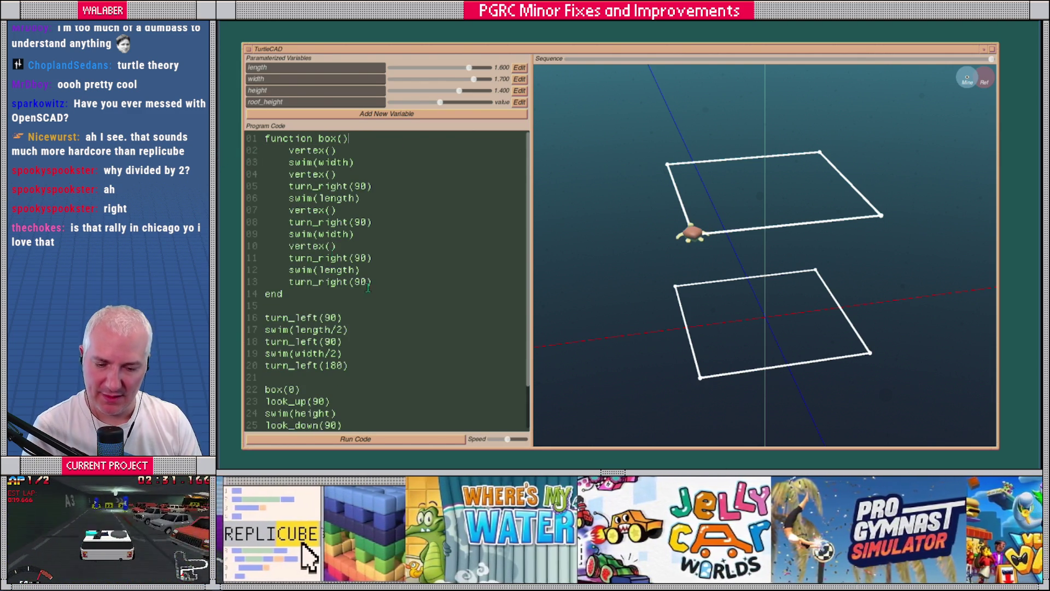
Change both calls to plain box() and rerun to plot eight unconnected corner points.
scroll(332, 305, "down", 2)
key("BackSpace")
key("Down")
key("Down")
key("Down")
key("BackSpace")
key("ctrl+Return")
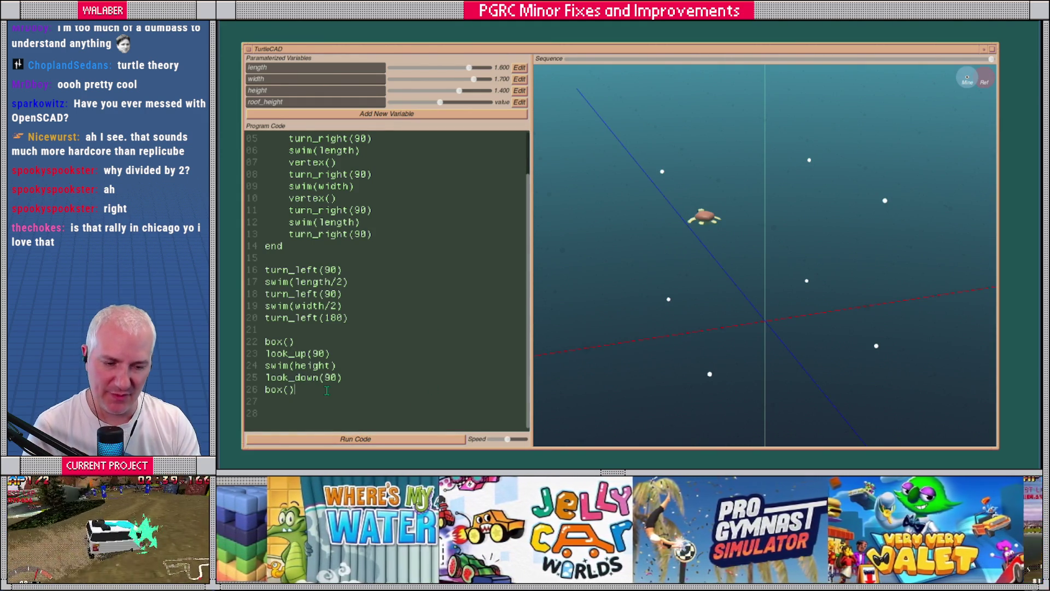
Add turn_right(90) and swim(length/2) after the second box call and run to check the turtle.
key("Return")
key("Return")
type("turn")
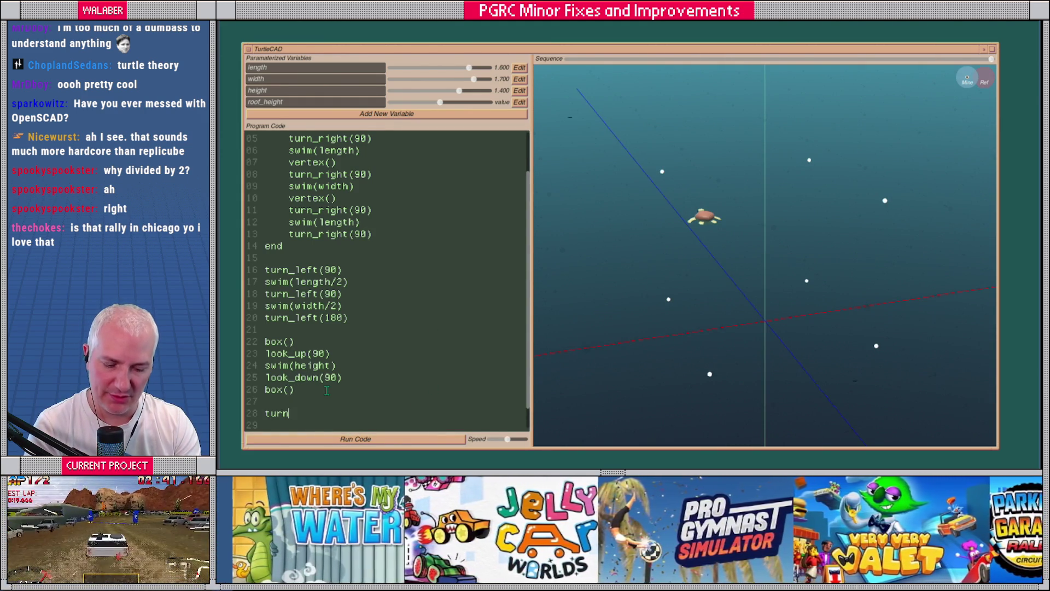
type("_right(90) ")
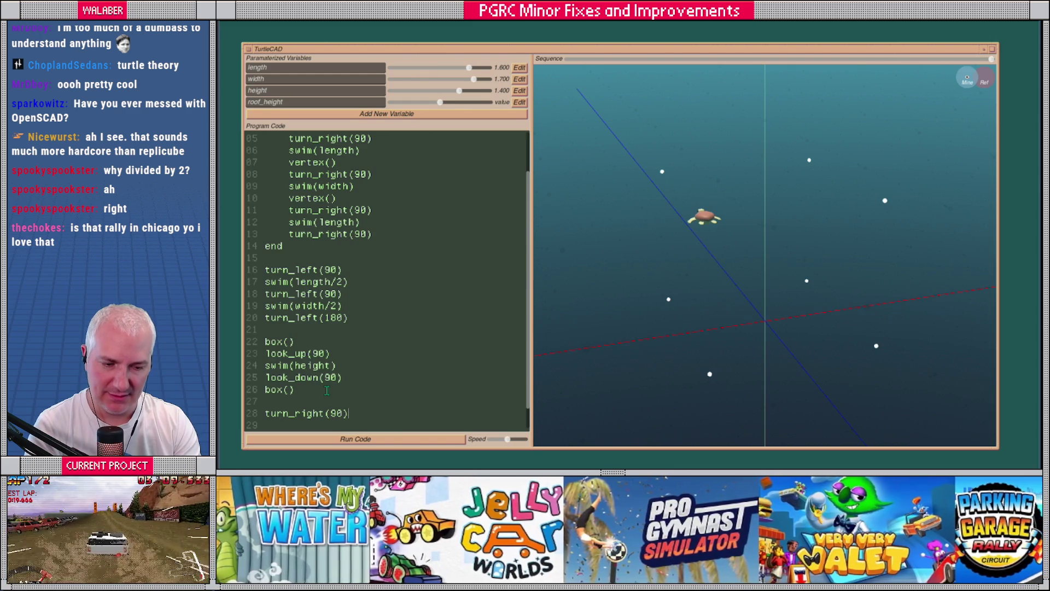
type("swim(")
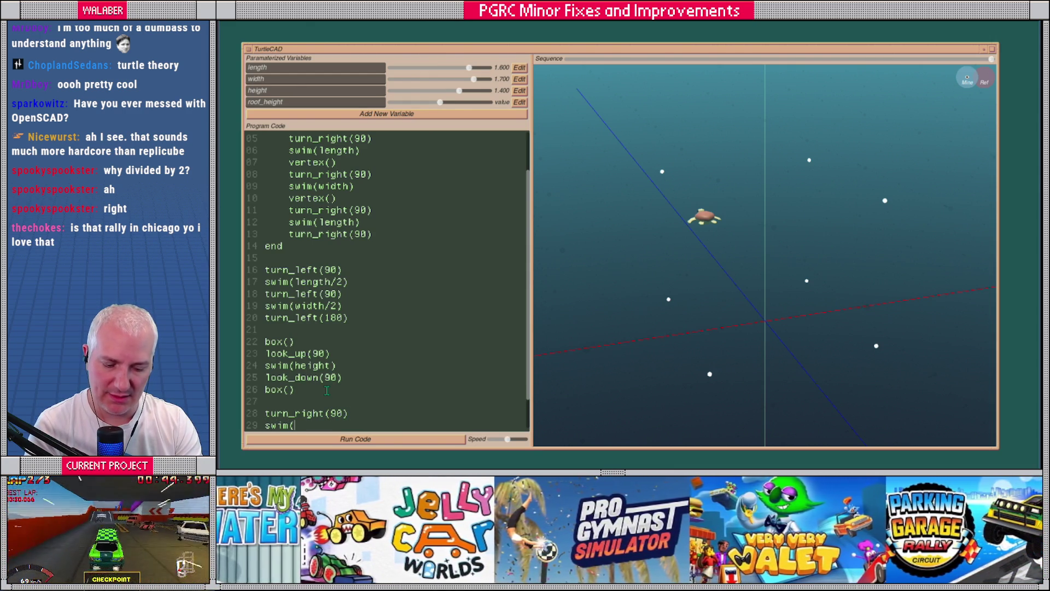
type("length/2)")
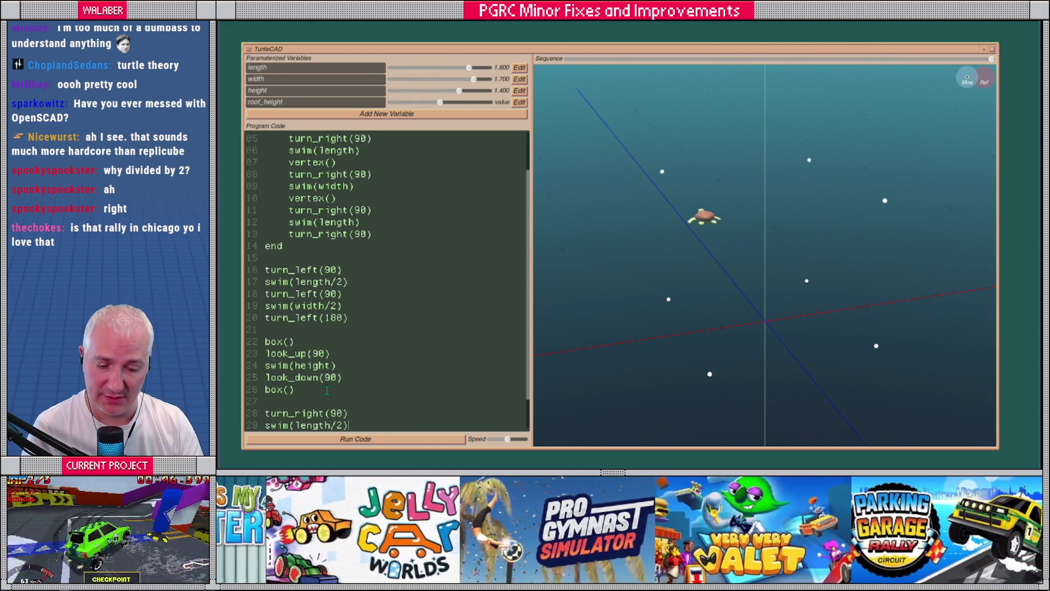
left_click(422, 441)
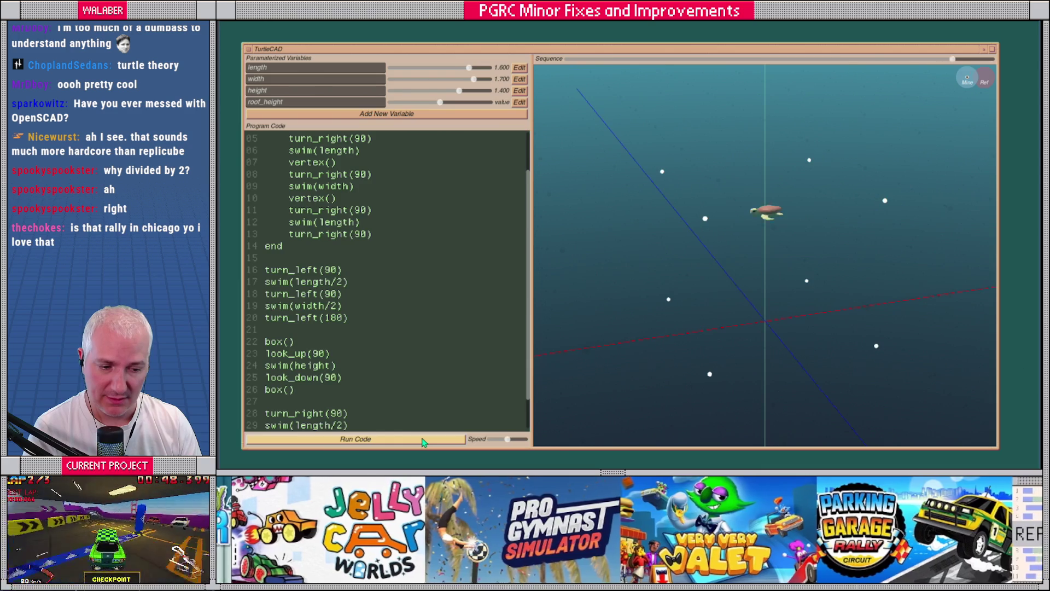
Add look_up(90), swim(roof_height) and vertex() to place the first roof-peak vertex.
scroll(376, 389, "down", 1)
left_click(377, 389)
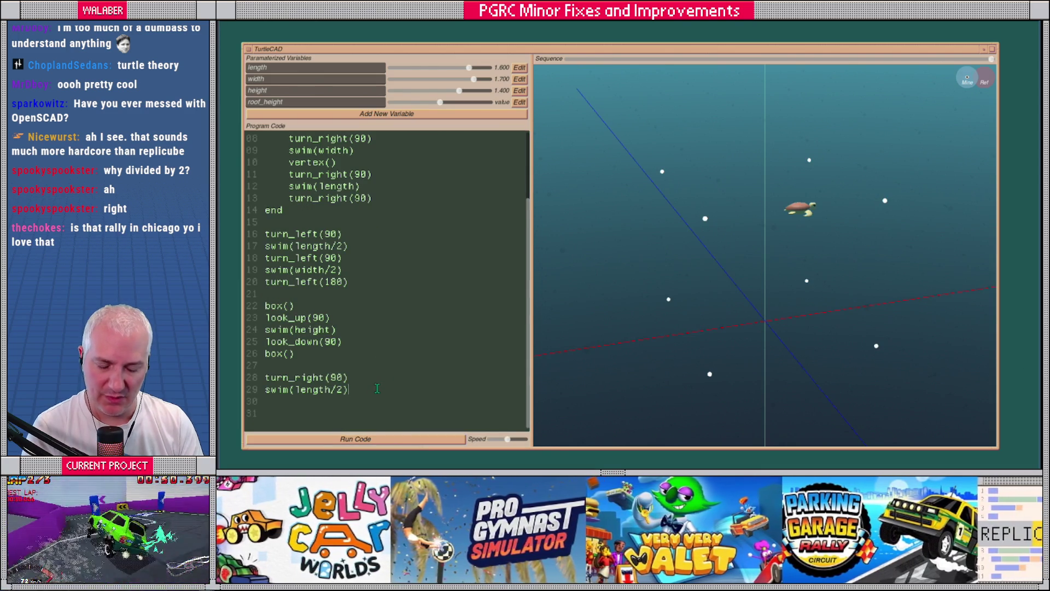
key("Return")
type("look_up")
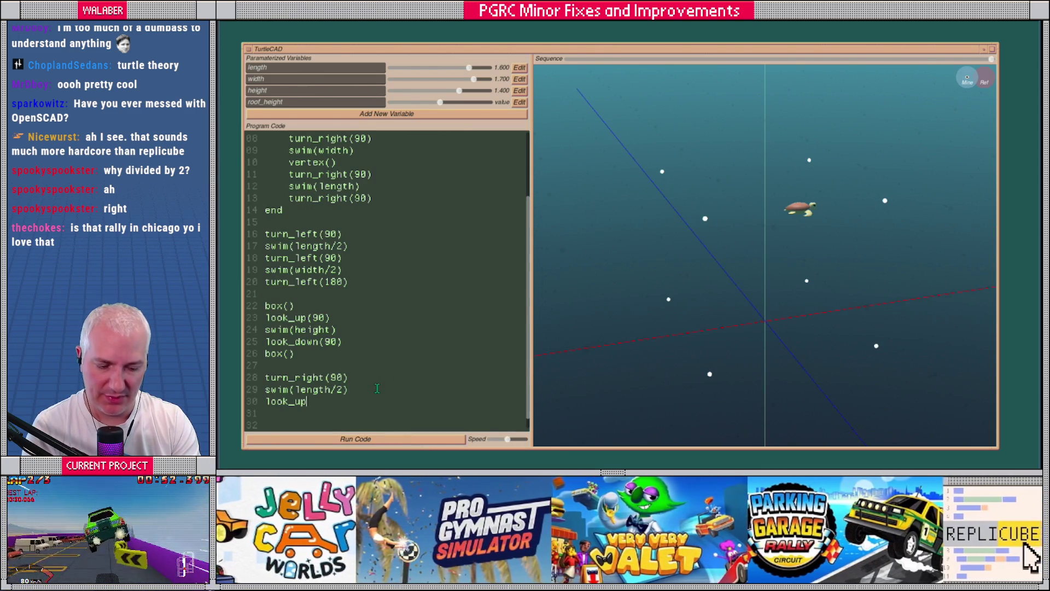
type("(90")
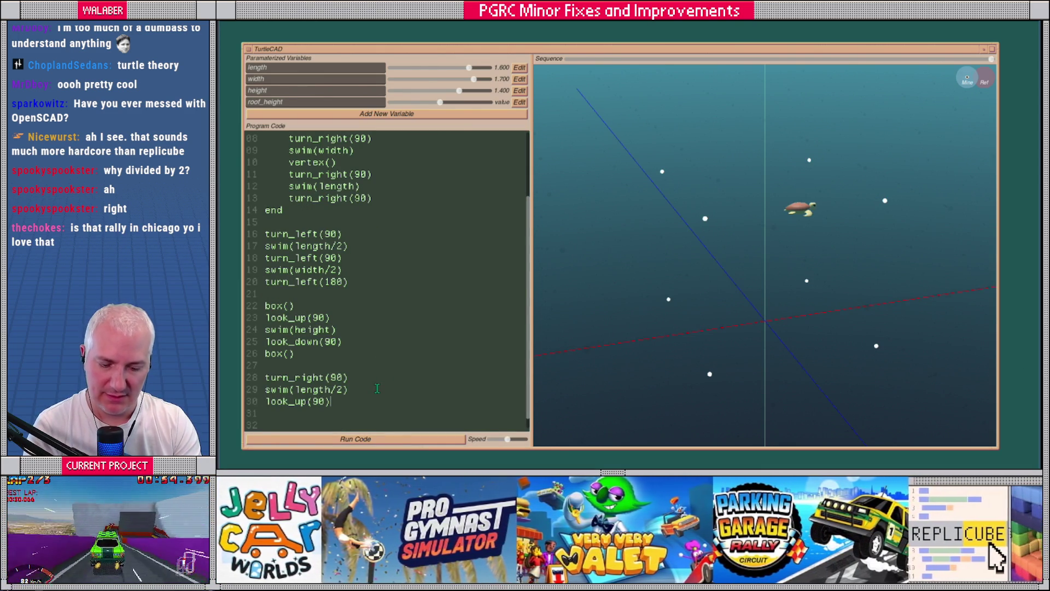
type(")")
key("Return")
type("swim(")
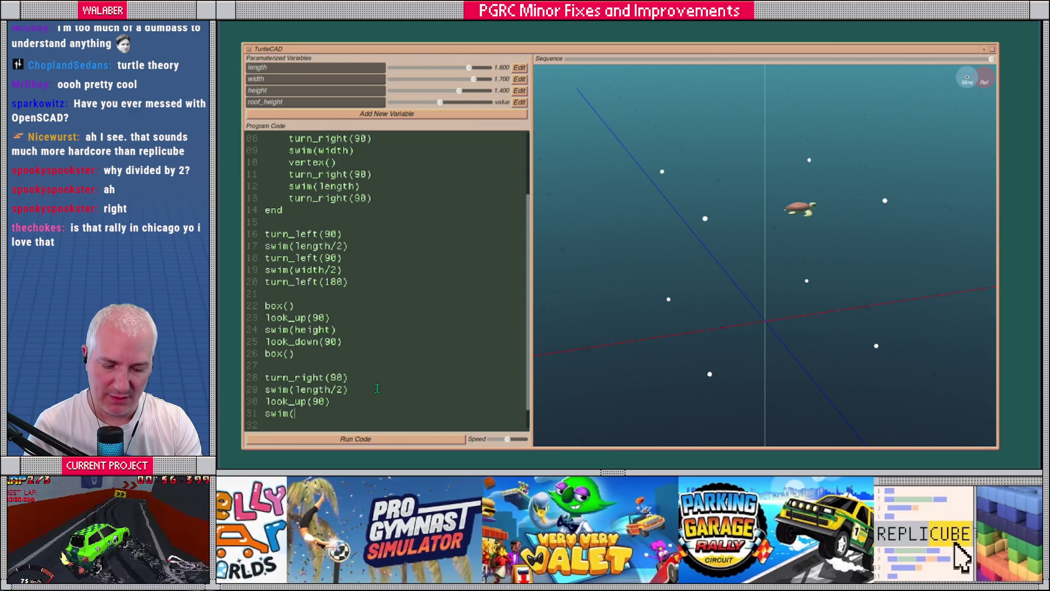
type("roof_")
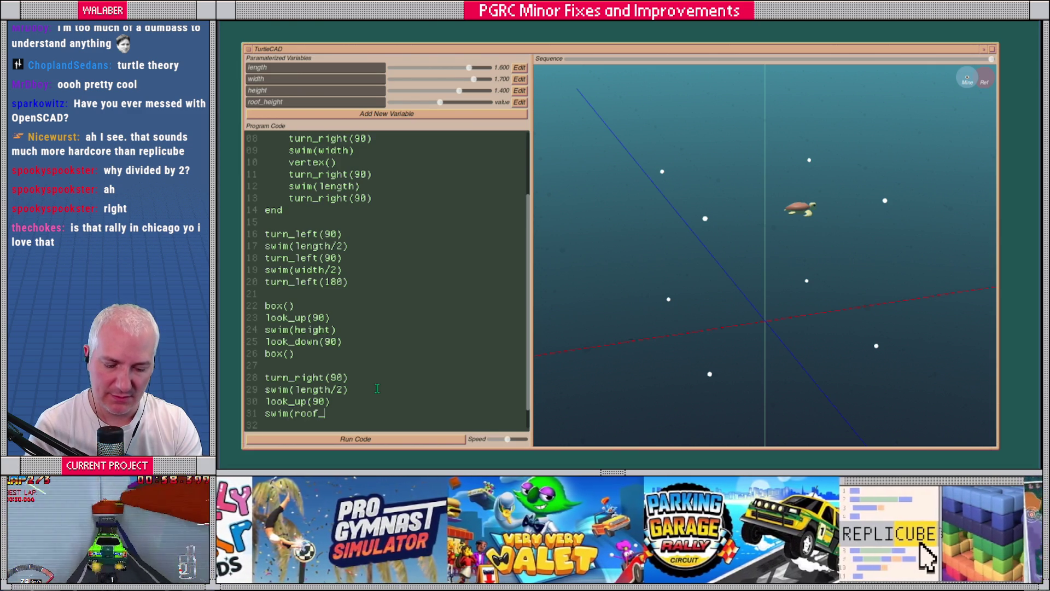
type("he")
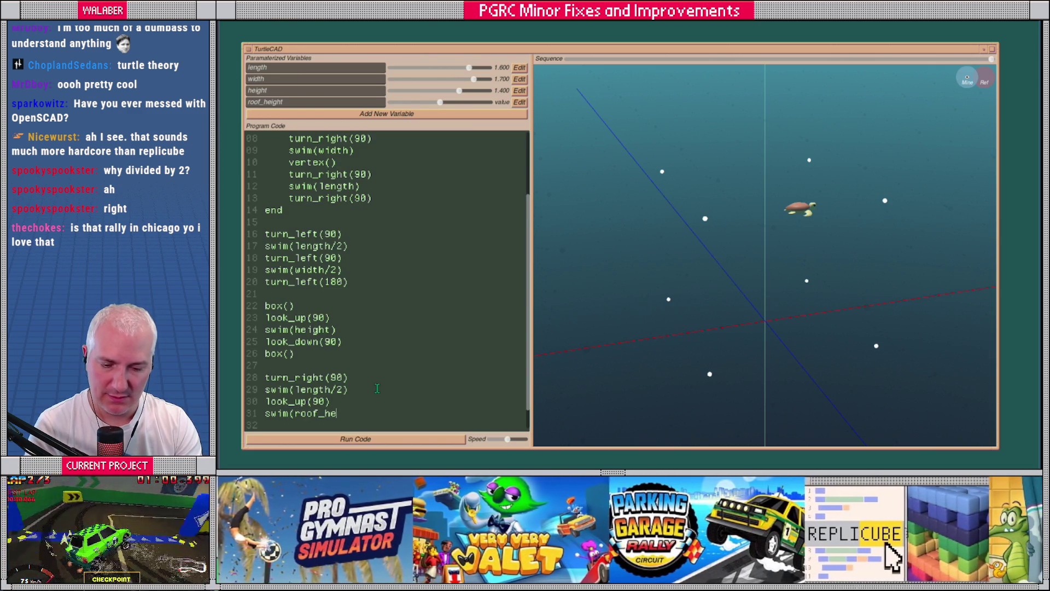
type("ight)")
key("Return")
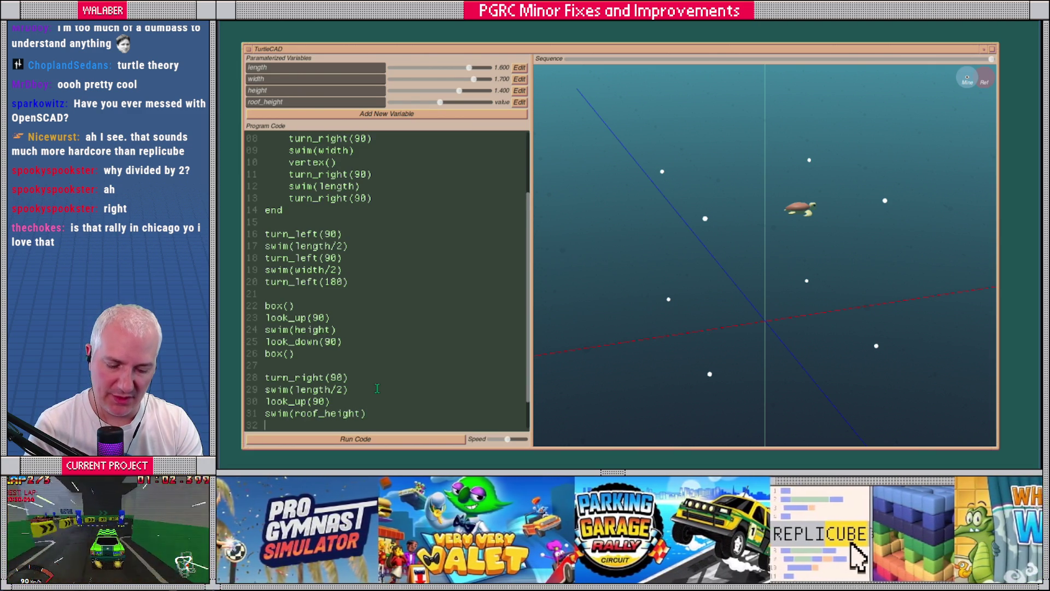
type("vertex()")
Add look_down(90), turn_left(90), swim(length) and a second vertex(), then run.
key("Return")
type("look_down(90)")
key("Return")
type("turn_left(90)")
key("Return")
type("swim(")
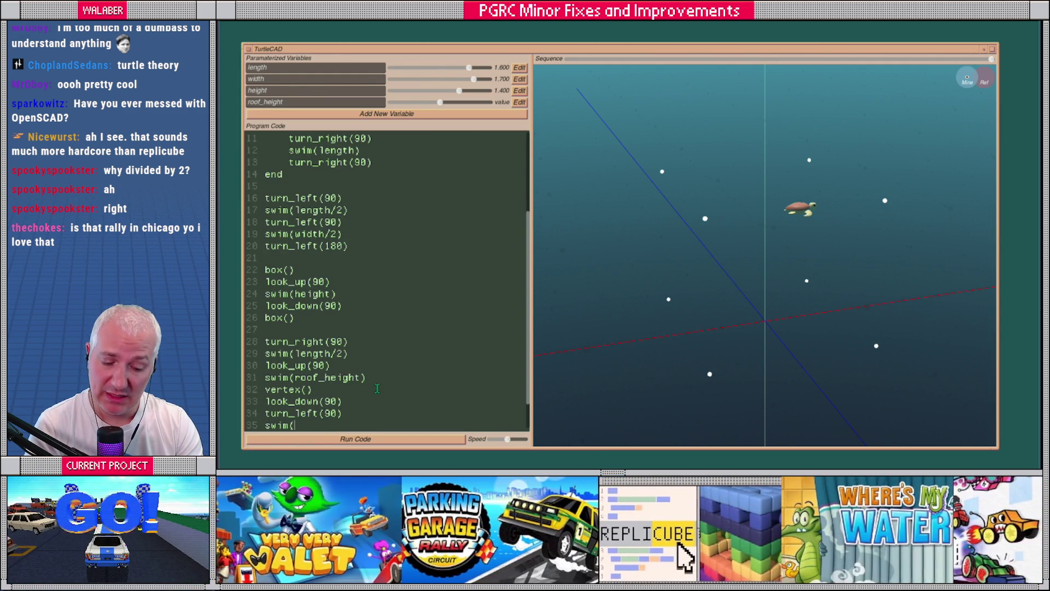
type("legnth")
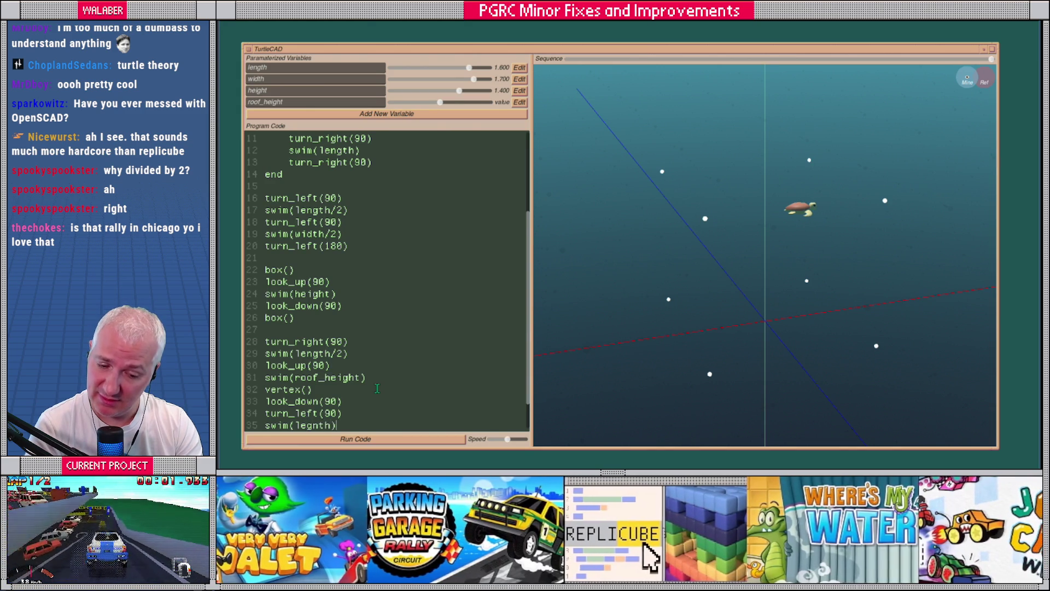
key("BackSpace")
key("BackSpace")
key("BackSpace")
type("gth()")
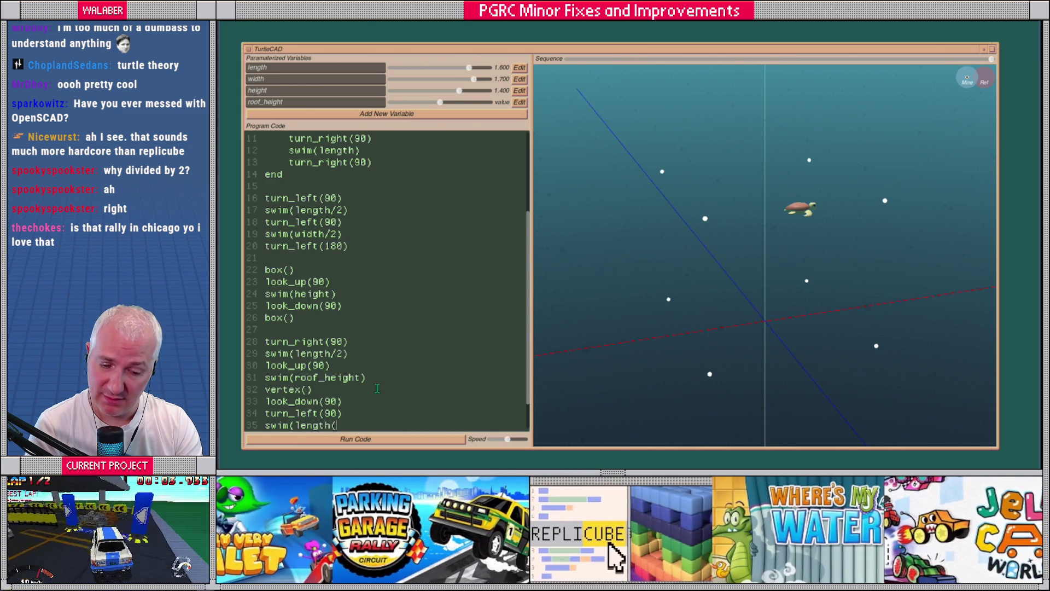
key("Return")
type("vertex()")
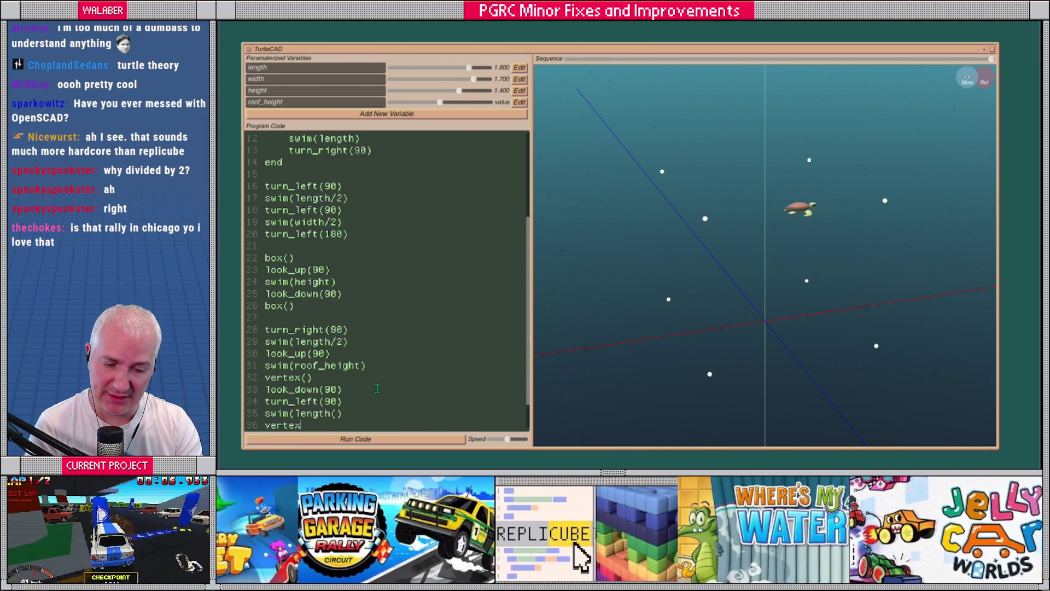
left_click(398, 439)
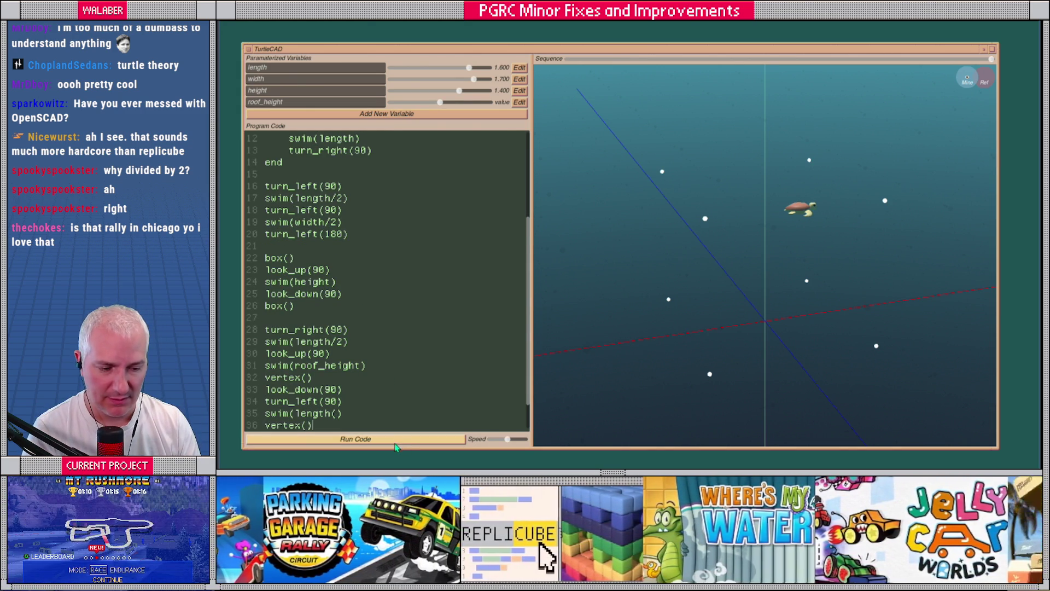
Fix the extra parentheses after length on line 35 and rerun.
scroll(390, 396, "down", 1)
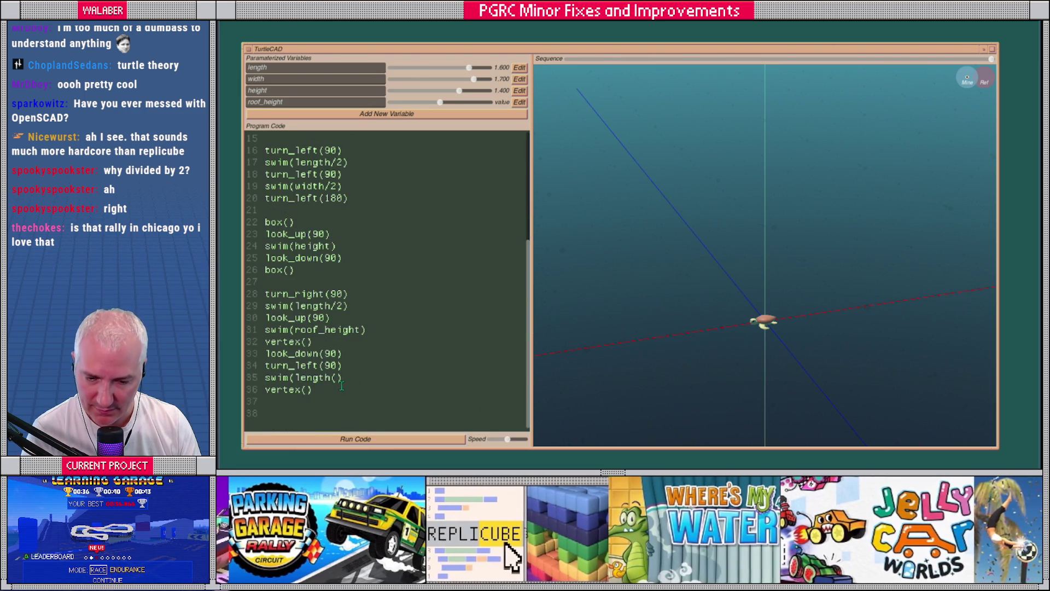
left_click(347, 377)
key("BackSpace")
key("BackSpace")
type(")")
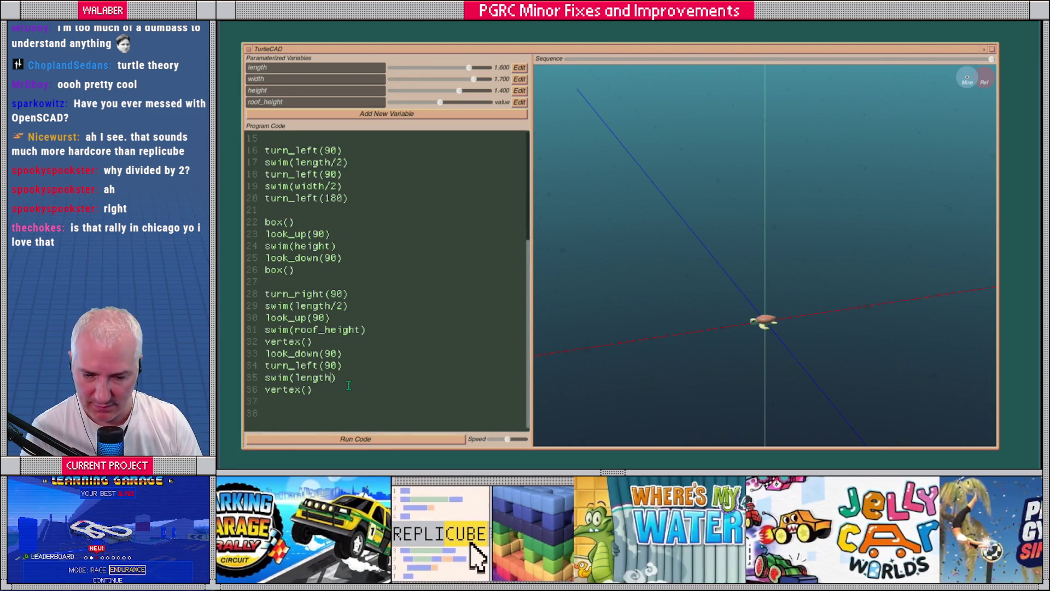
left_click(351, 439)
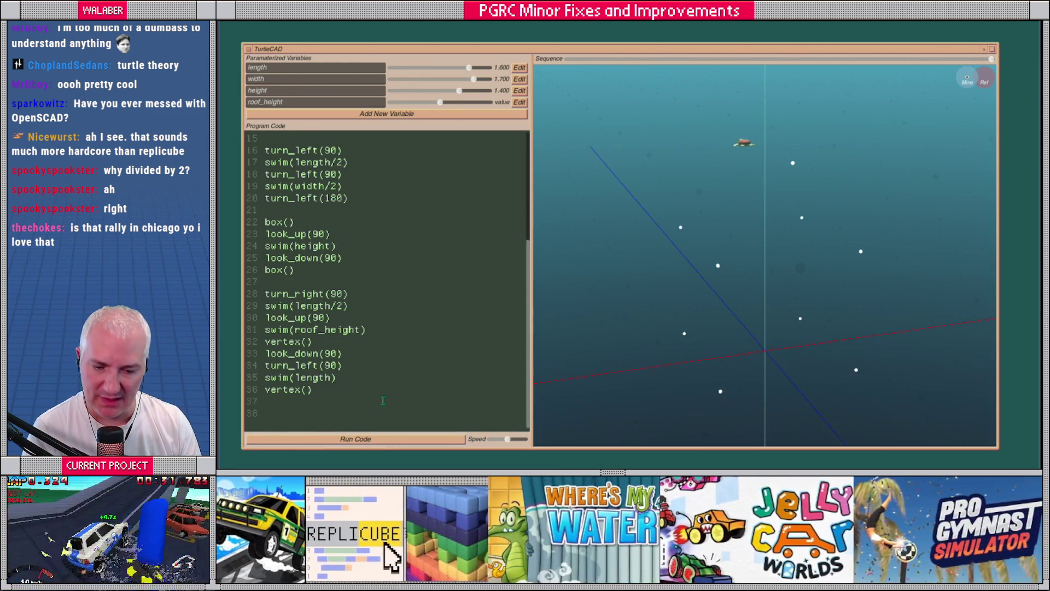
Begin a connect( {0, ...} ) call below the roof vertices.
left_click(380, 399)
key("Return")
mouse_move(721, 394)
type("onnect( {")
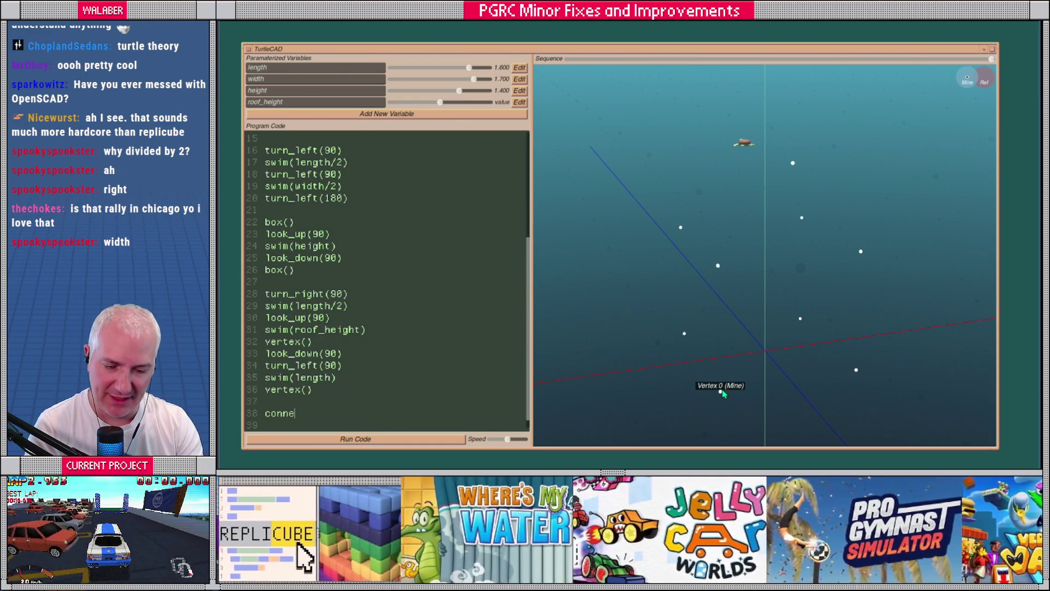
type("0,")
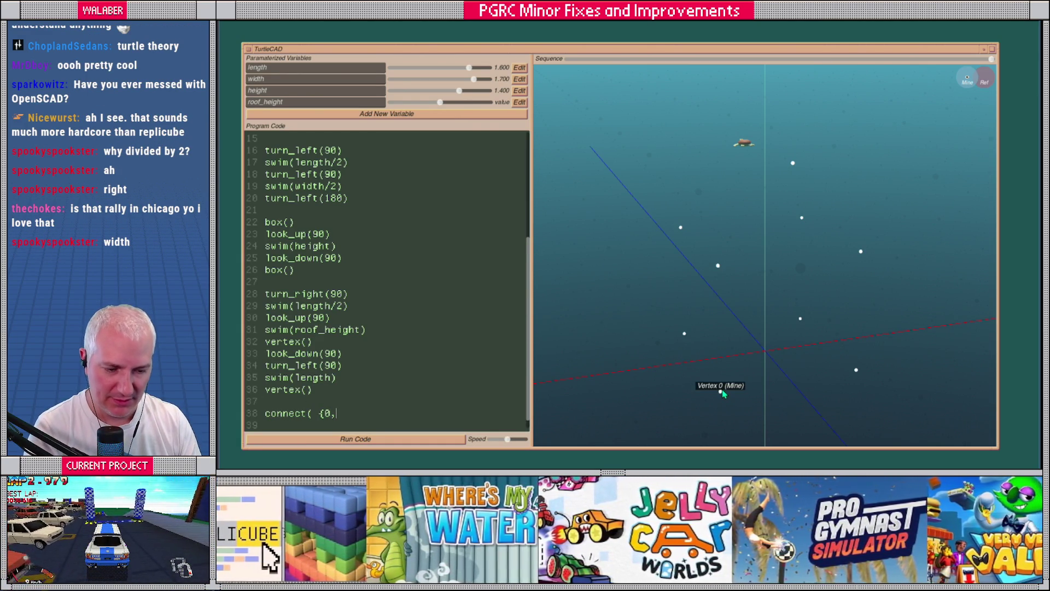
Complete connect( {0, 3} ), reduce width to 1.400 and make line 35 swim by width.
mouse_move(719, 269)
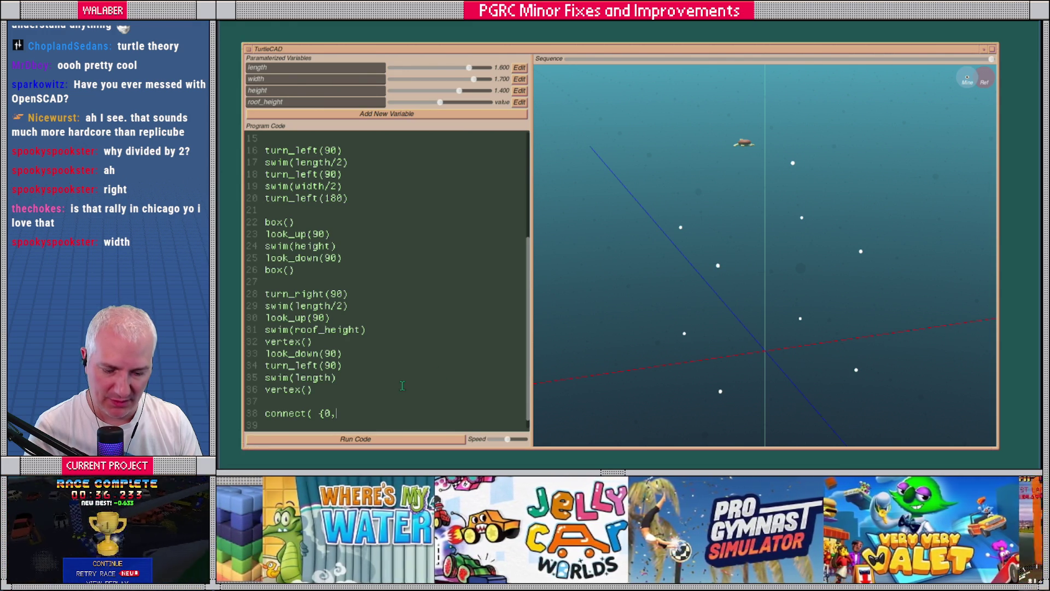
type(" 3} ")
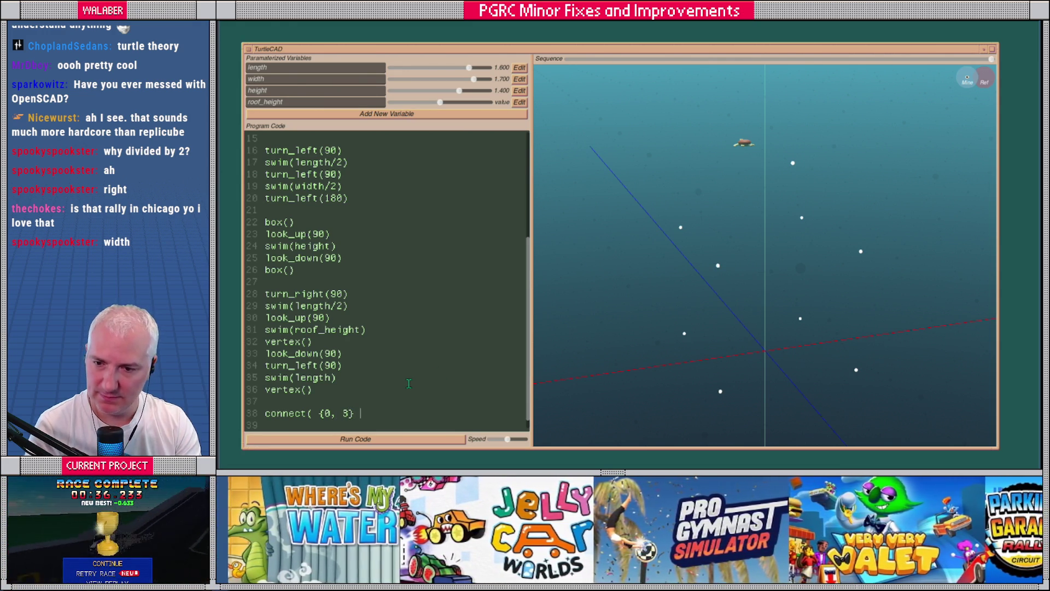
type(")")
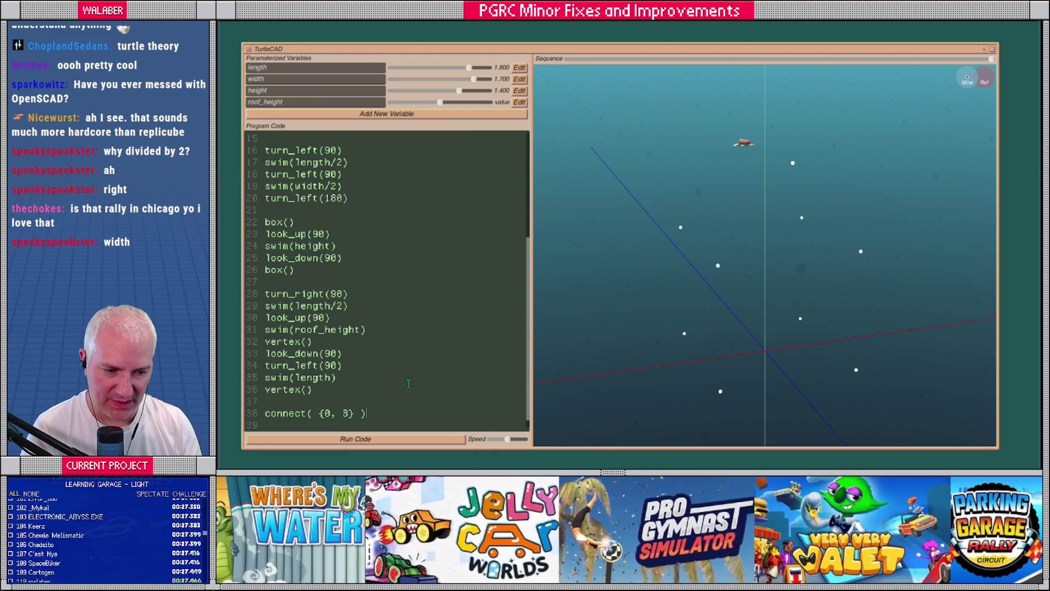
left_click_drag(584, 330, 715, 307)
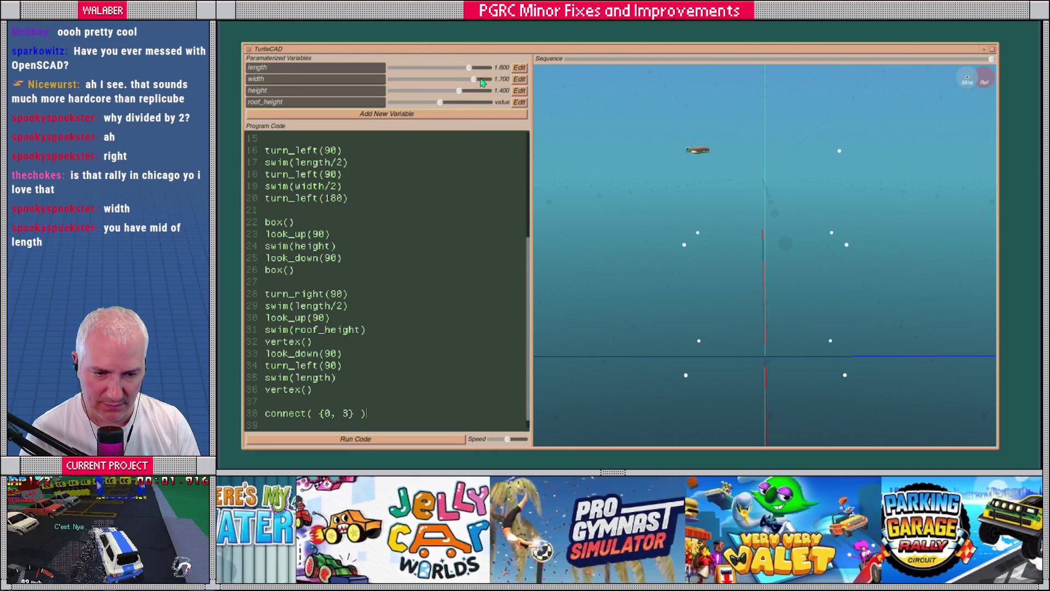
left_click_drag(482, 81, 460, 81)
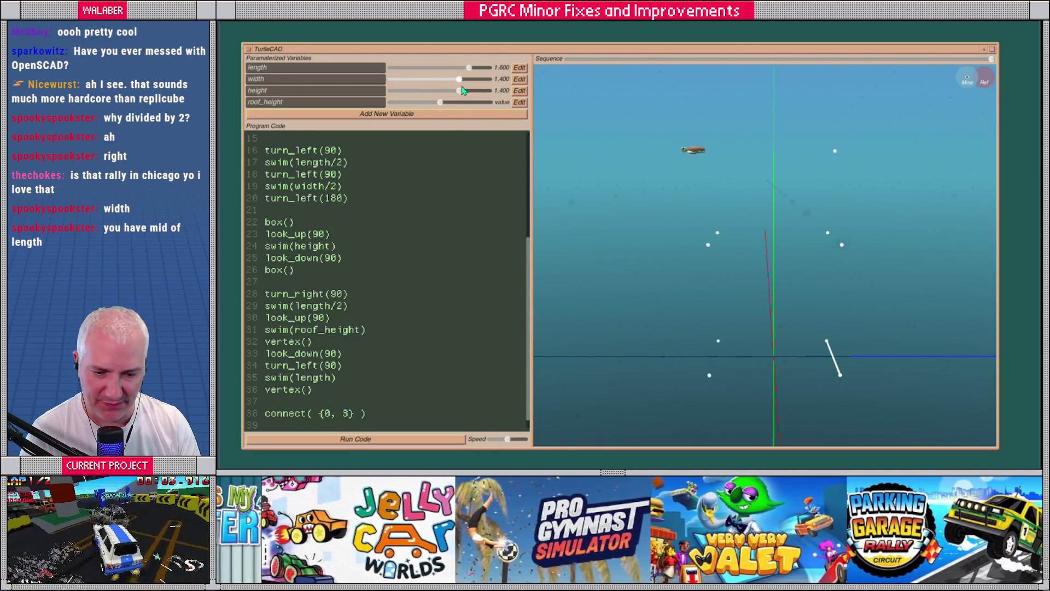
double_click(312, 378)
type("width")
Duplicate the connect line and change the copy to connect( {0, 4} ).
scroll(322, 384, "down", 1)
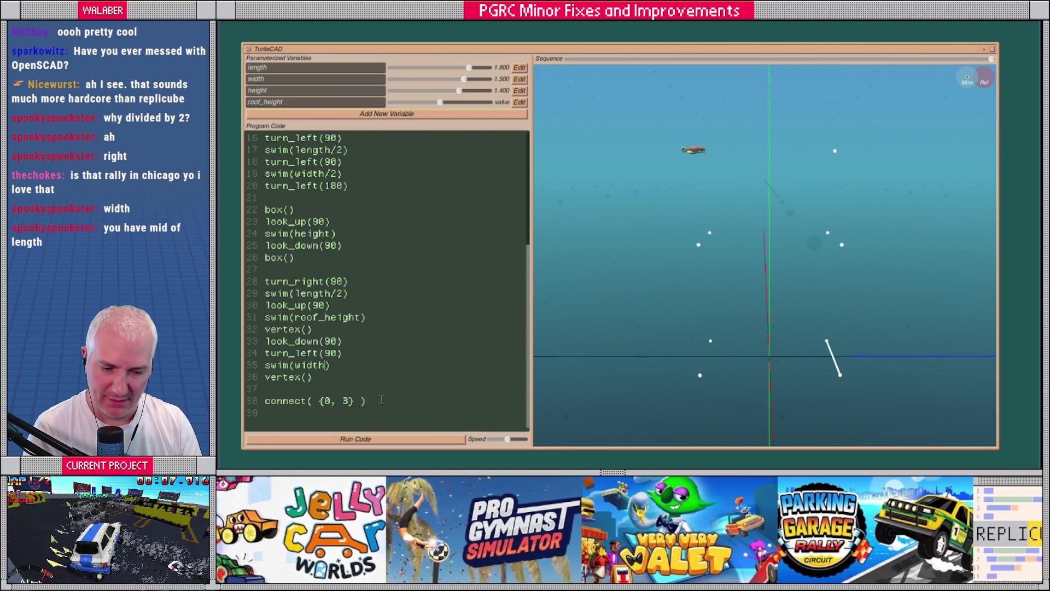
triple_click(374, 402)
key("ctrl+c")
left_click(374, 402)
key("Return")
key("ctrl+v")
left_click_drag(719, 374, 664, 386)
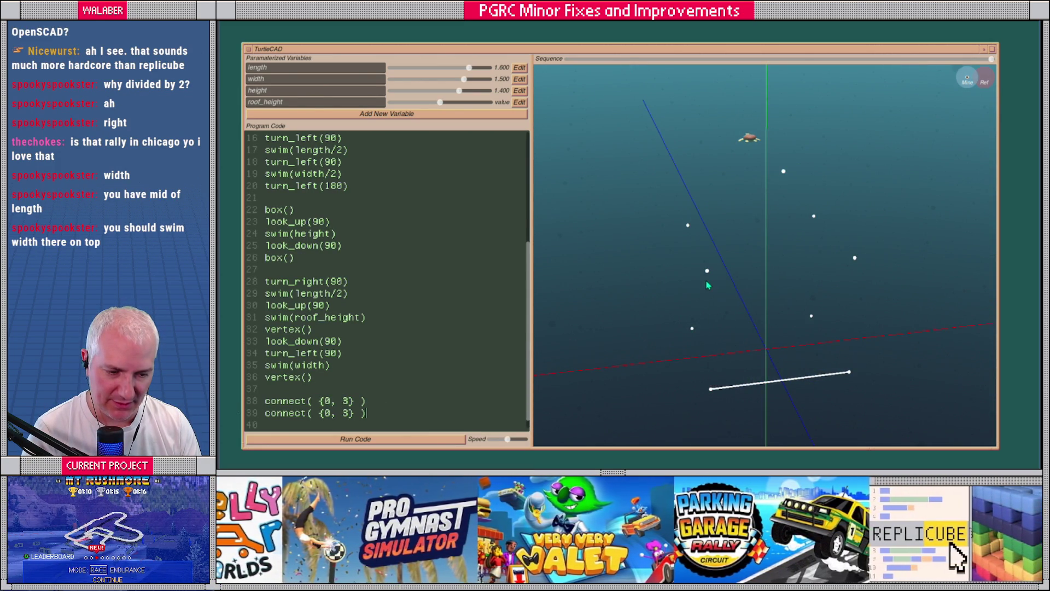
key("Left")
key("Left")
key("Left")
key("BackSpace")
type("4")
Duplicate it again as connect( {3, 7} ) and give roof_height a value of 0.900.
left_click_drag(365, 413, 265, 413)
key("ctrl+c")
key("Down")
key("ctrl+v")
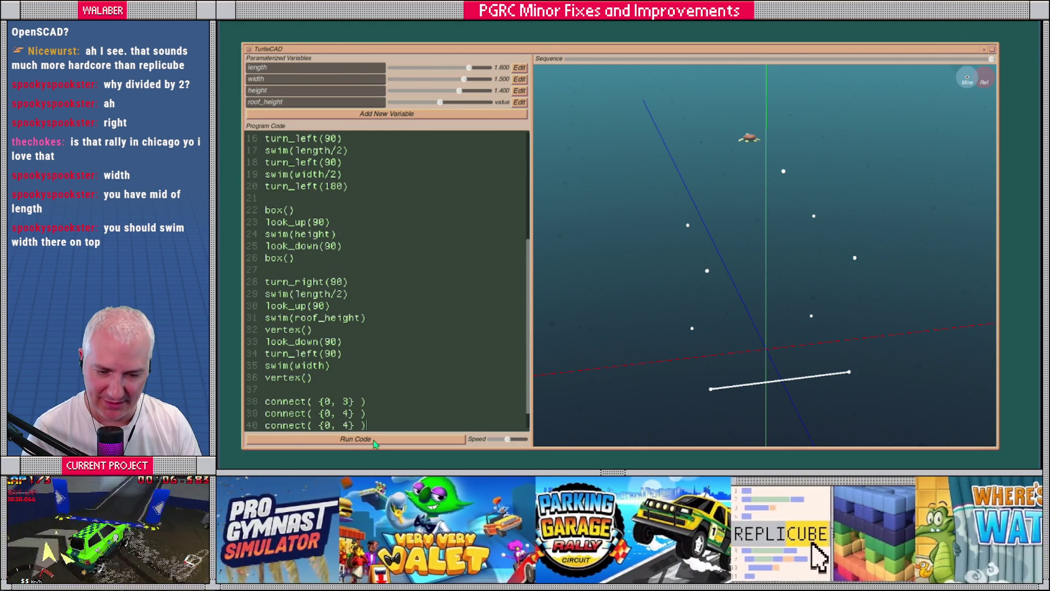
left_click(333, 425)
type("3")
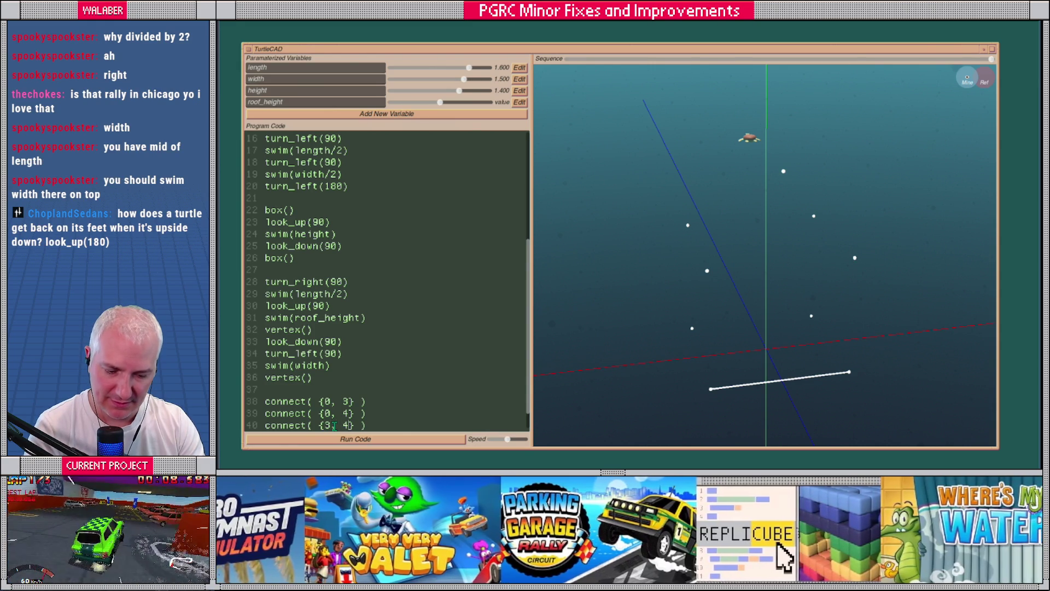
key("Right")
key("Right")
key("shift+Right")
type("7")
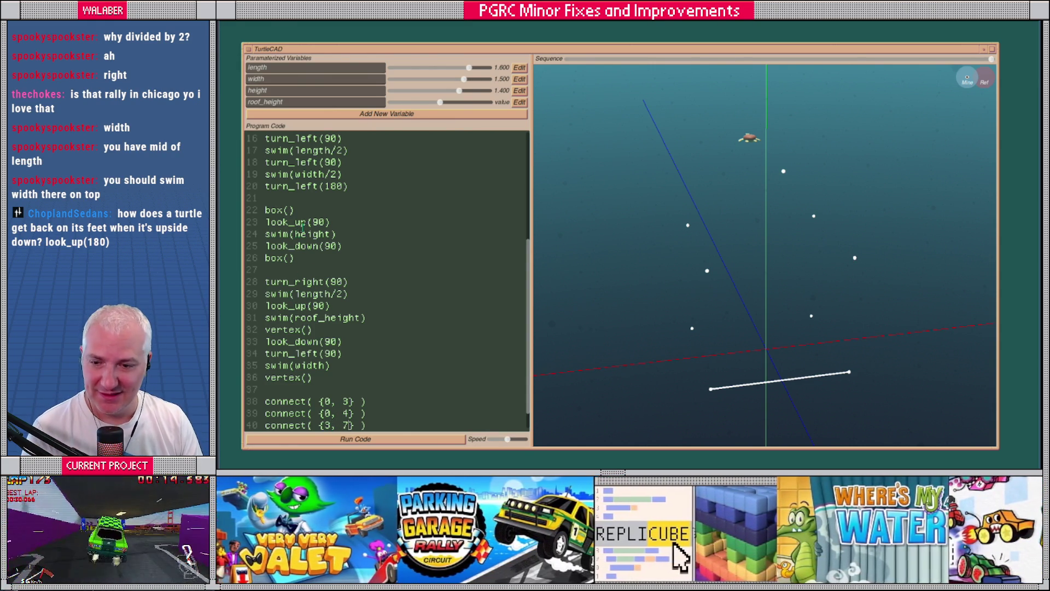
left_click(440, 103)
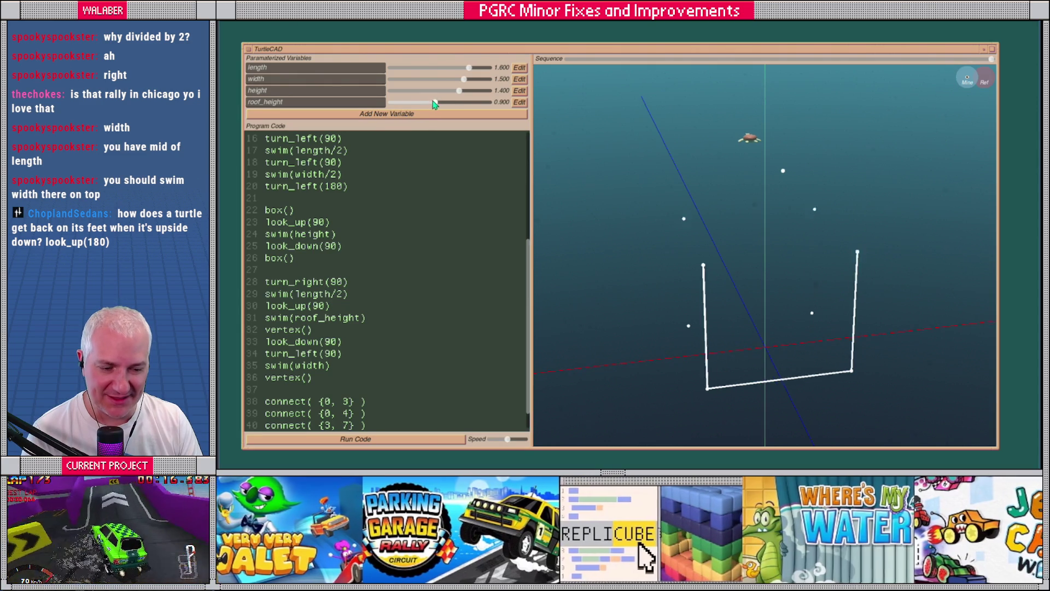
Lower roof_height, then duplicate connect( {3, 7} ) and change the copy to connect( {4, 8} ).
left_click_drag(442, 104, 420, 104)
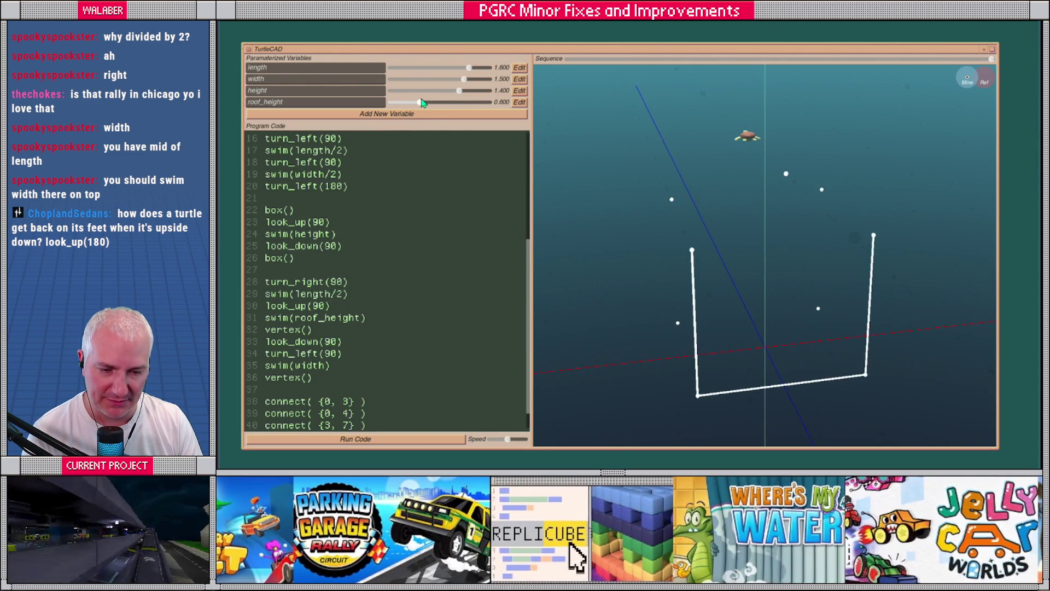
mouse_move(670, 233)
left_mouse_down()
mouse_move(744, 256)
mouse_move(673, 274)
left_mouse_up()
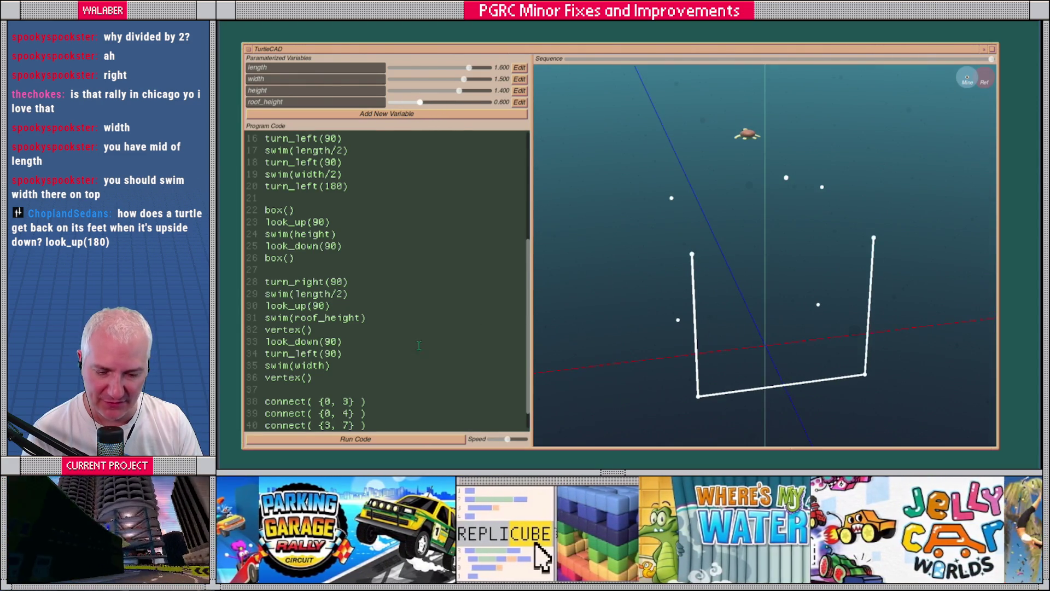
scroll(391, 390, "down", 1)
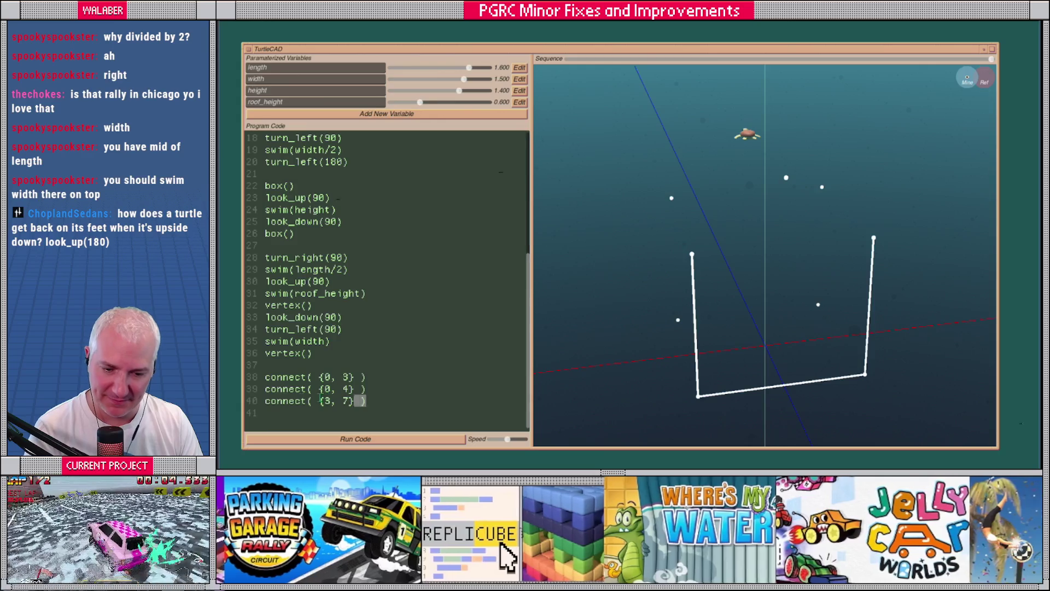
triple_click(364, 401)
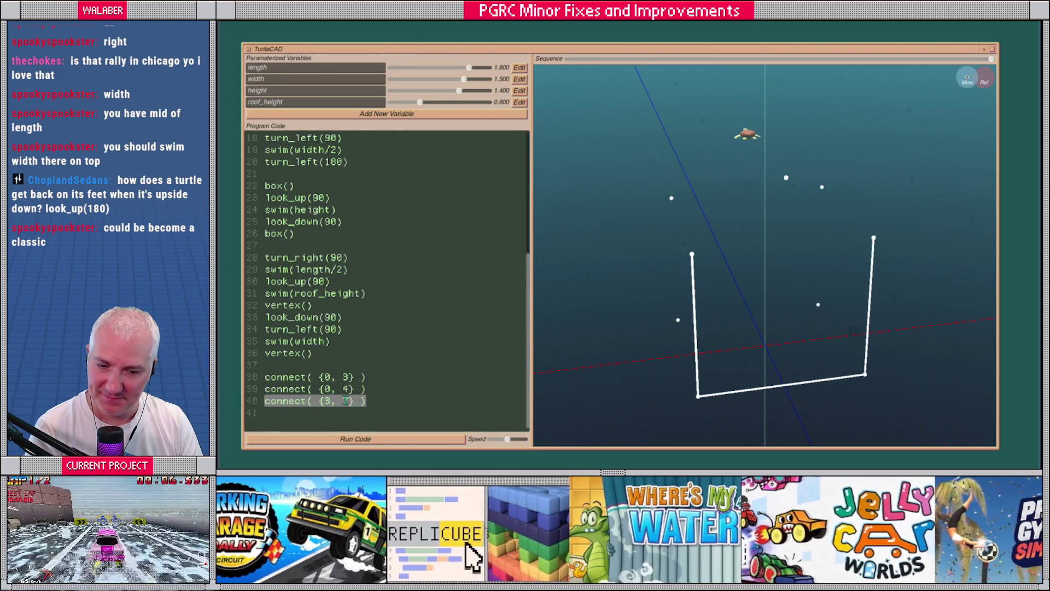
key("ctrl+c")
left_click(379, 405)
key("Return")
key("ctrl+v")
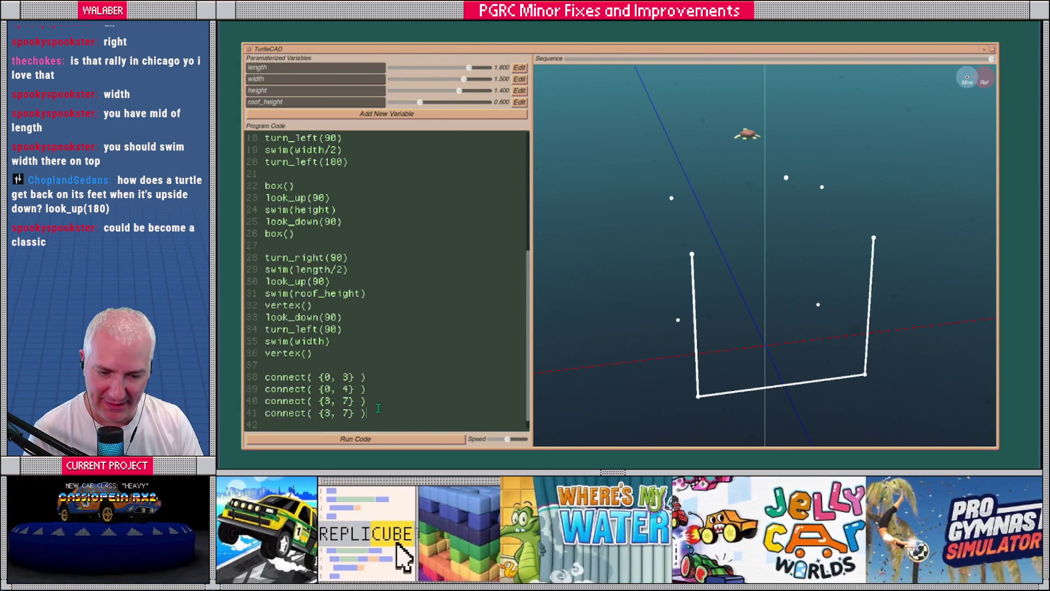
double_click(327, 414)
type("4")
key("Delete")
type("8")
Duplicate connect( {4, 8} ) and change the copy to connect( {7, 8} ).
key("End")
key("shift+Home")
key("shift+Up")
key("Right")
key("shift+Home")
key("Right")
key("Return")
key("ctrl+v")
mouse_move(877, 244)
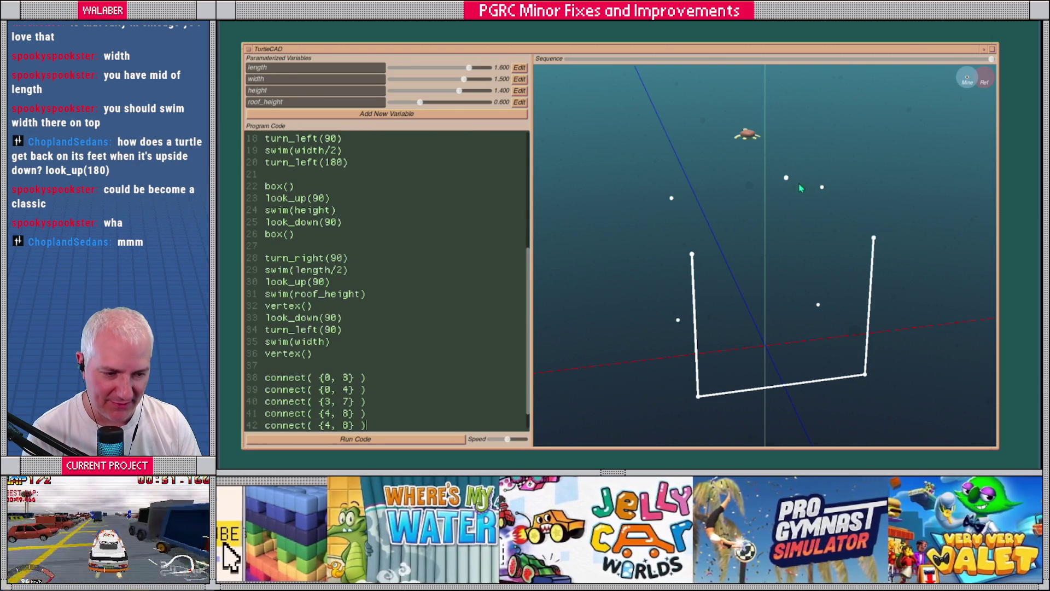
left_click(330, 425)
key("BackSpace")
type("7")
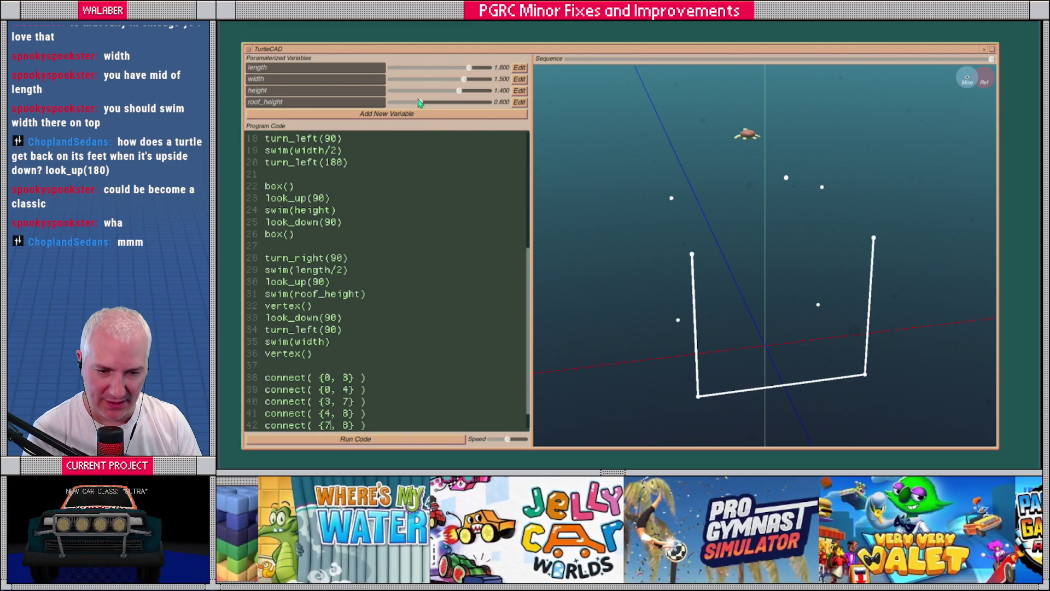
Raise roof_height to 0.800 and orbit to inspect the gabled house front.
left_click_drag(419, 102, 430, 102)
mouse_move(683, 265)
left_mouse_down()
mouse_move(741, 267)
mouse_move(705, 265)
mouse_move(729, 270)
mouse_move(714, 272)
left_mouse_up()
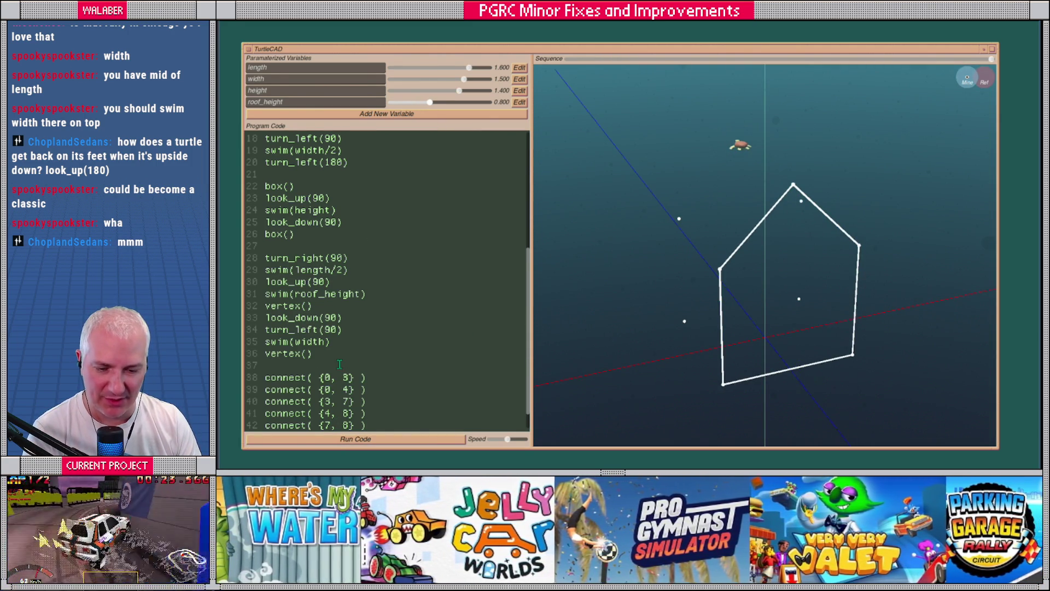
scroll(307, 351, "down", 1)
left_click_drag(734, 356, 778, 351)
Add a 'for i=0, 1 do' header and indent the connect lines into the loop.
type("for i=0, 1 do")
left_click_drag(383, 413, 249, 365)
key("Tab")
left_click(400, 413)
Close the loop with an unindented 'end' line.
key("Return")
key("BackSpace")
type("end")
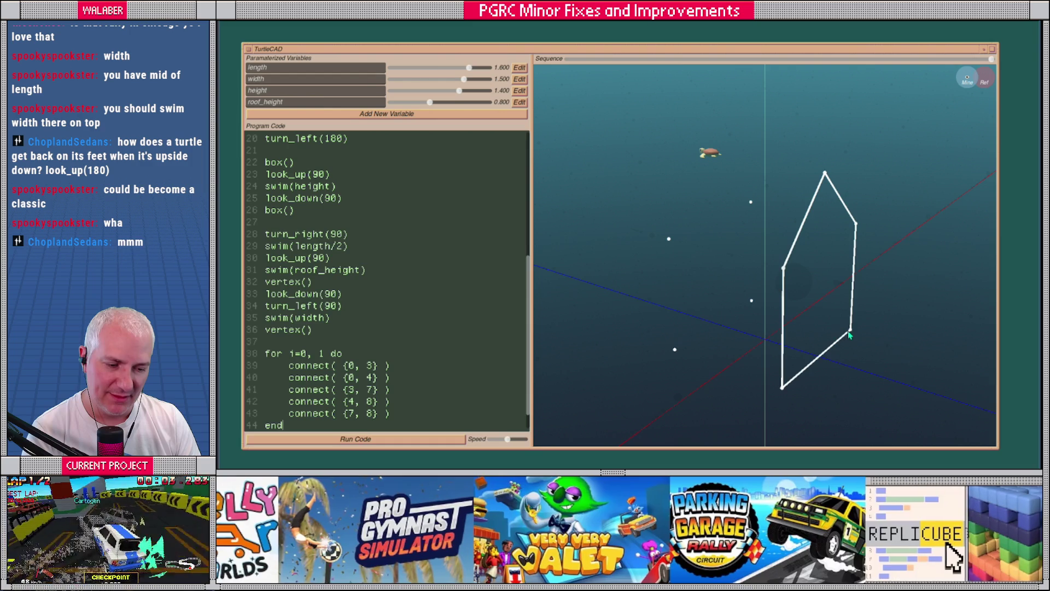
mouse_move(753, 304)
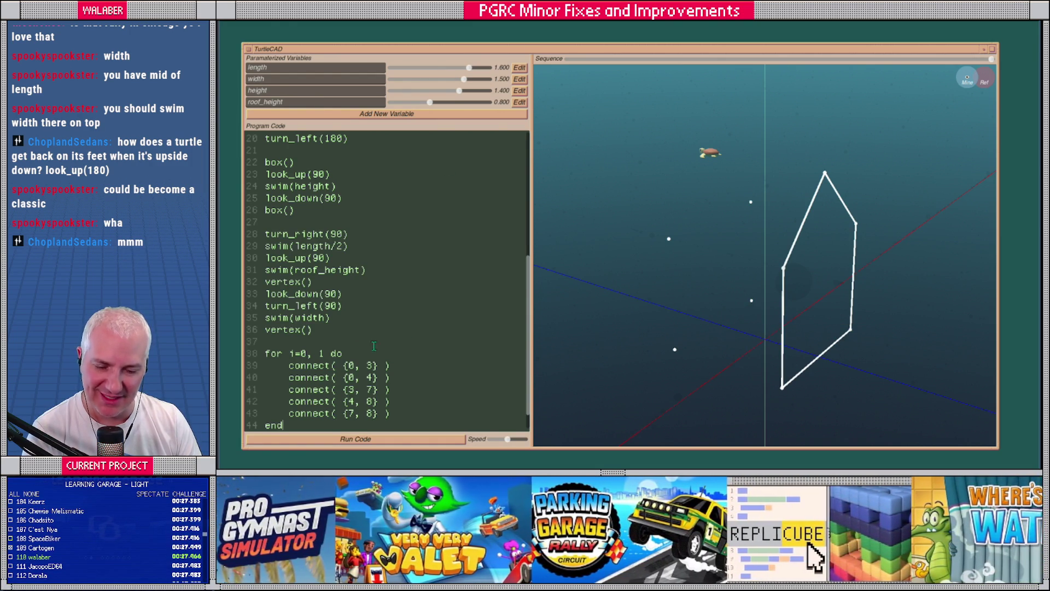
Delete the 'end' and 'for' lines and unindent the five connect calls.
scroll(348, 350, "down", 1)
key("shift+Home")
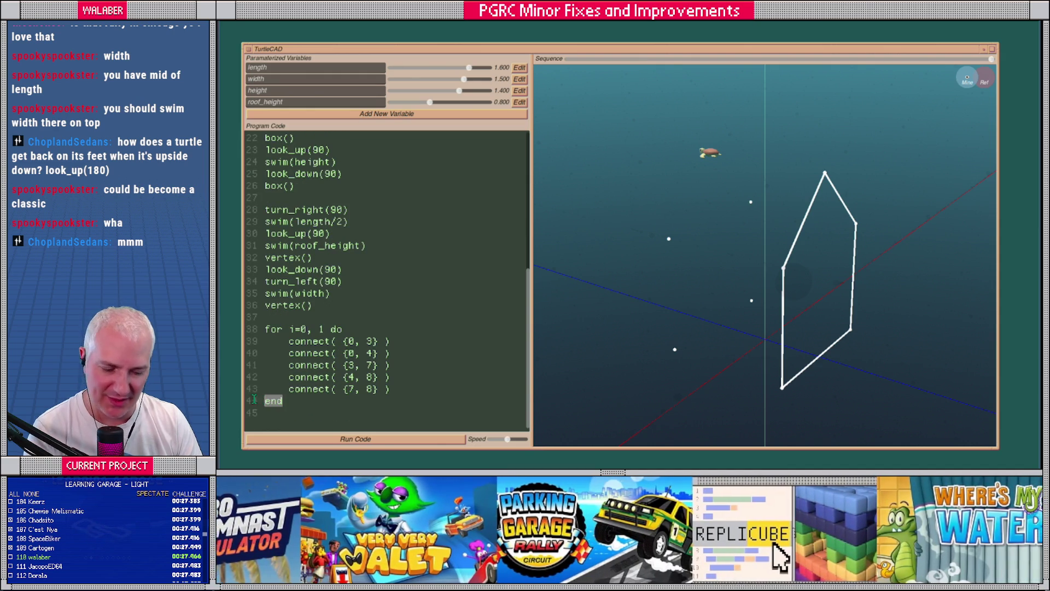
key("BackSpace")
key("BackSpace")
key("shift+Home")
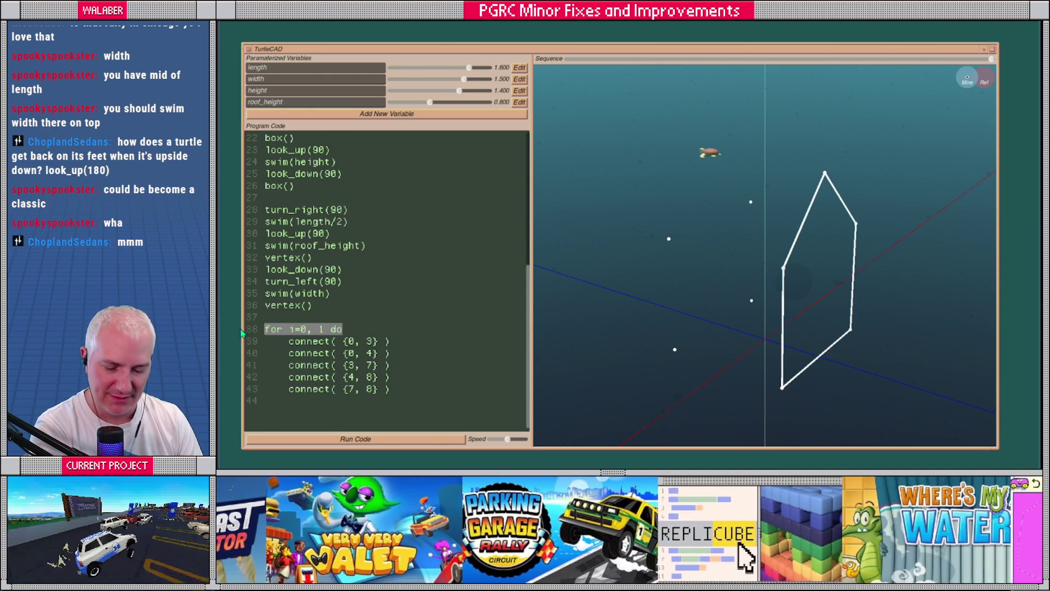
key("Delete")
key("Delete")
left_click_drag(288, 328, 420, 373)
key("shift+Tab")
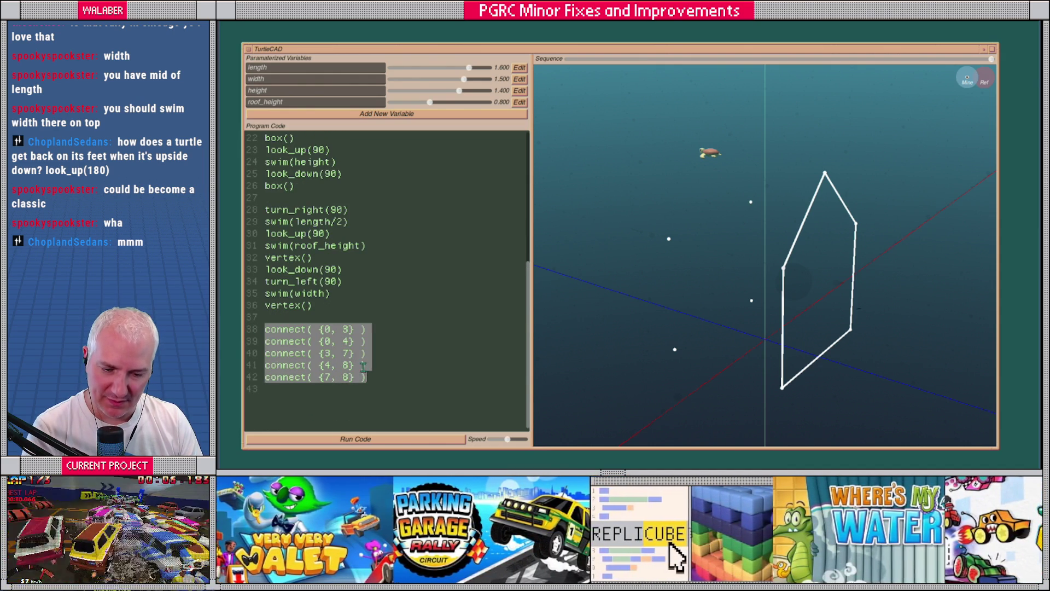
left_click(342, 320)
Label the connects '-- front', then add a '-- back' comment with the five connect lines pasted below.
key("Return")
type("-- front")
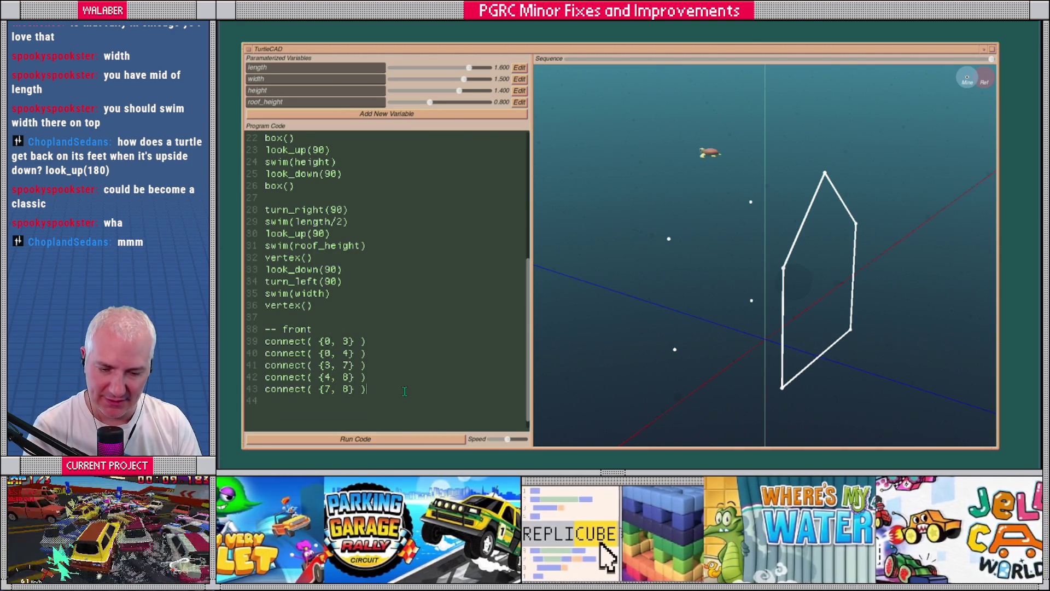
key("Return")
key("Return")
type("-- back")
key("Return")
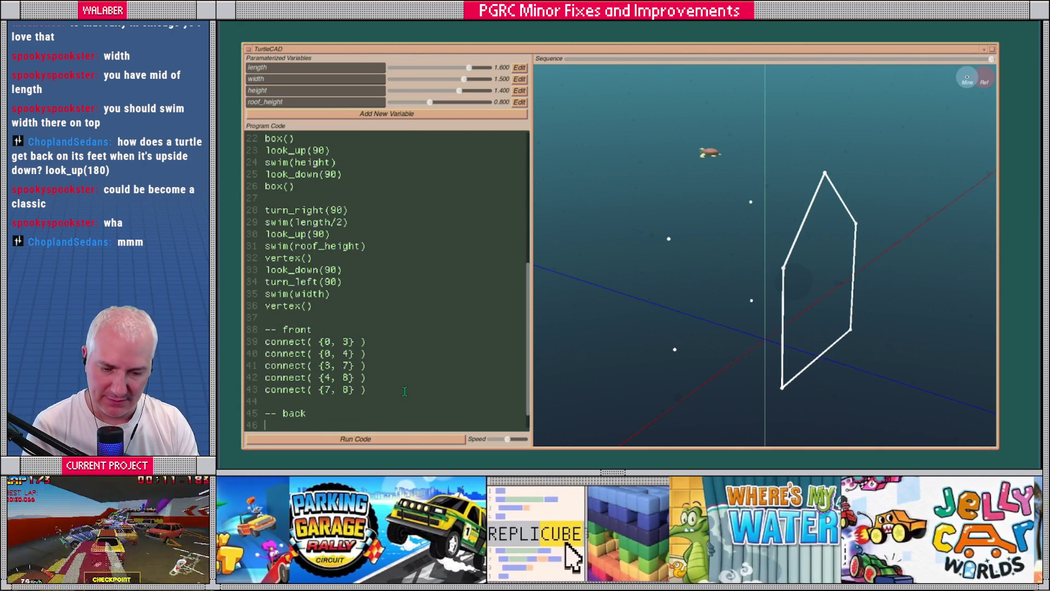
key("ctrl+v")
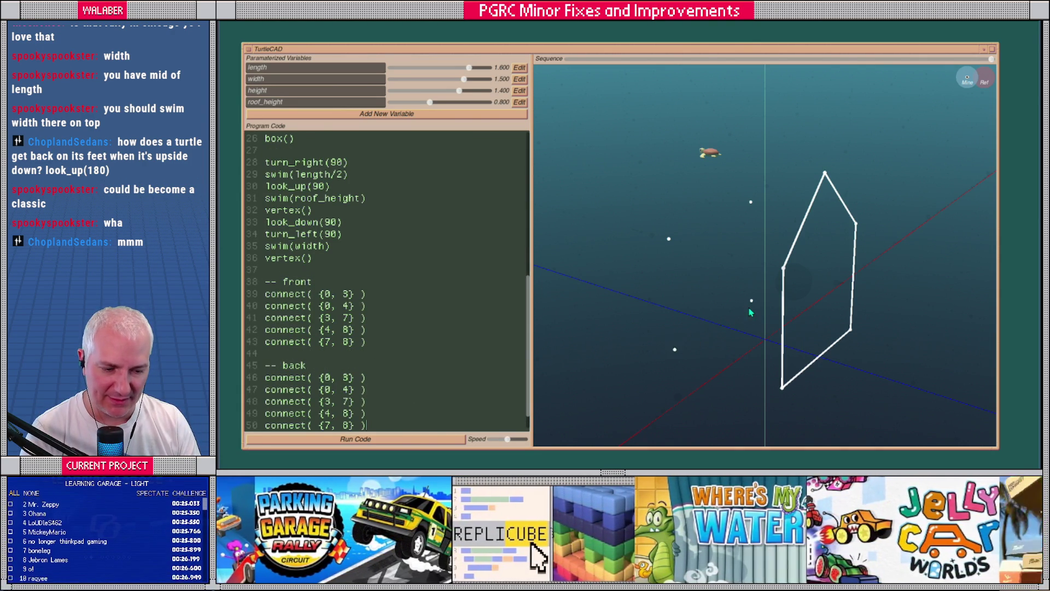
Change the first back connect's vertex pair from 0, 3 to connect({1, 2}).
left_click(325, 377)
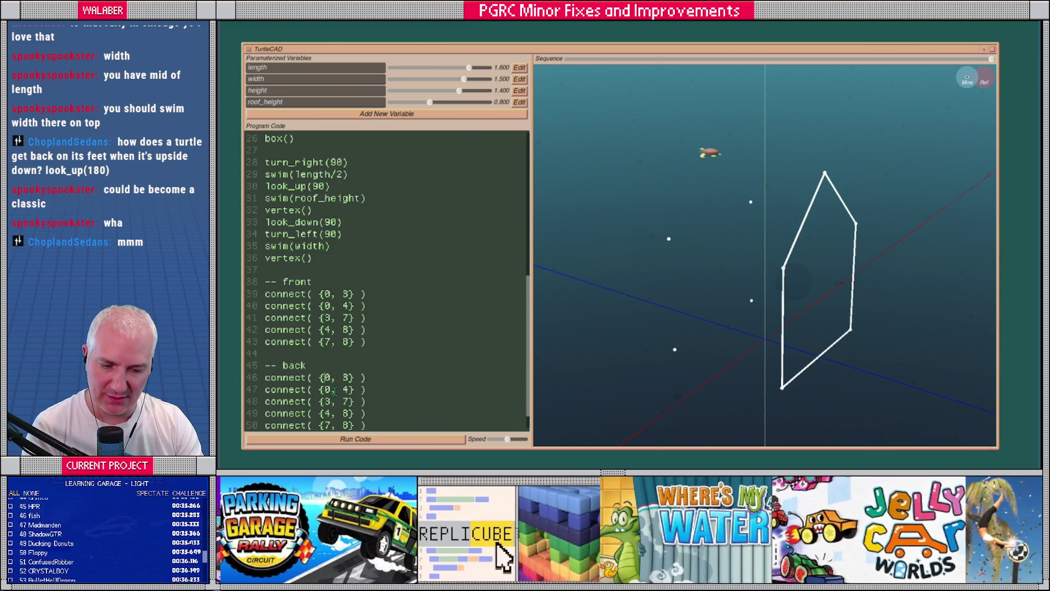
key("BackSpace")
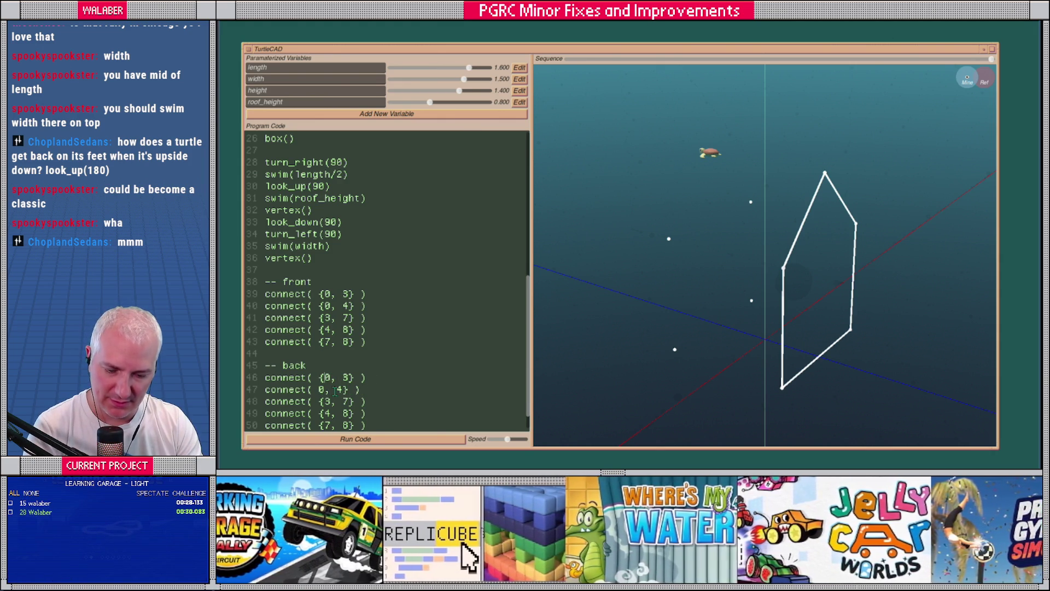
type("{")
key("Down")
key("Down")
key("End")
key("Up")
key("Up")
key("Up")
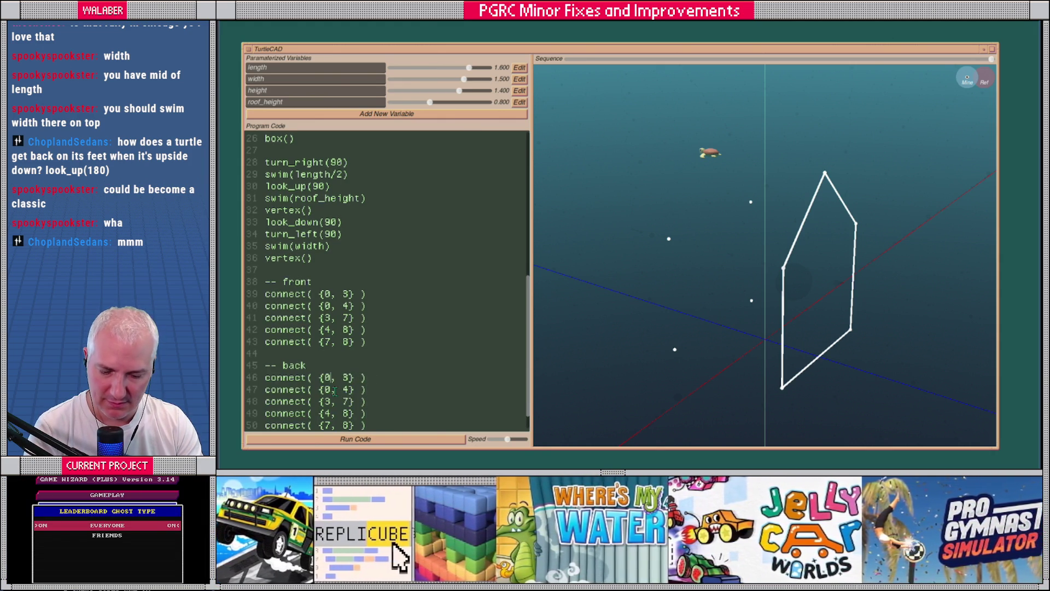
key("shift+Right")
key("shift+Right")
key("shift+Right")
type("1, 2")
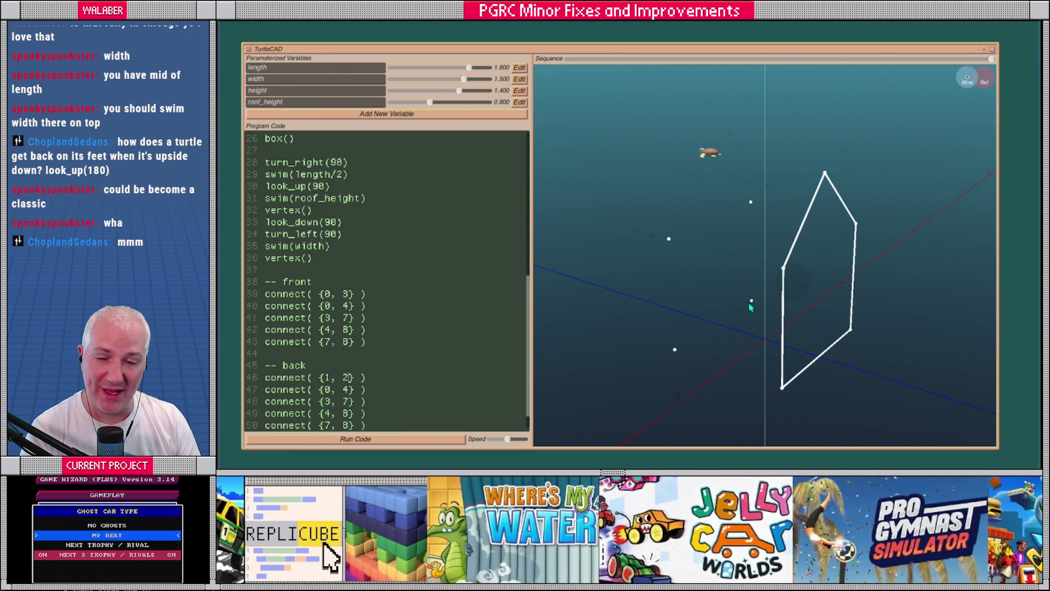
mouse_move(750, 308)
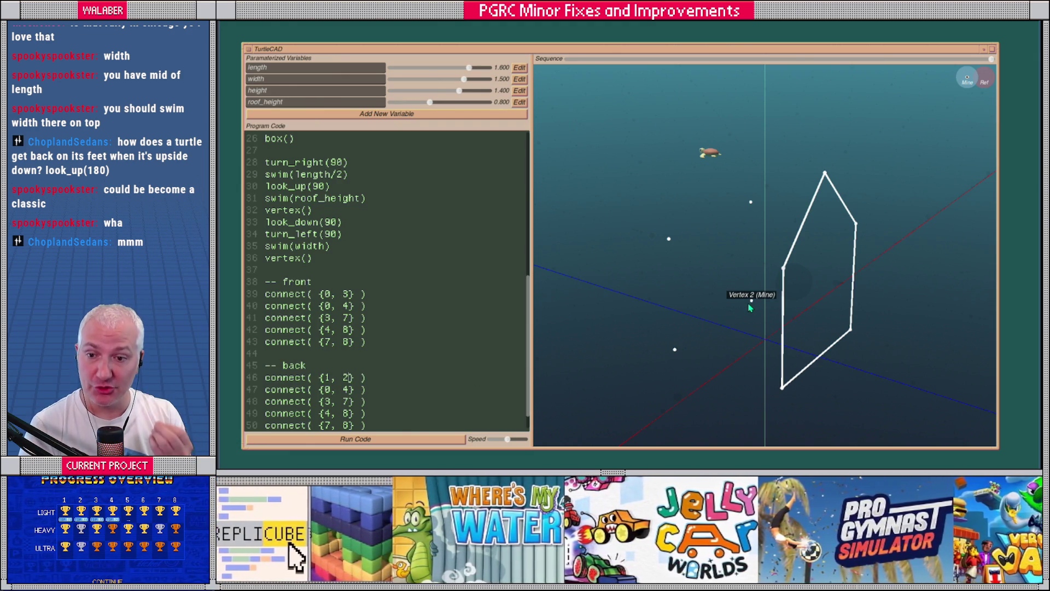
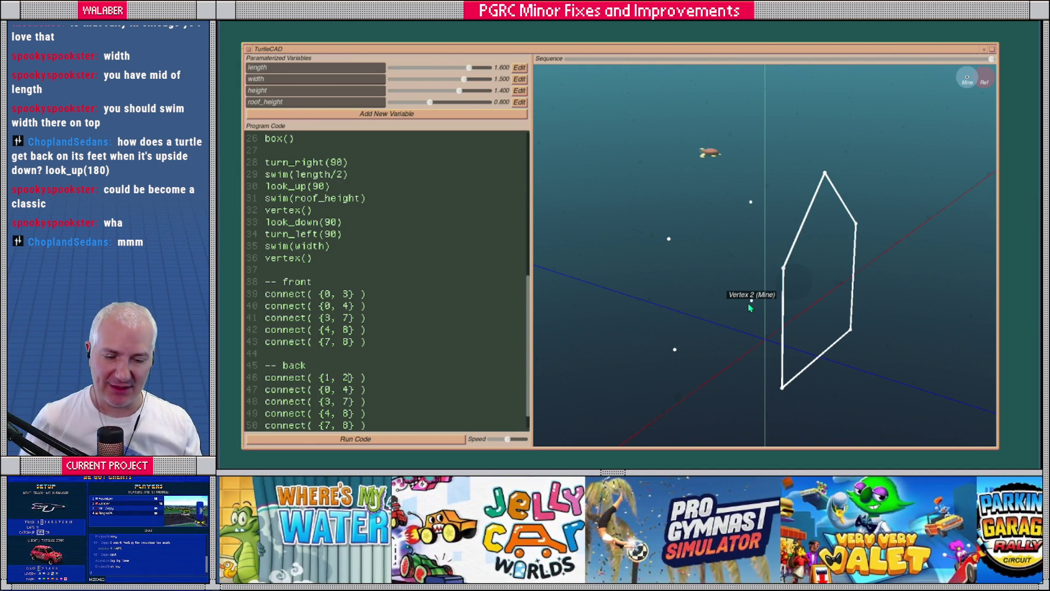
Delete the front and back connect blocks and the box() function definition.
mouse_move(389, 421)
left_mouse_down()
mouse_move(306, 315)
mouse_move(219, 286)
left_mouse_up()
key("BackSpace")
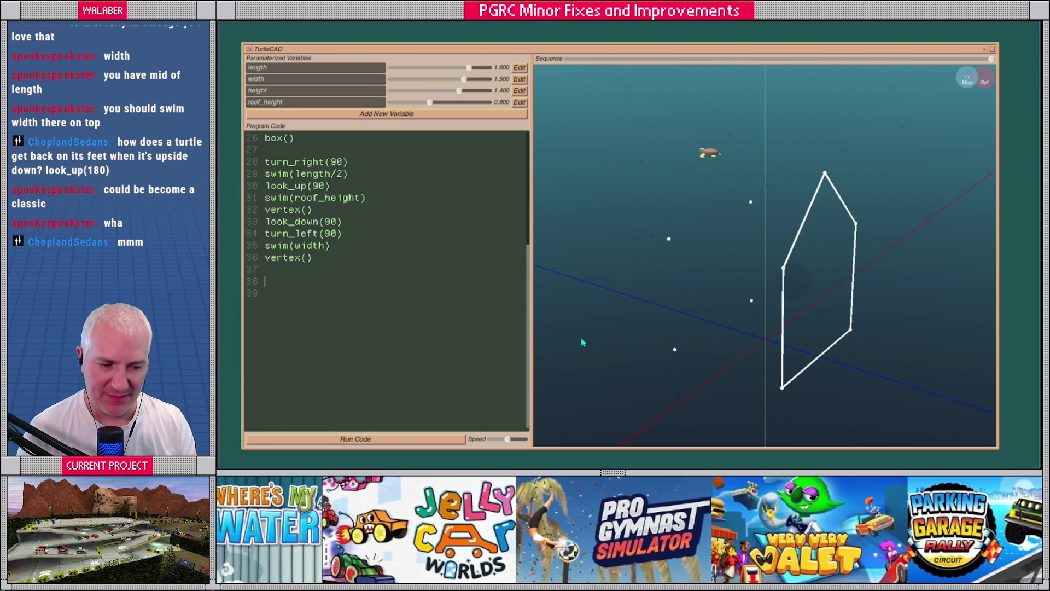
left_click_drag(550, 354, 668, 317)
scroll(309, 220, "up", 8)
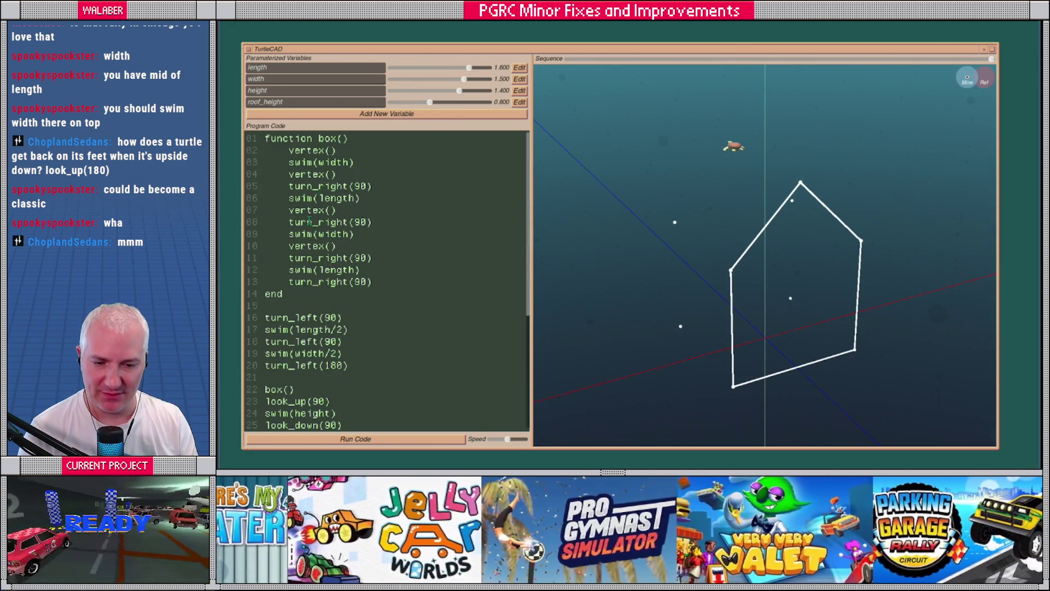
mouse_move(299, 294)
left_mouse_down()
mouse_move(263, 150)
mouse_move(219, 141)
left_mouse_up()
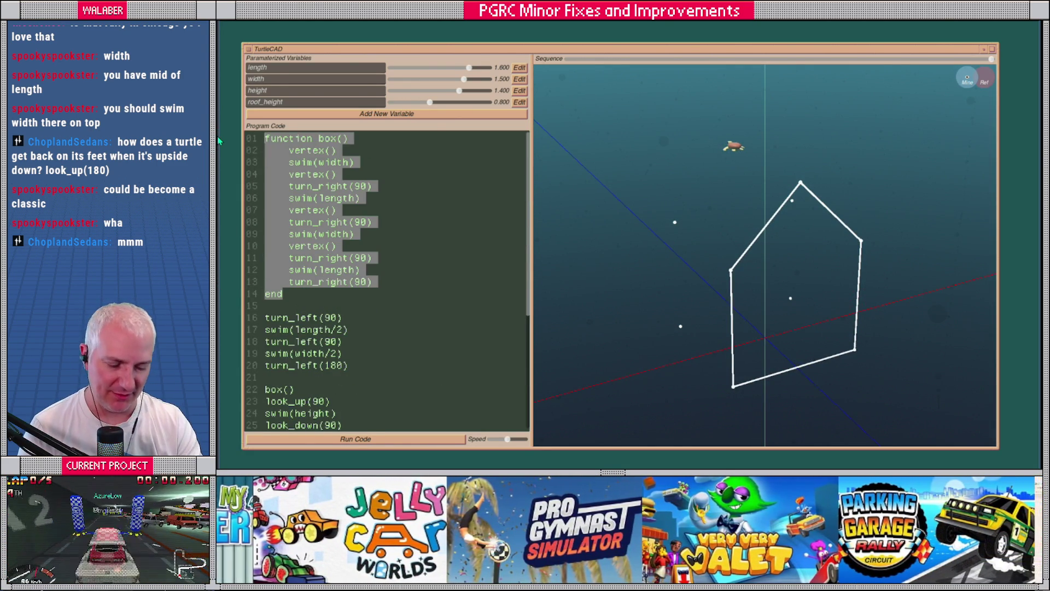
key("BackSpace")
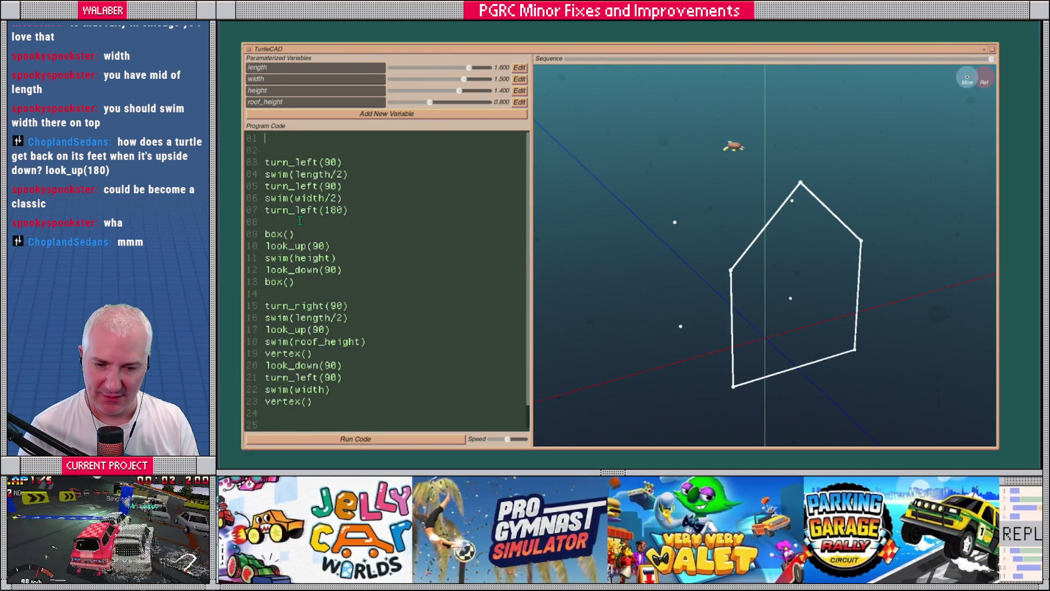
Delete the box calls and roof code, run the trimmed script, and remove turn_left(180).
mouse_move(346, 404)
left_mouse_down()
mouse_move(265, 362)
mouse_move(218, 222)
left_mouse_up()
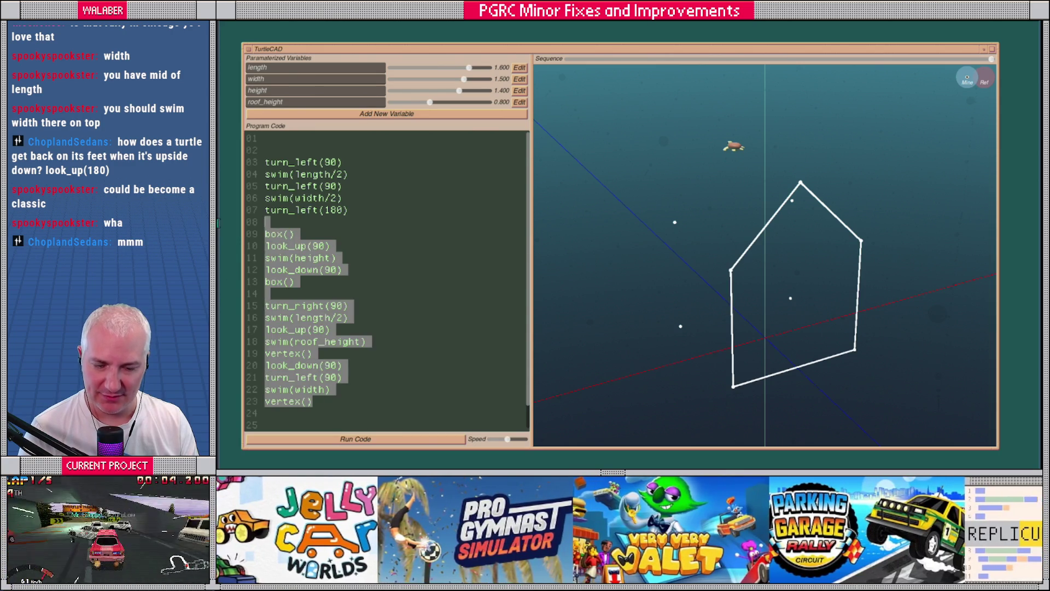
key("BackSpace")
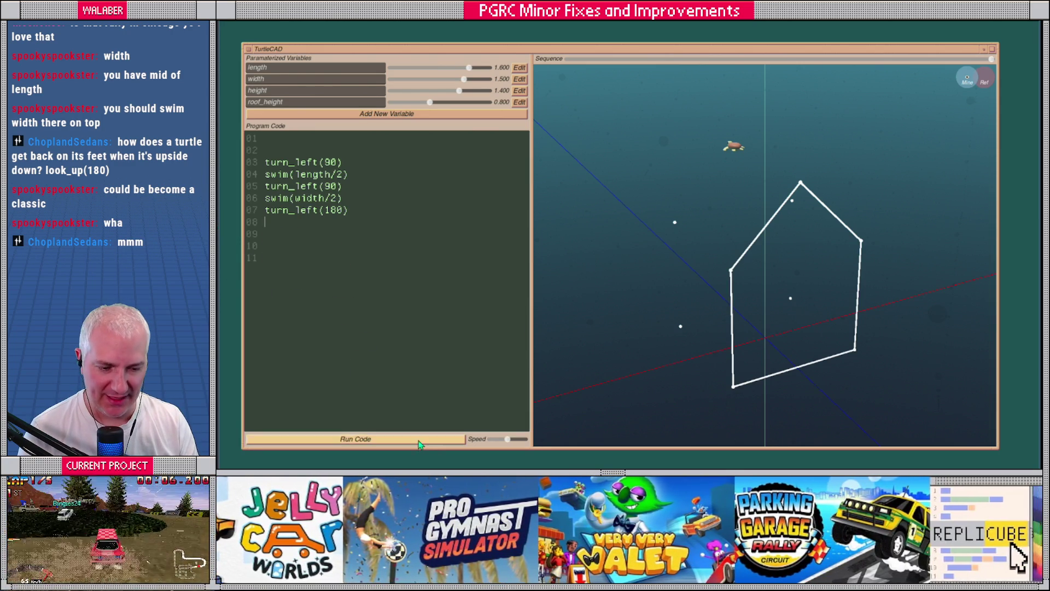
left_click(422, 440)
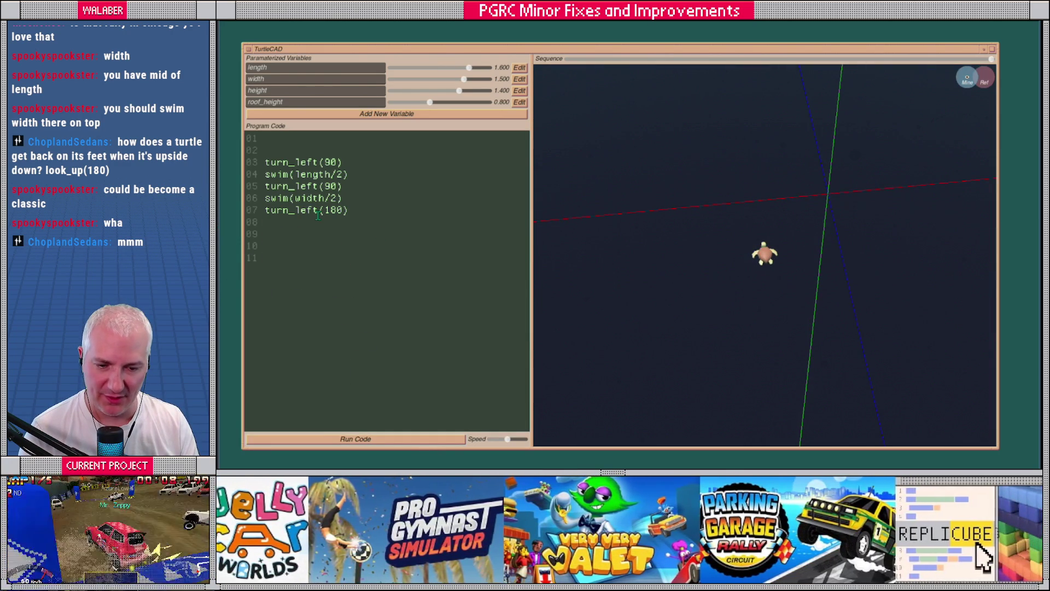
left_click_drag(357, 210, 229, 212)
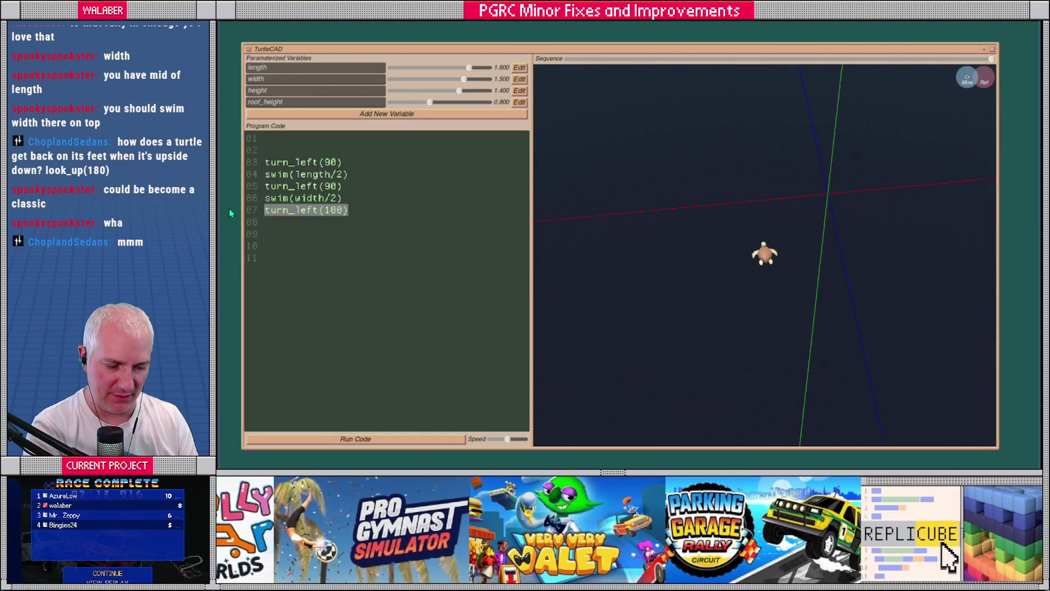
key("BackSpace")
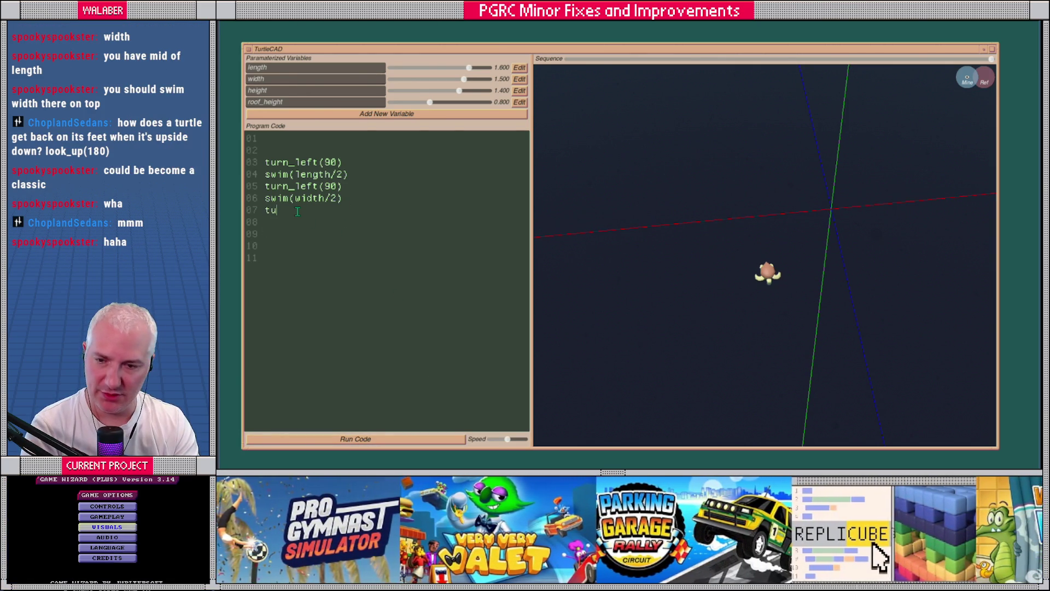
Retype the last turn as turn_left(90), add a house_profile() call, and start a house_profile() function.
type("rn_left(90)")
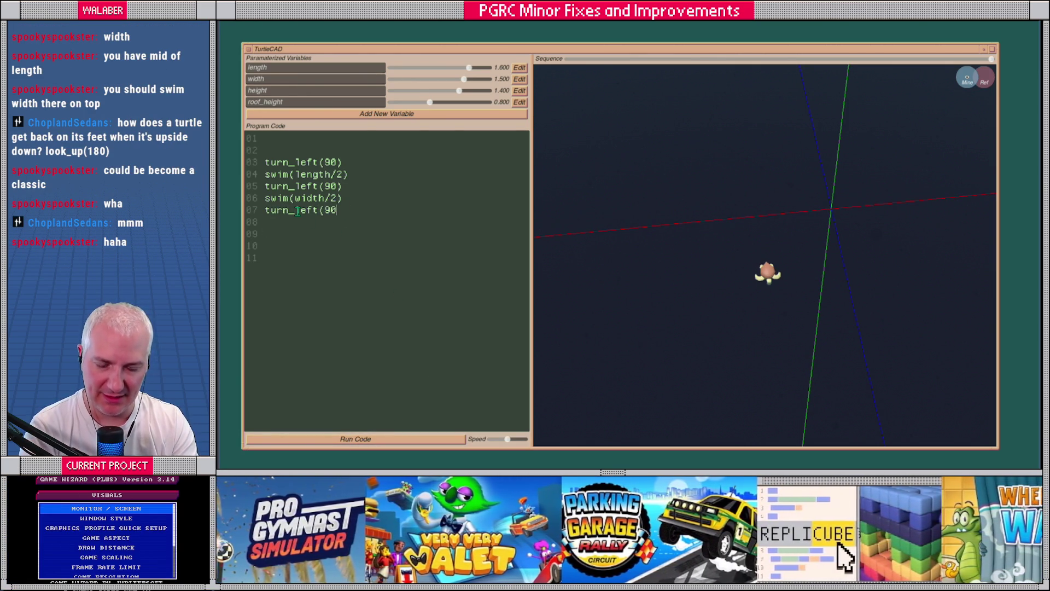
left_click(357, 438)
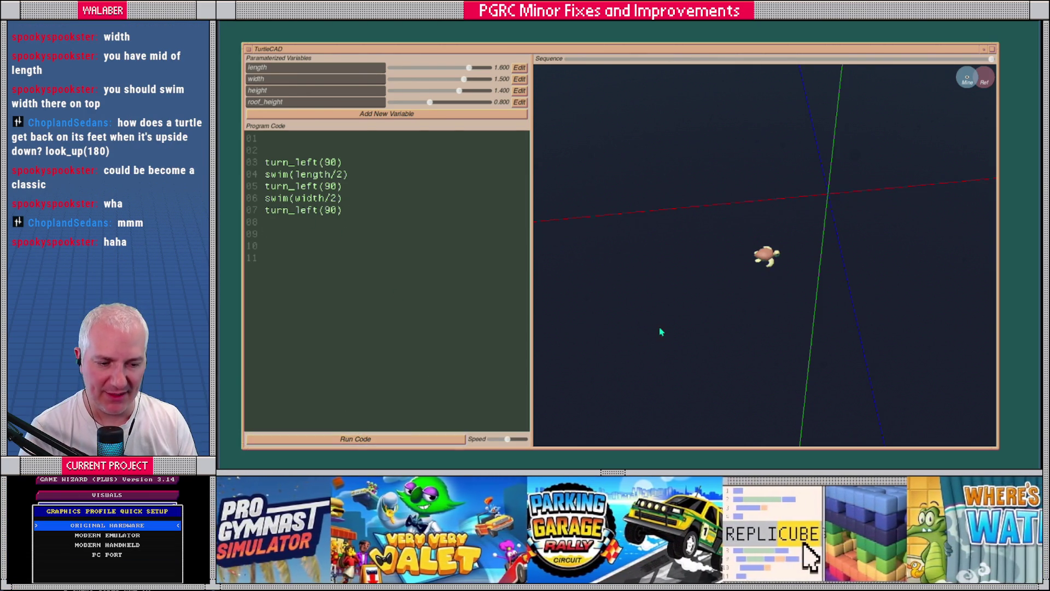
left_click(416, 210)
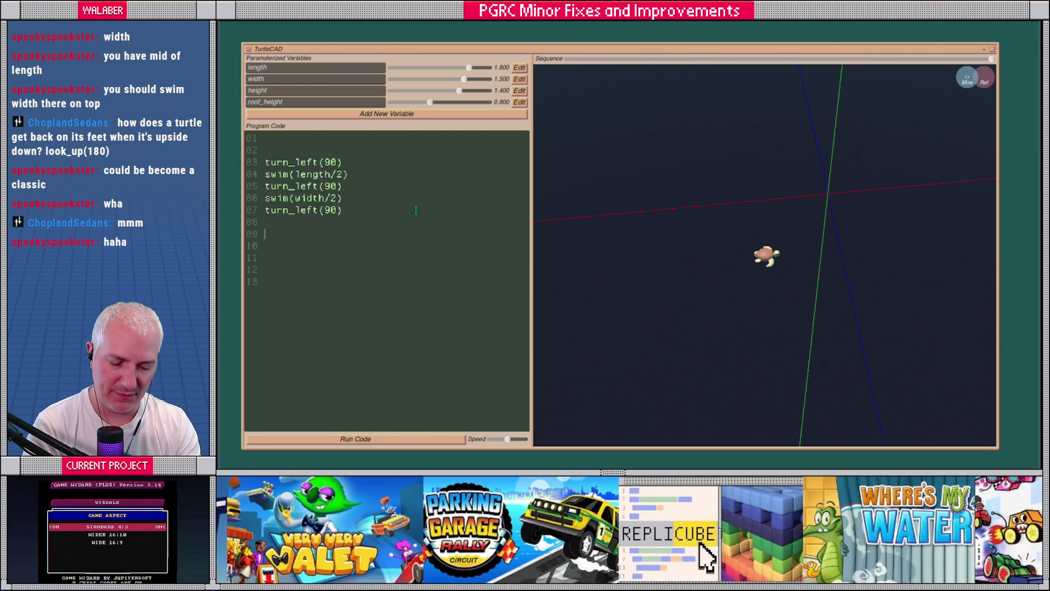
type("house_rofile")
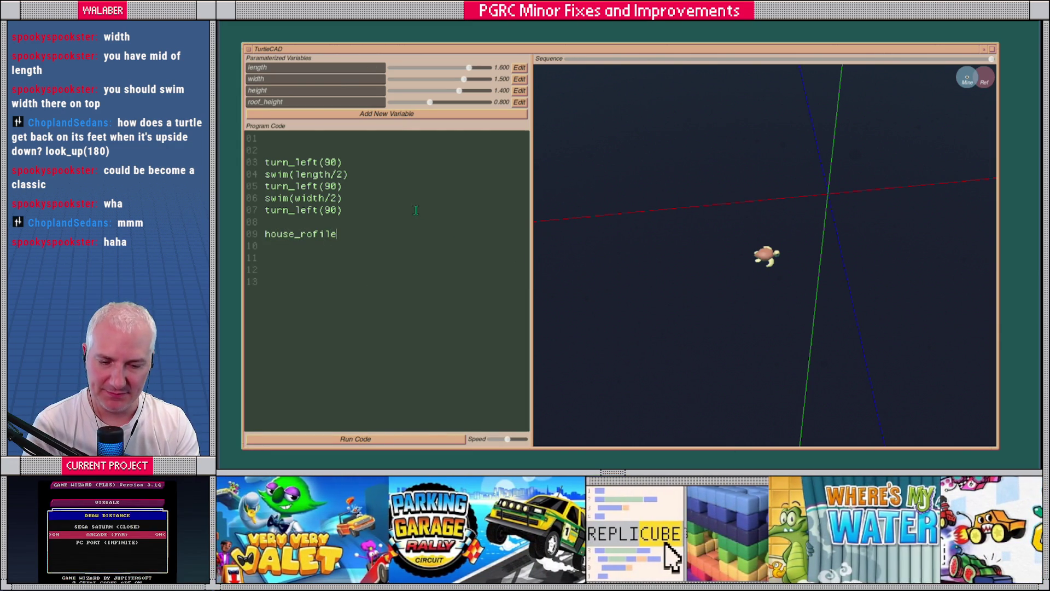
key("BackSpace")
key("BackSpace")
key("BackSpace")
type("profile(")
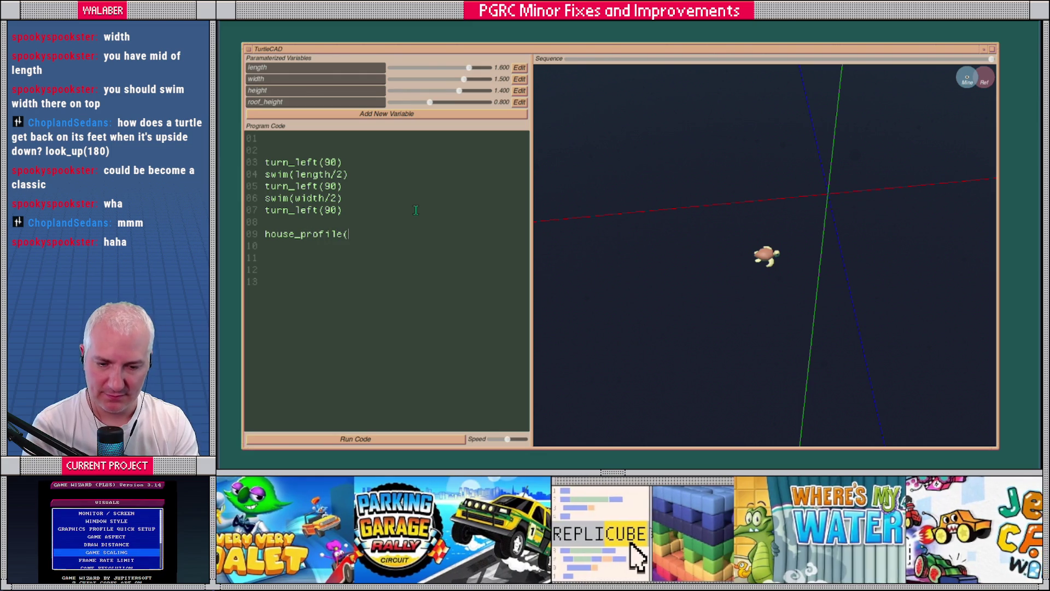
type(")unction house_profile()")
Begin the function body with set_auto_edge(), vertex(), swim(length), look_up(90) and swim(height).
key("Return")
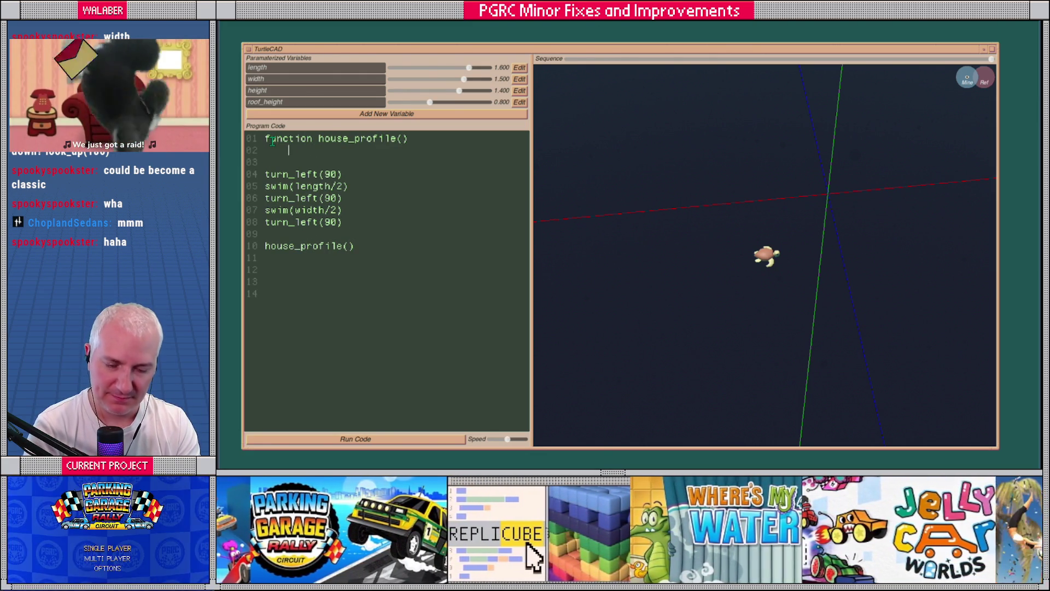
type("set_auto")
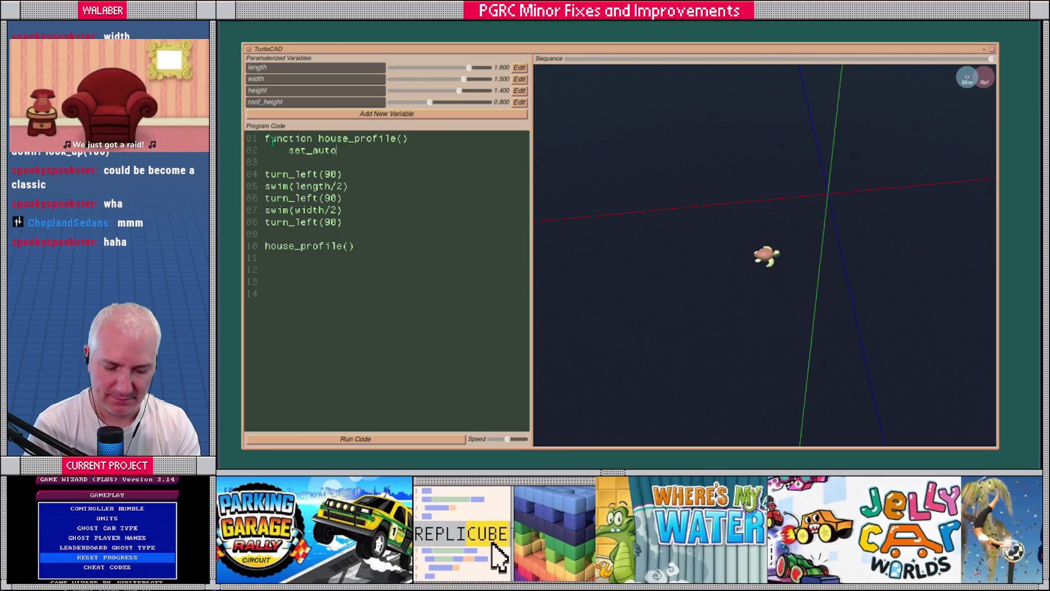
type("_edge()")
key("Return")
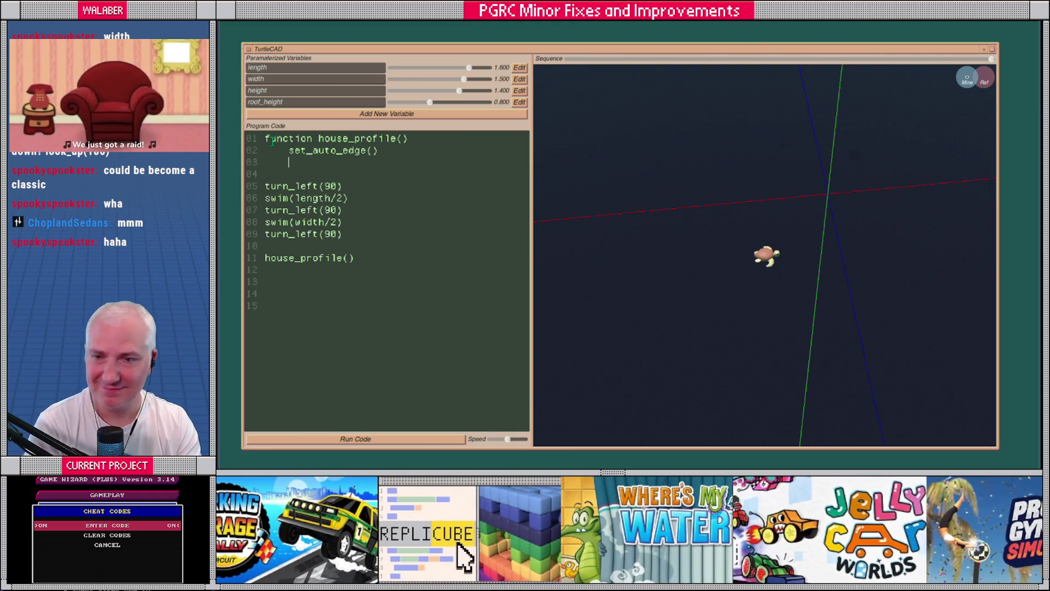
type("vertex()")
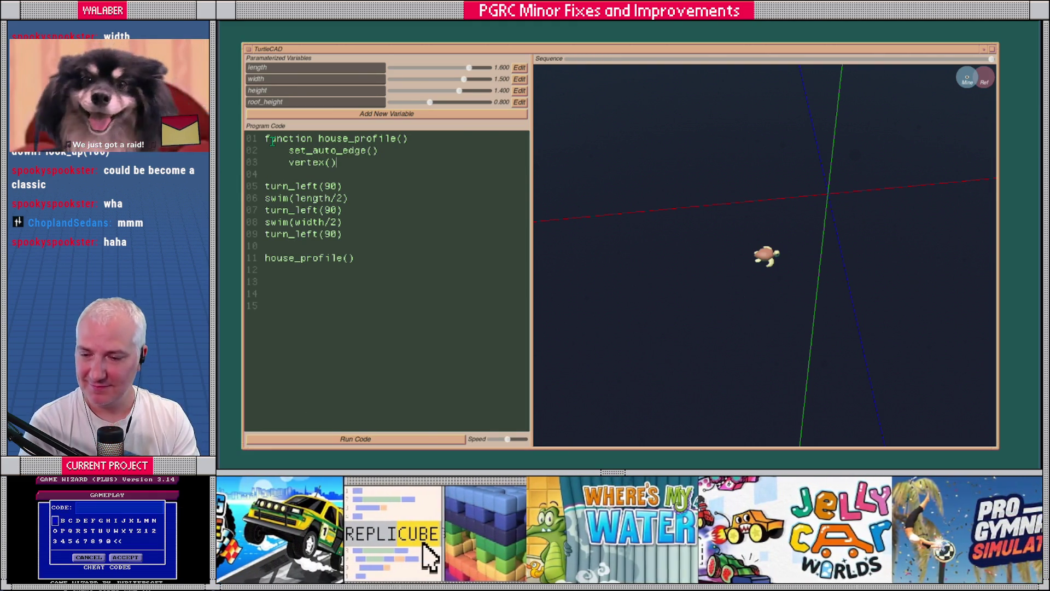
key("Return")
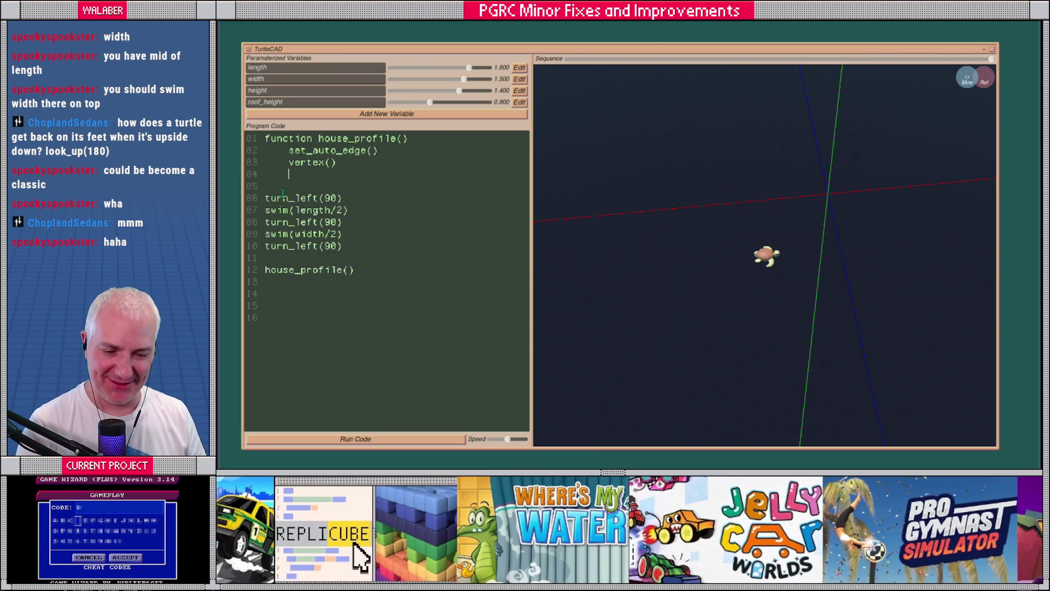
type("swim(")
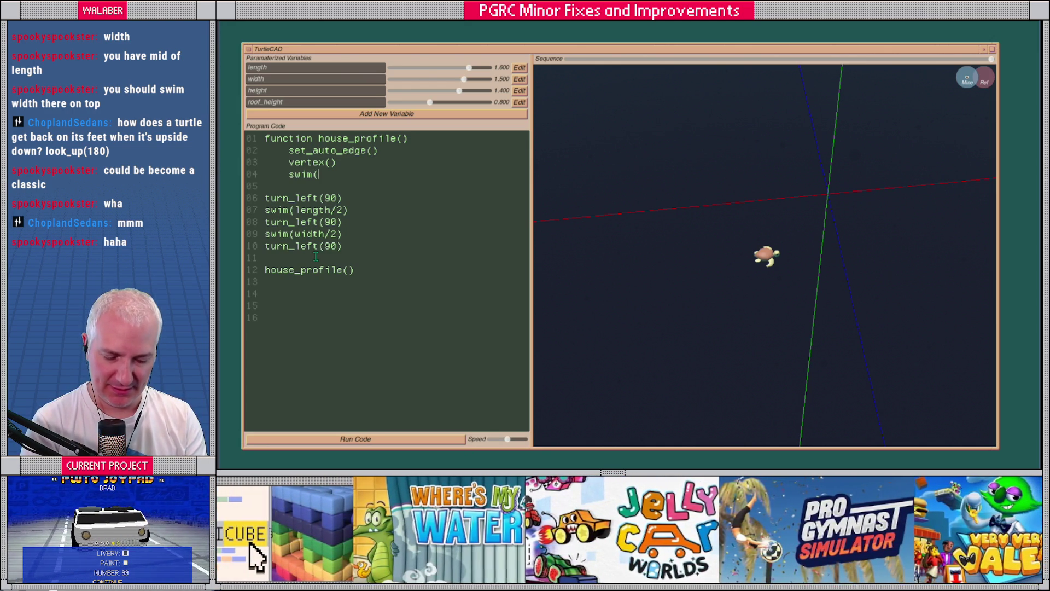
type("length")
key("Return")
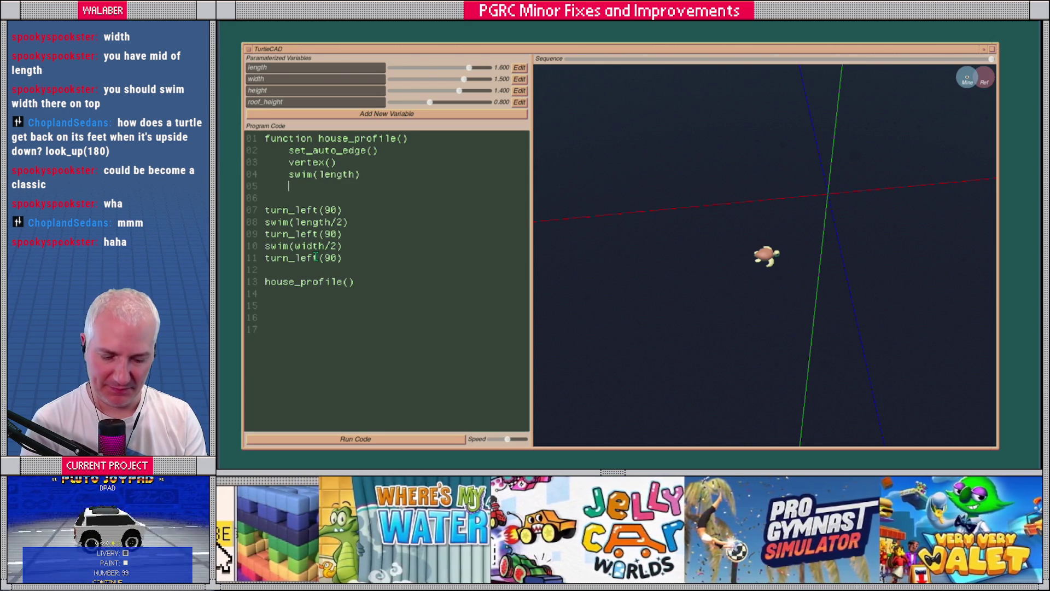
type("look_up(90)")
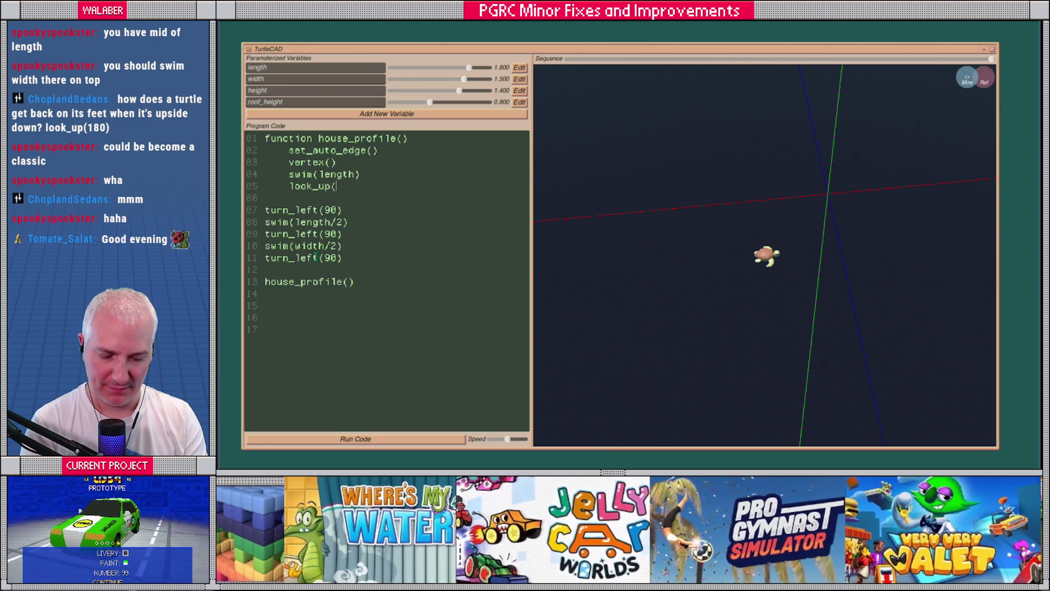
key("Return")
type("swim(height)")
key("Return")
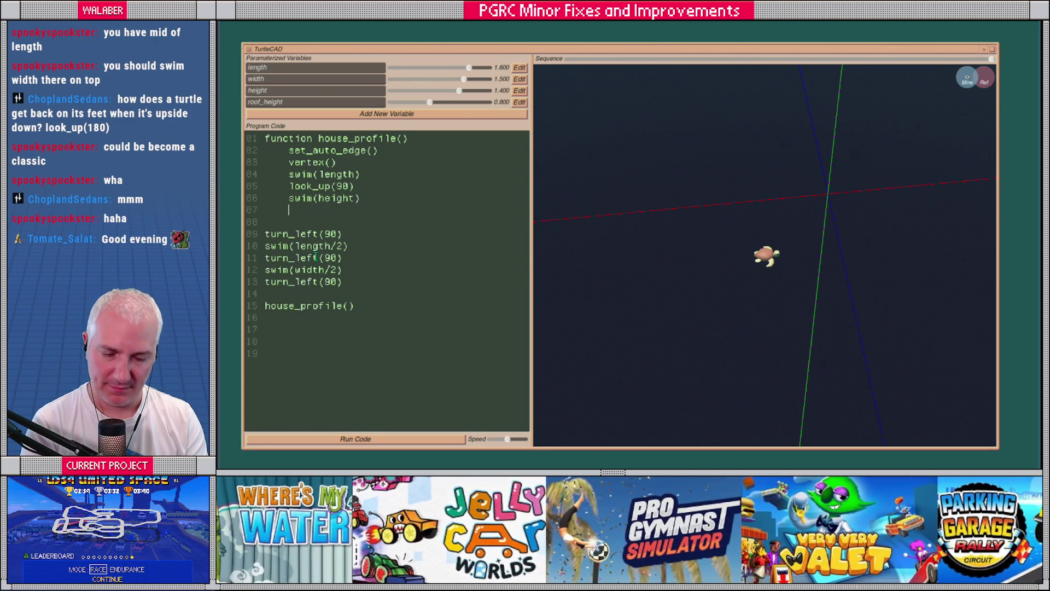
Add look_up(90), swim(length/2), look_down(90) and swim(roof_height) lines.
type("l")
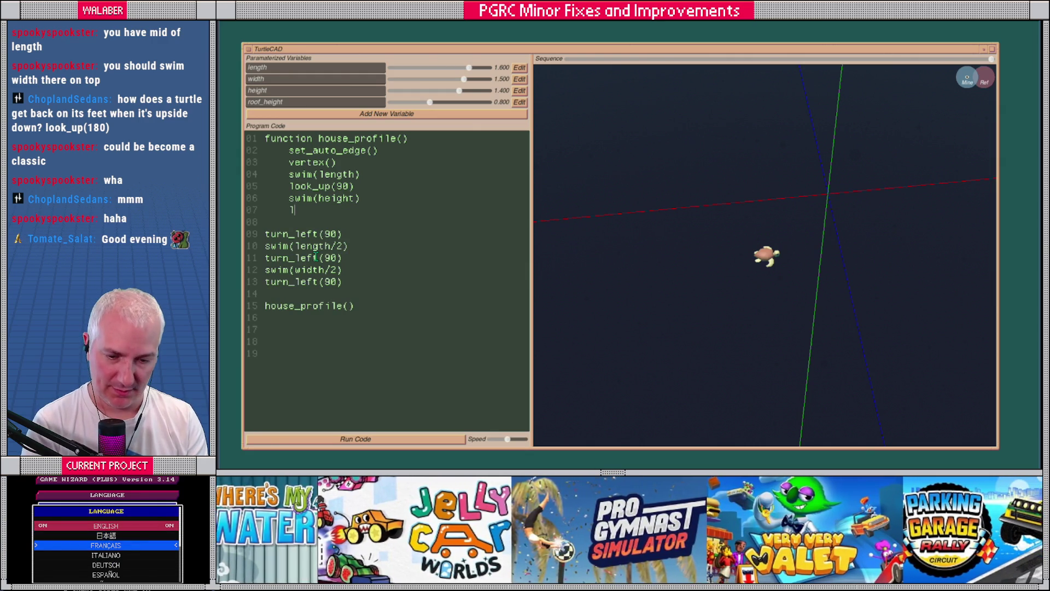
type("ook_up(90)")
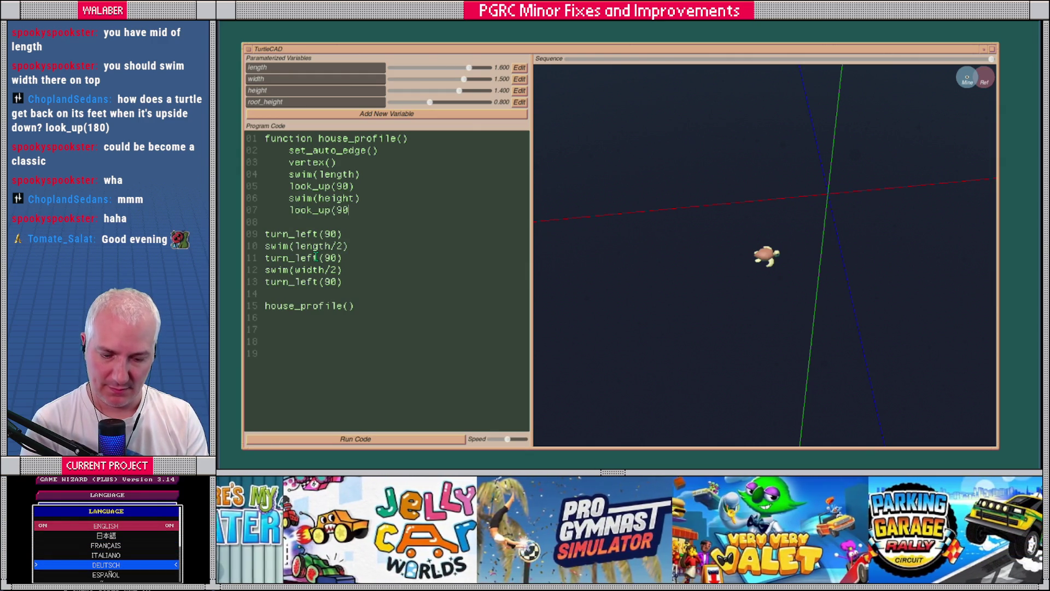
key("Return")
type("swim(length/2)")
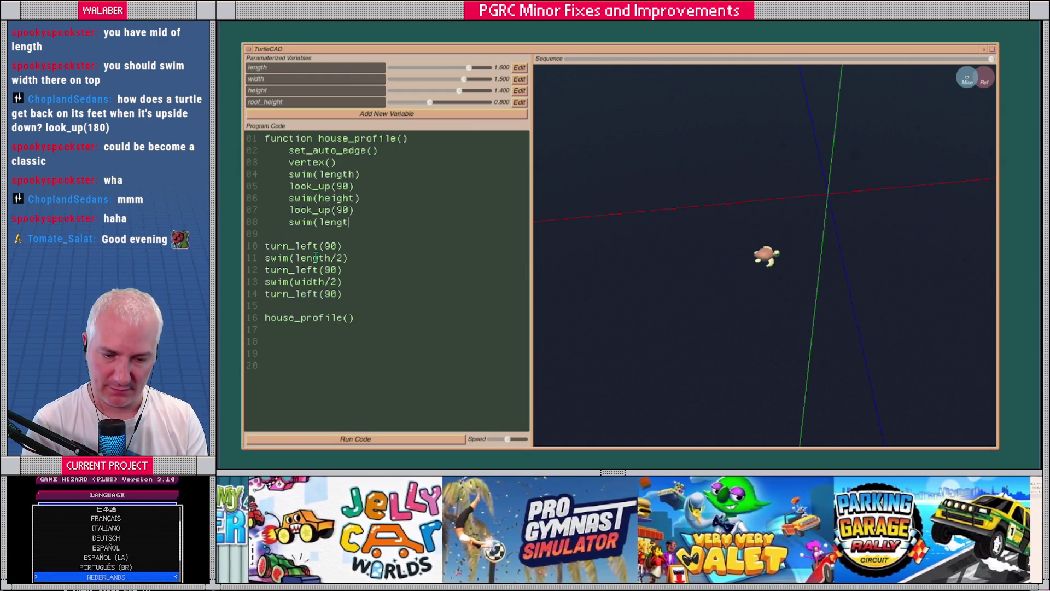
key("Return")
type("l")
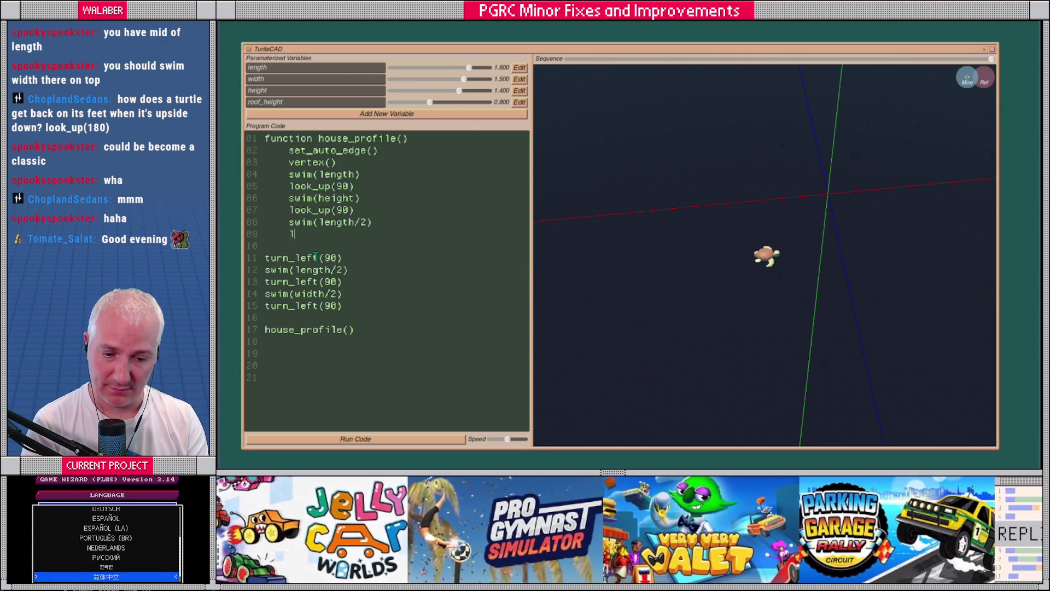
type("ook_down(90)")
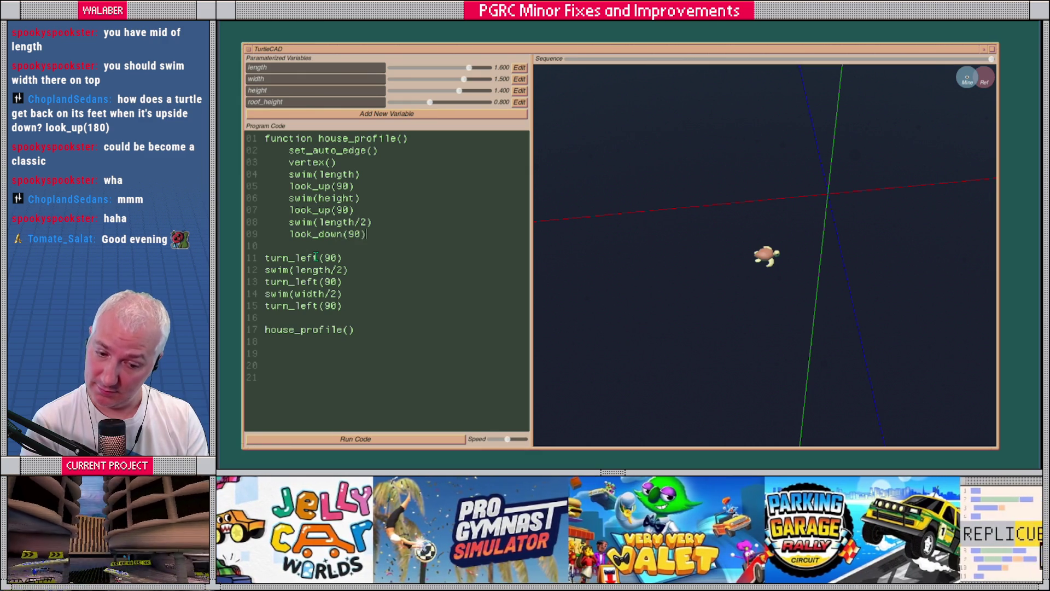
key("Return")
type("swim(roof_height)")
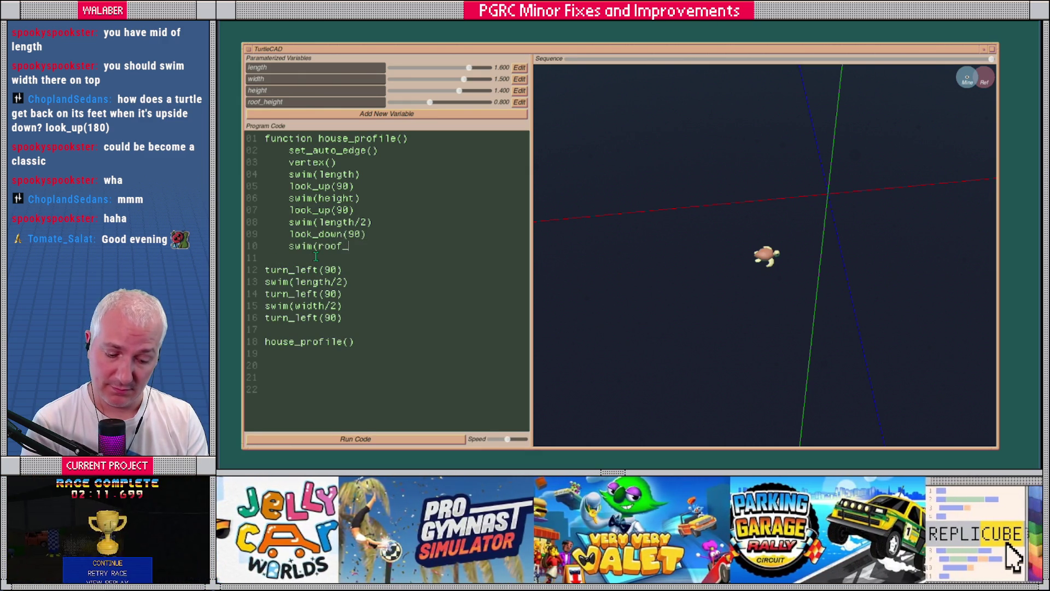
key("Return")
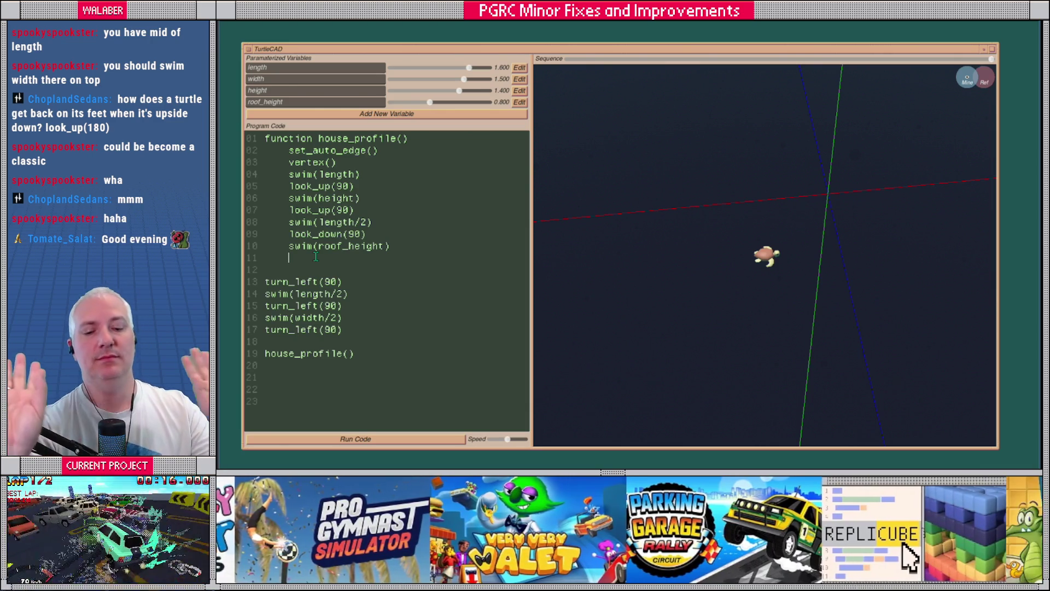
Add look_up(180), swim(roof_height) and vertex(), then close the function with end.
type("look_up(180)")
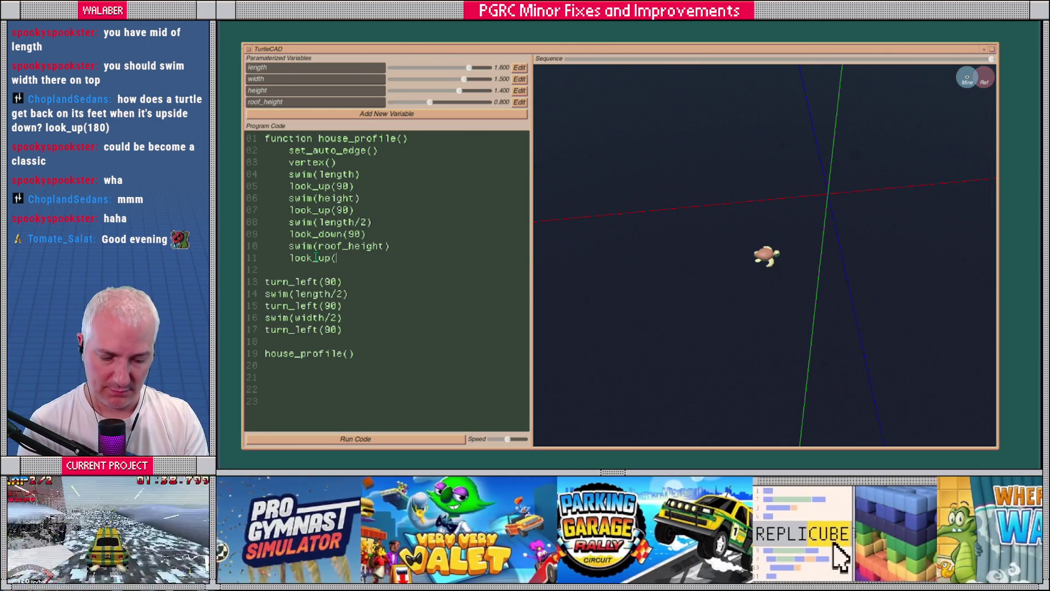
key("Return")
type("swim")
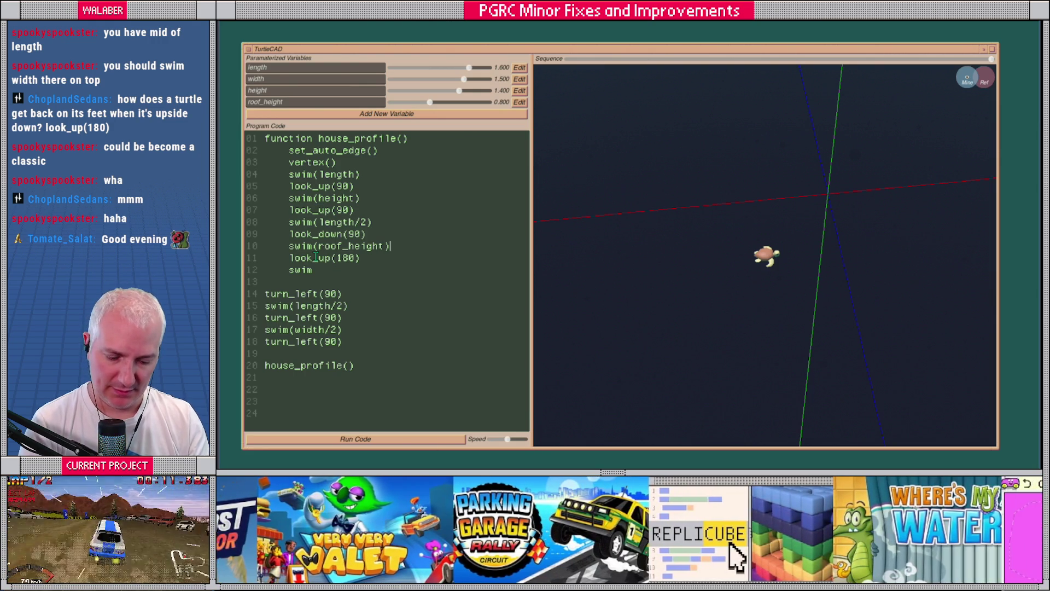
key("Return")
type("vertex()")
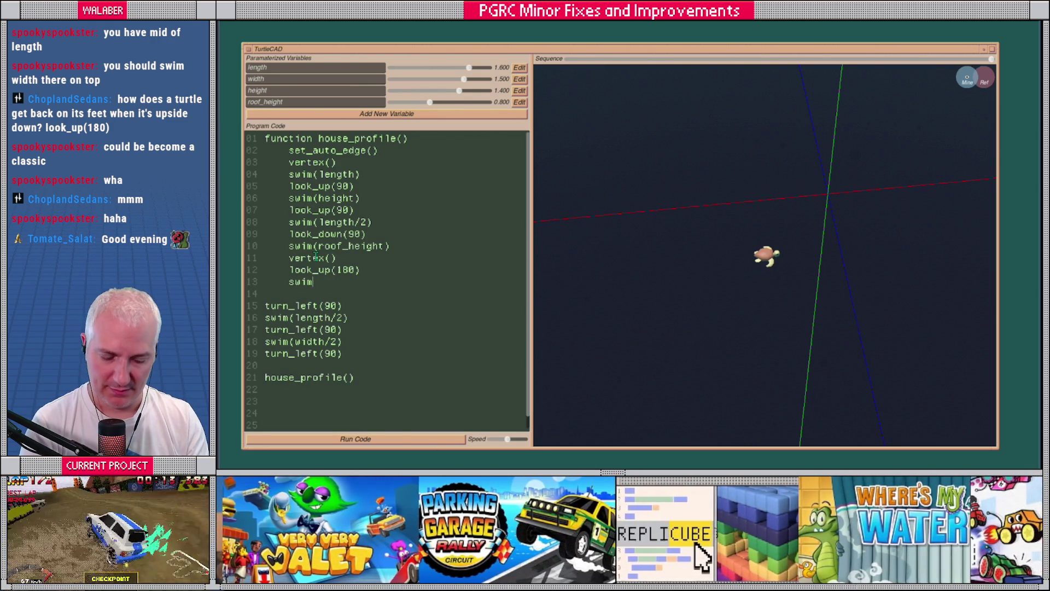
type("oof_height)")
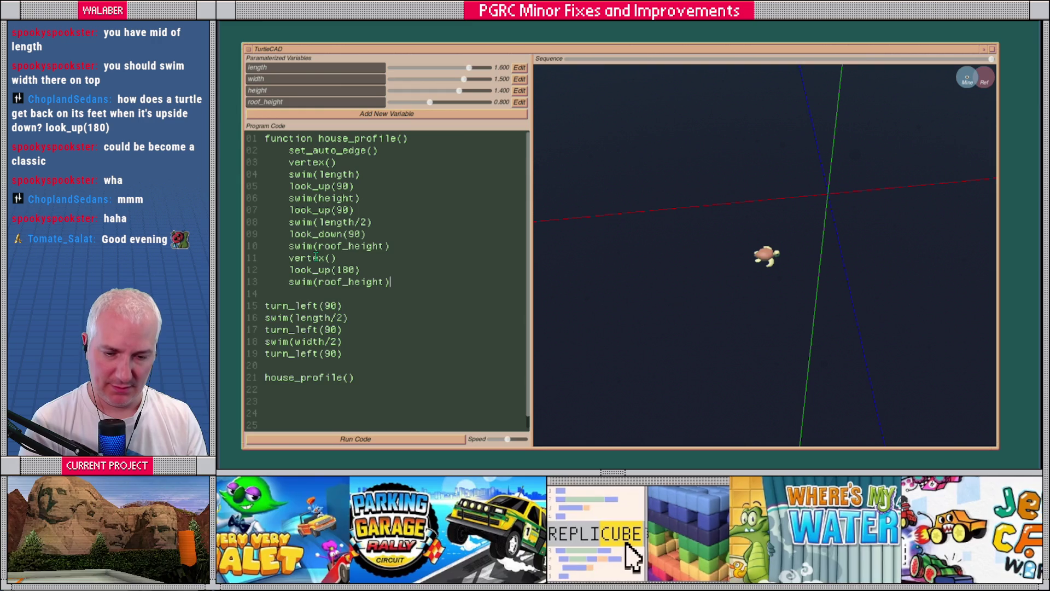
key("Return")
type("end")
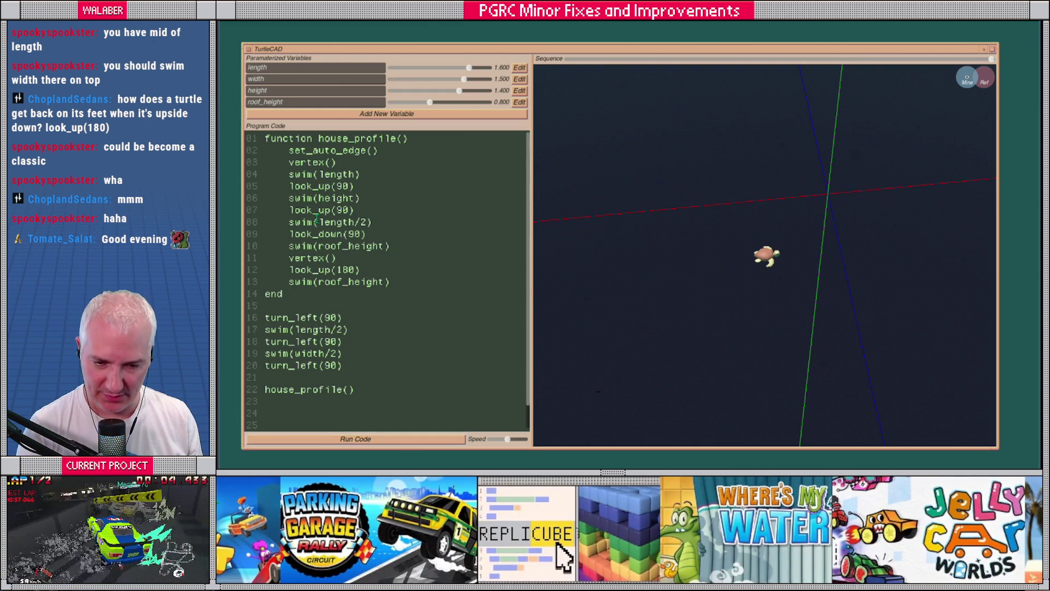
left_click(368, 151)
Pass true to set_auto_edge(), run the code, and scrub the Sequence slider to replay the path.
type("true")
left_click(416, 439)
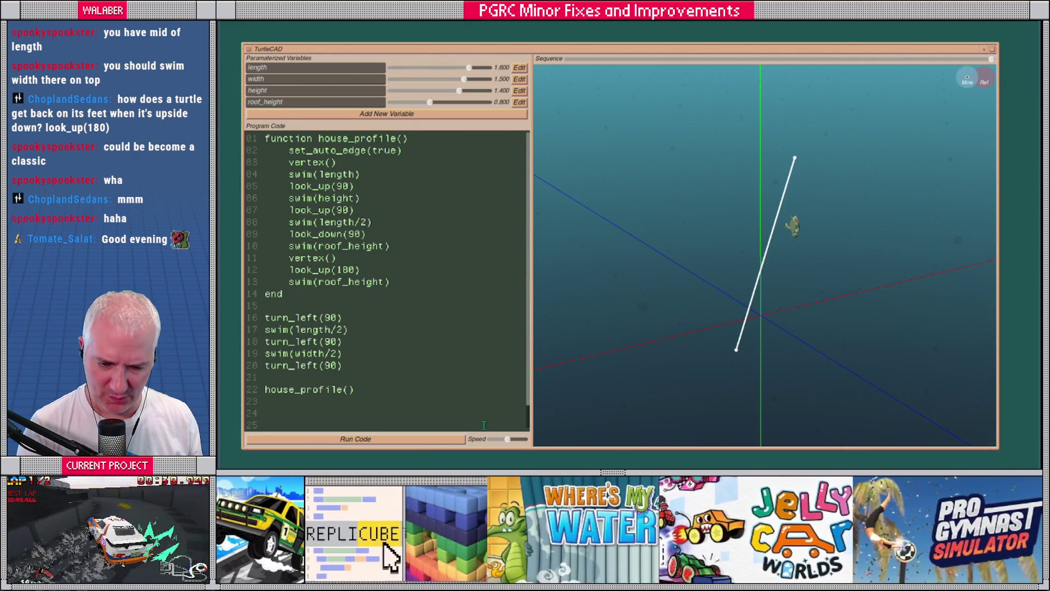
left_click_drag(565, 58, 665, 67)
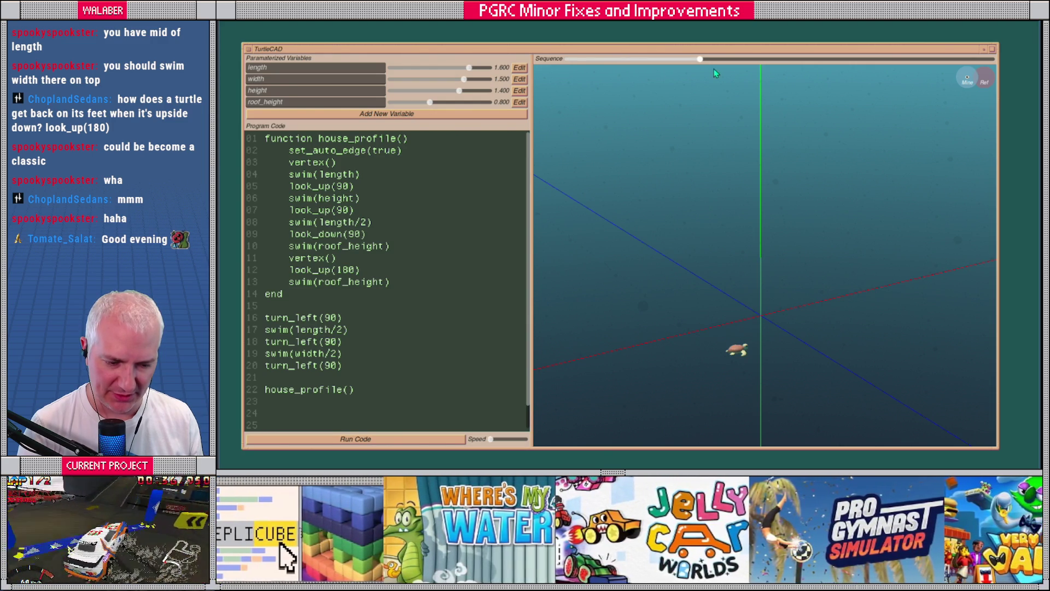
left_click_drag(740, 69, 780, 66)
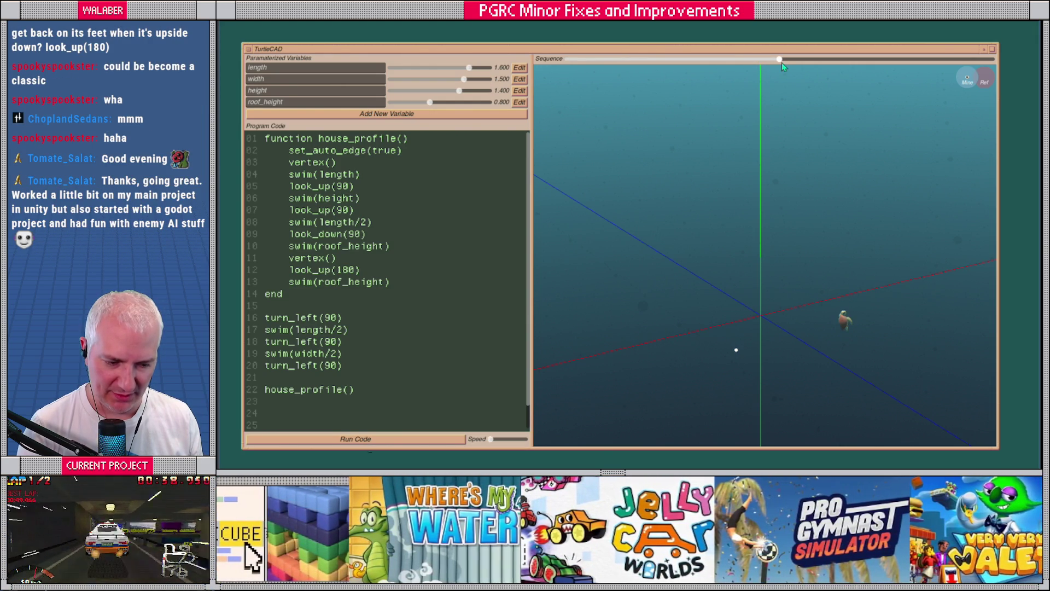
Add vertex() after swim(length) and after swim(height), then run the code.
left_click(374, 173)
key("Return")
type("vertex()")
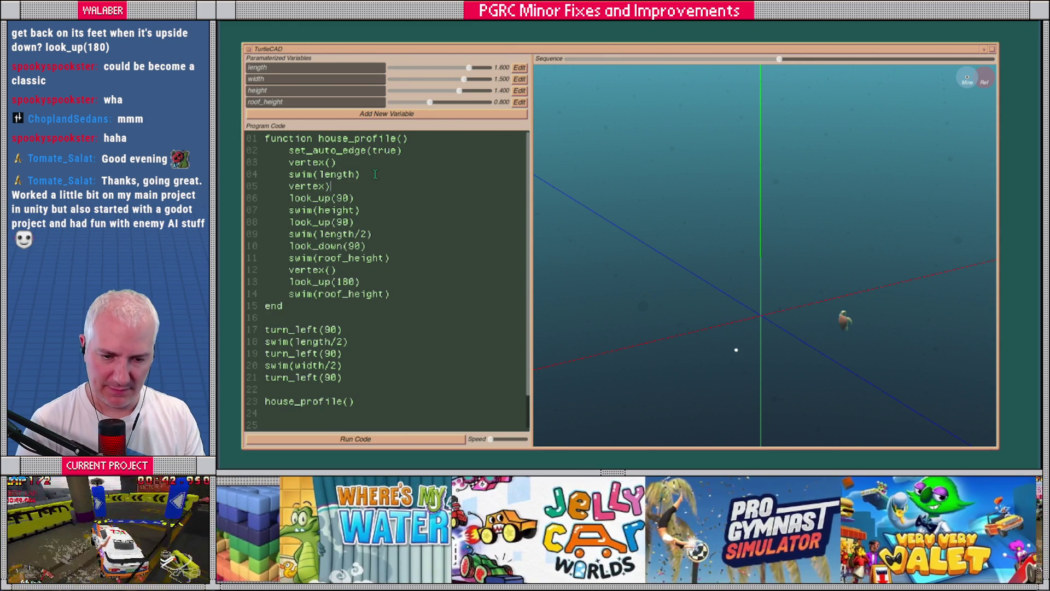
type(")")
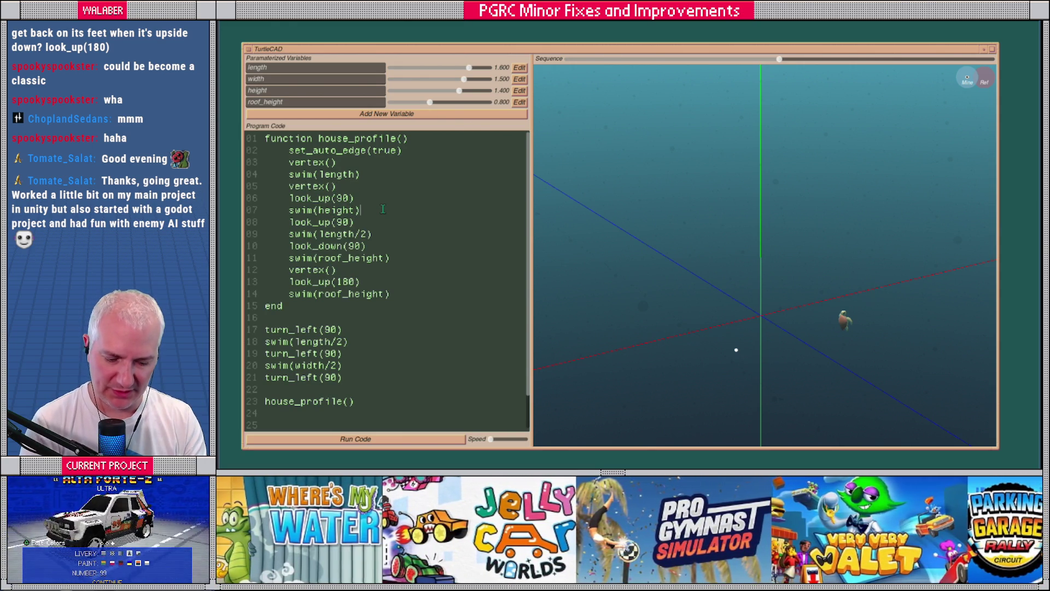
key("Return")
type("vertex()")
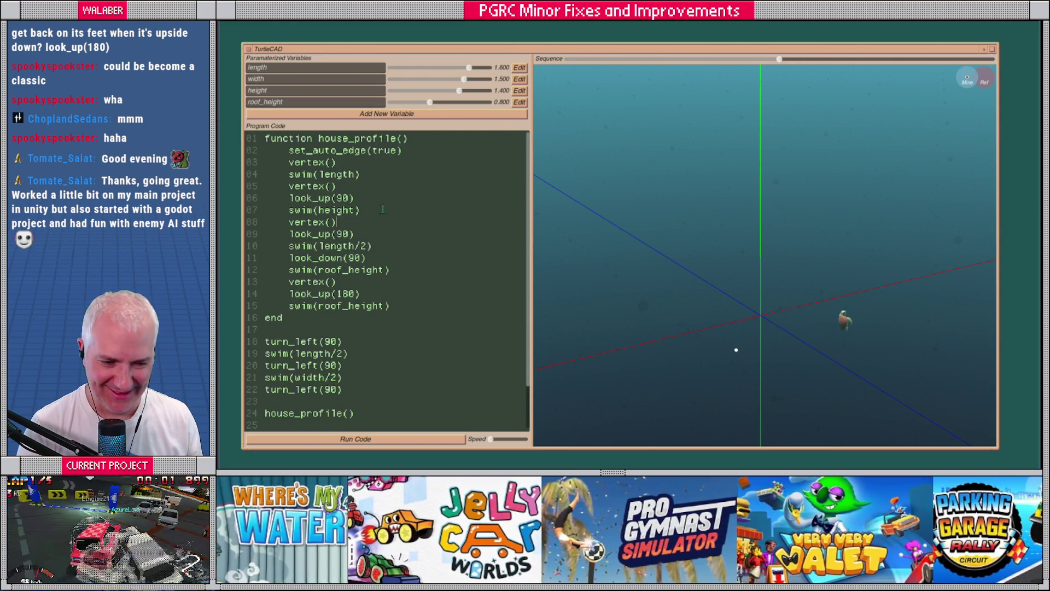
left_click(441, 441)
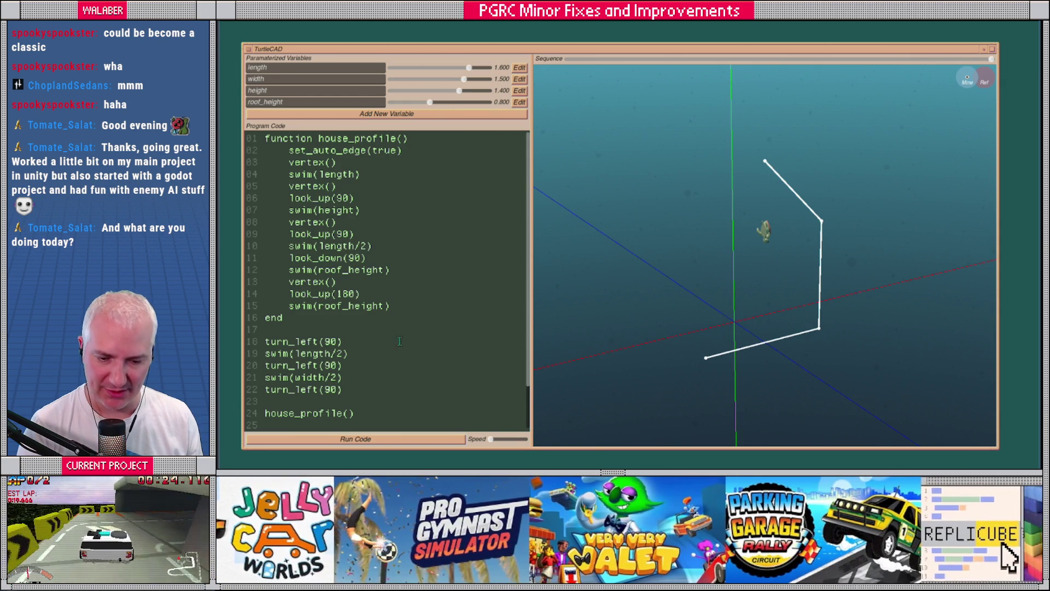
After swim(roof_height), add look_down(90), swim(length/2), vertex(), look_up(90) and swim(height).
left_click(420, 303)
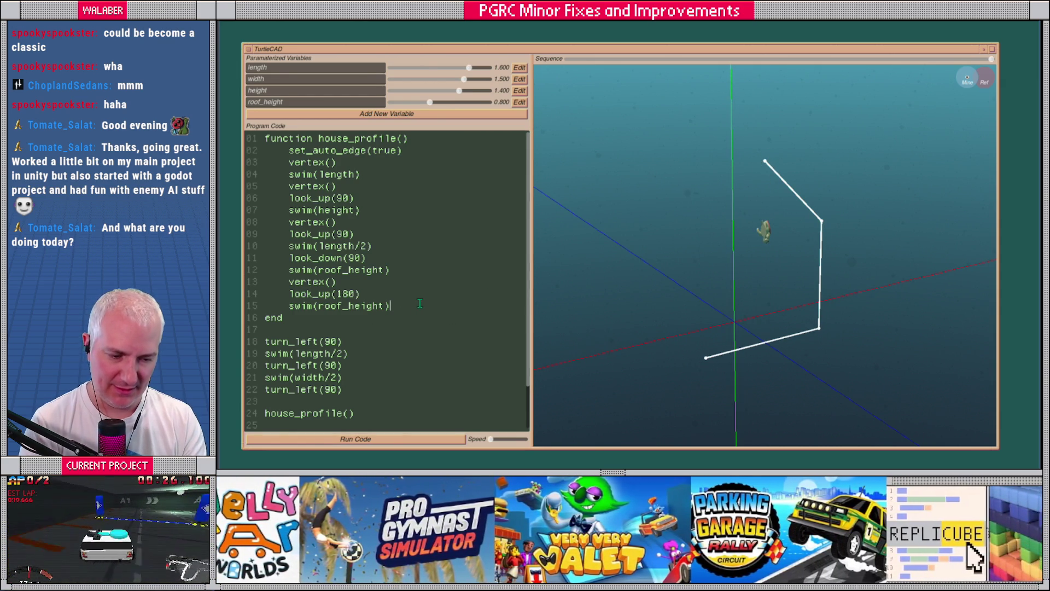
key("Return")
type("l")
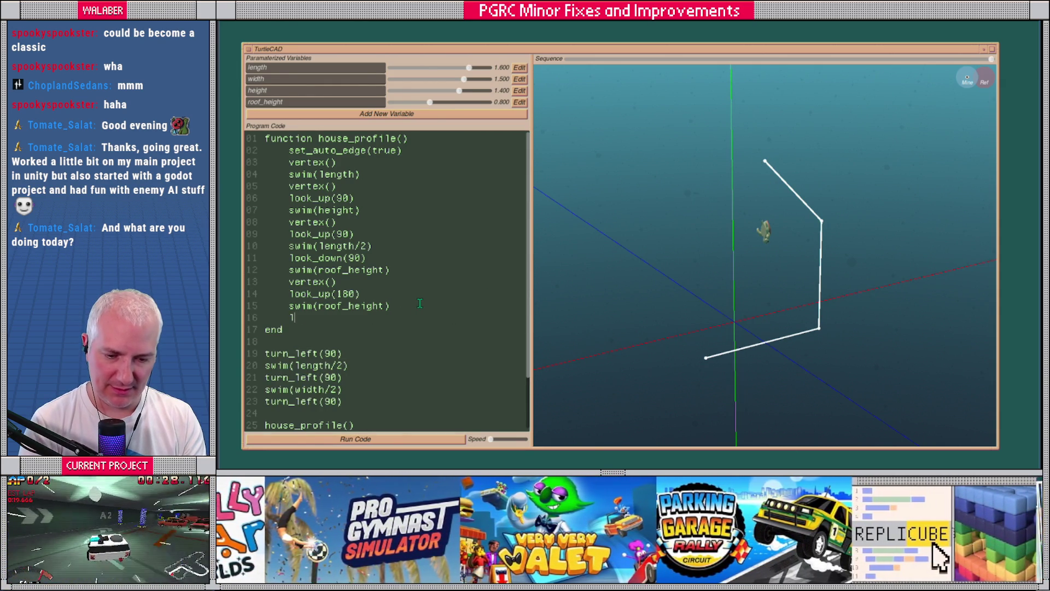
type("ook_down(90)")
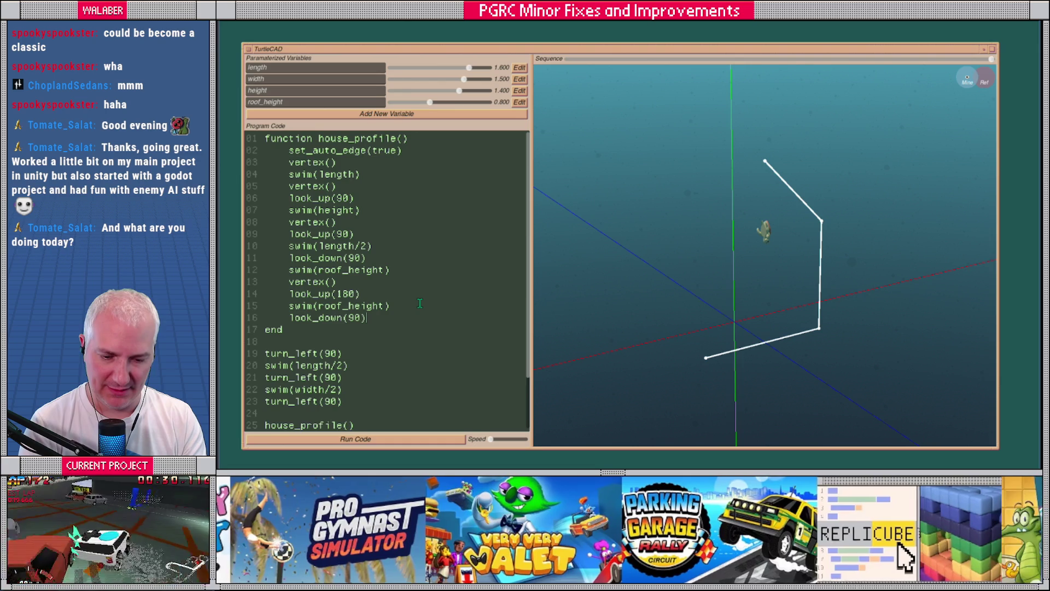
key("Return")
type("swmi(")
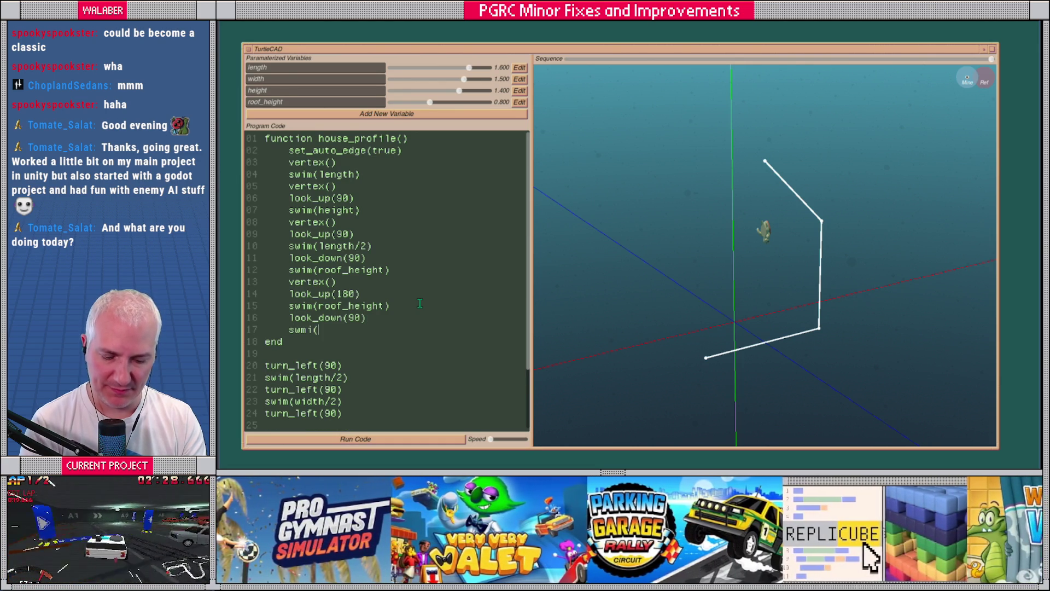
type("length/2")
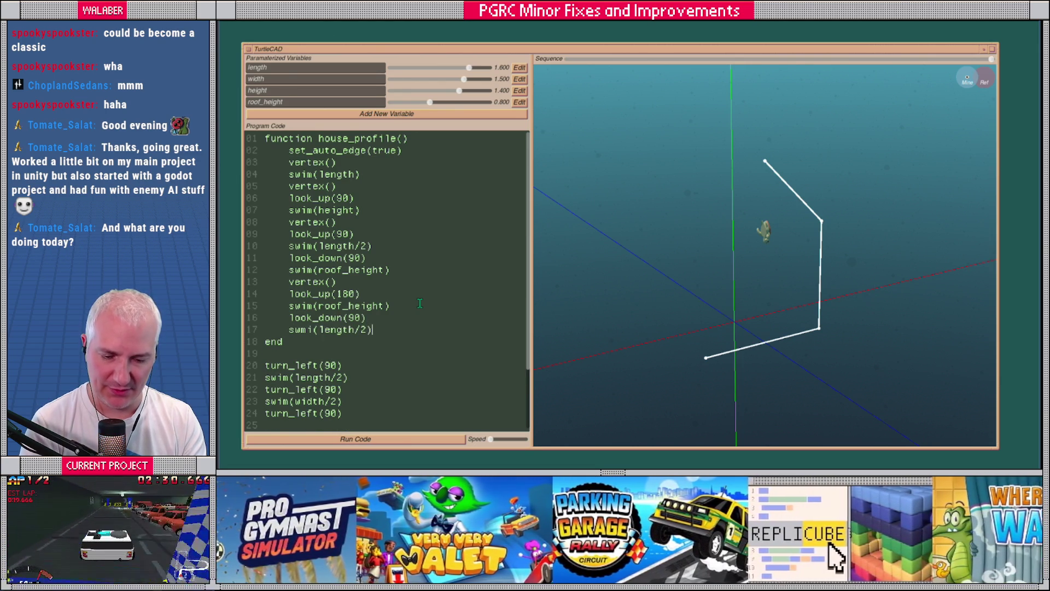
key("Return")
type("vertex()")
key("Return")
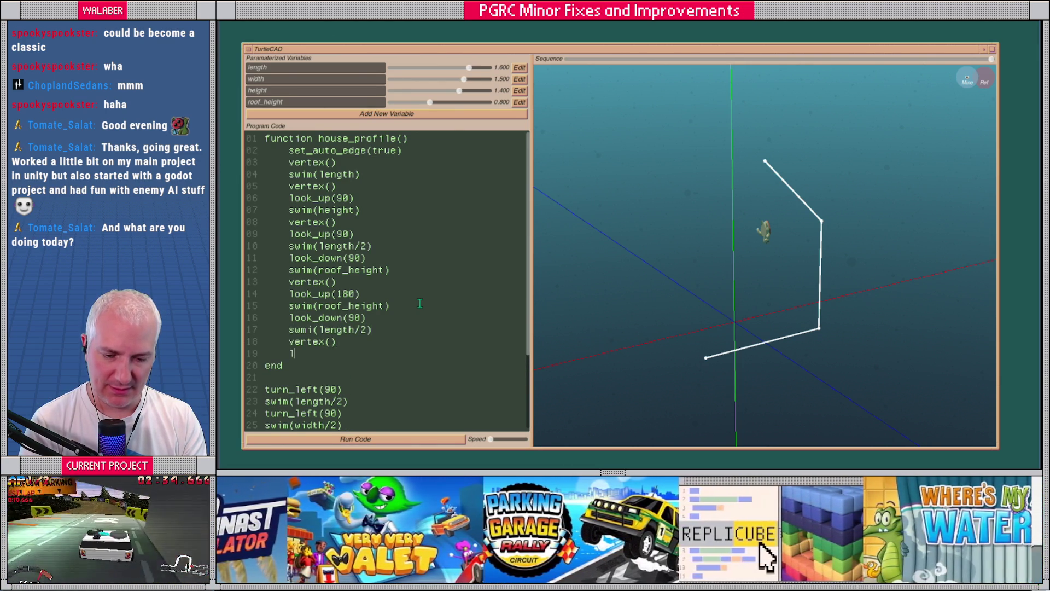
type("ook_up(90")
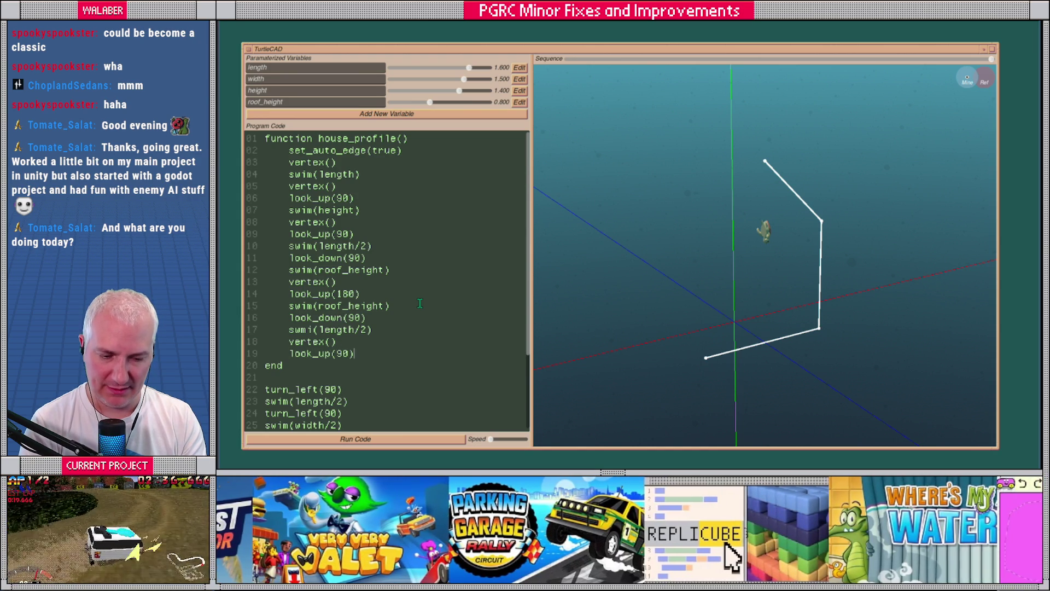
key("Return")
type("swim(")
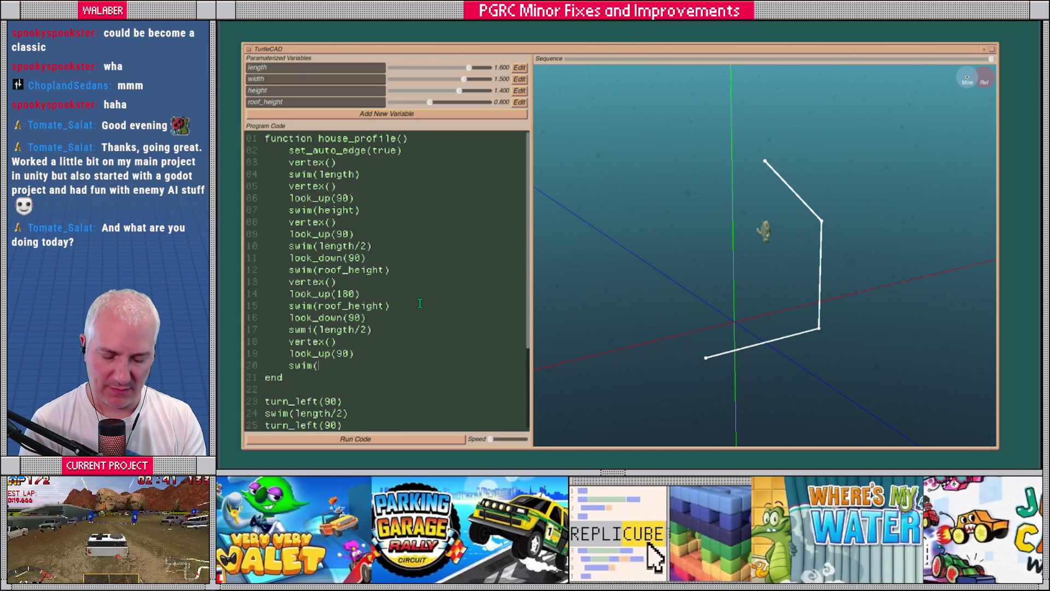
type("height)")
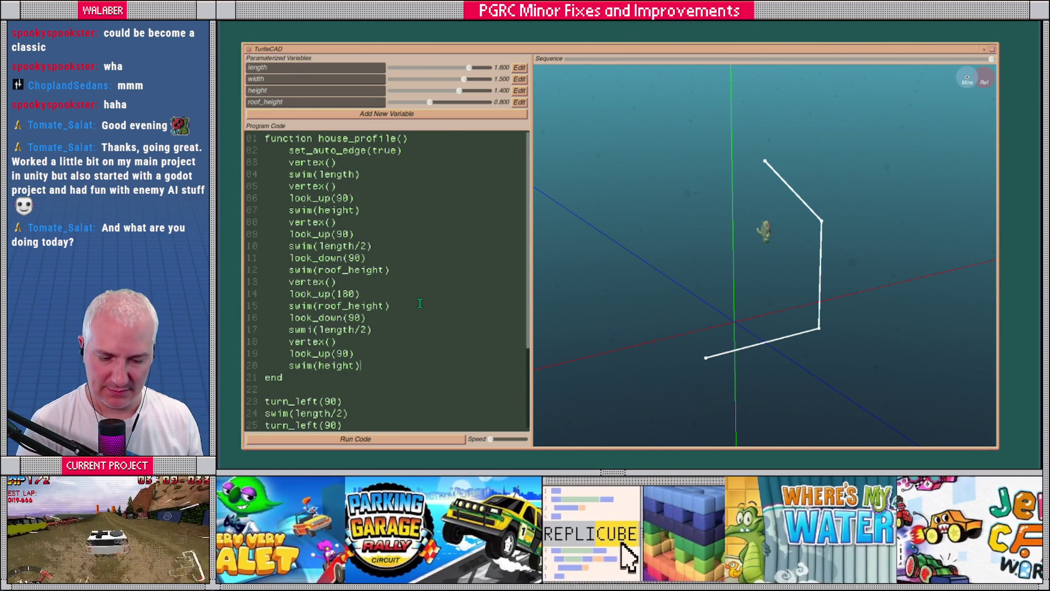
left_click(429, 103)
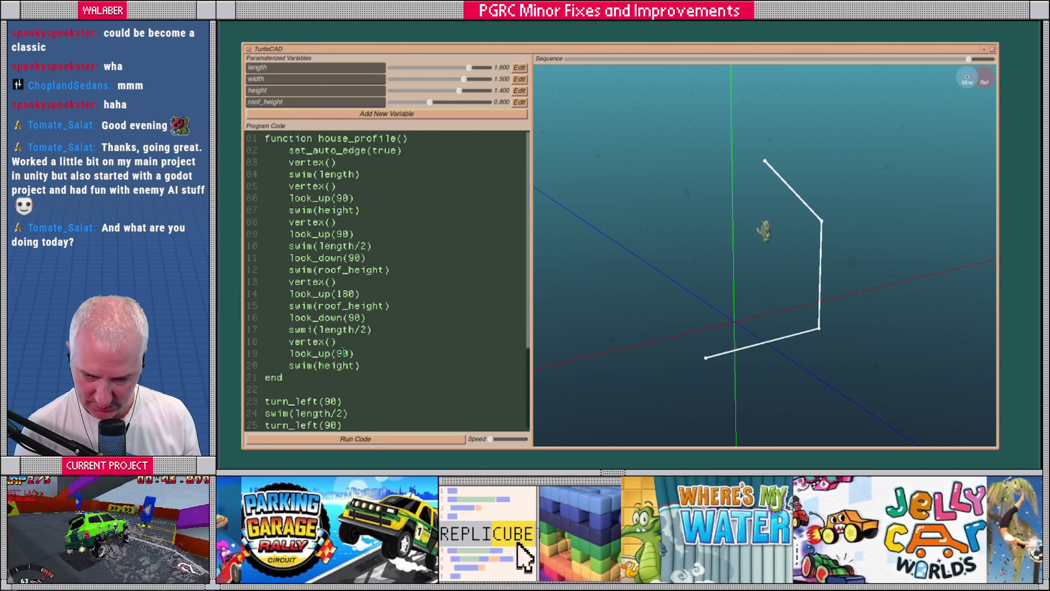
Correct the misspelled 'swmi' to swim and rerun the code.
left_click(308, 329)
key("Delete")
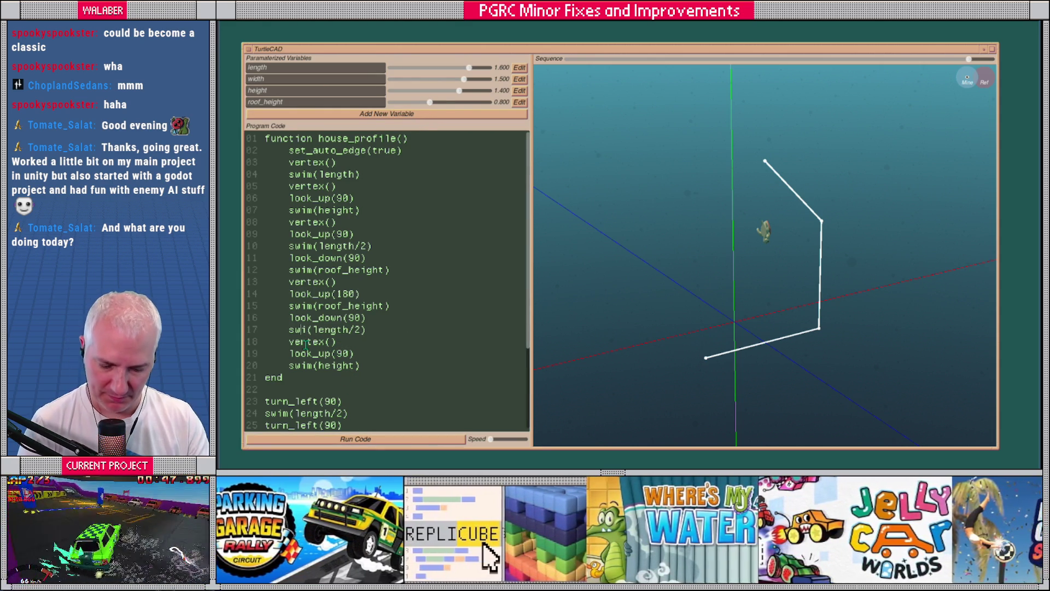
type("m")
left_click(346, 440)
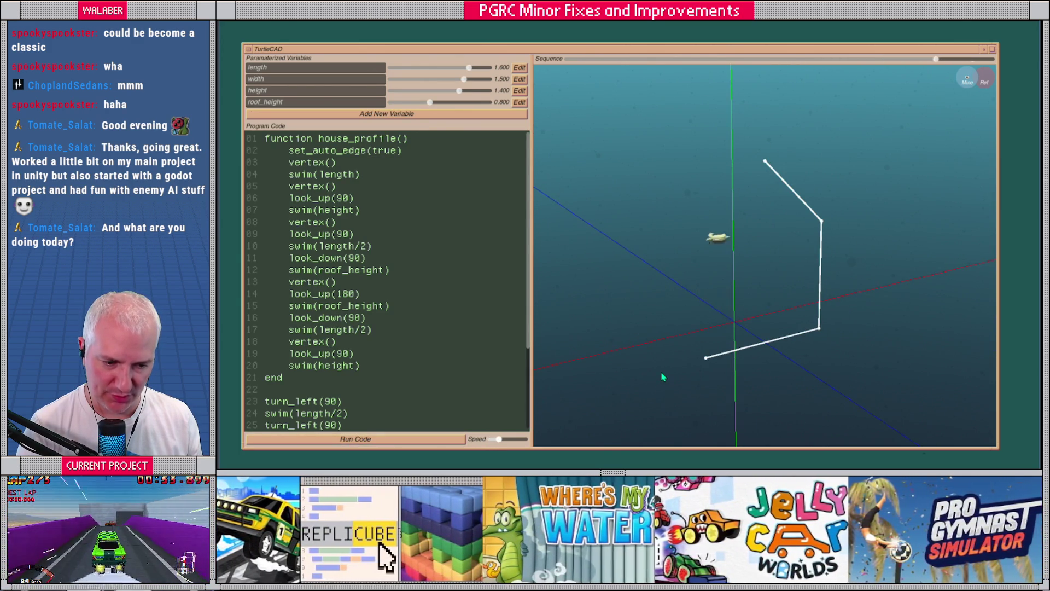
Add vertex() and look_up(90) after the final swim(height) and run to draw the closed pentagon.
left_click(368, 367)
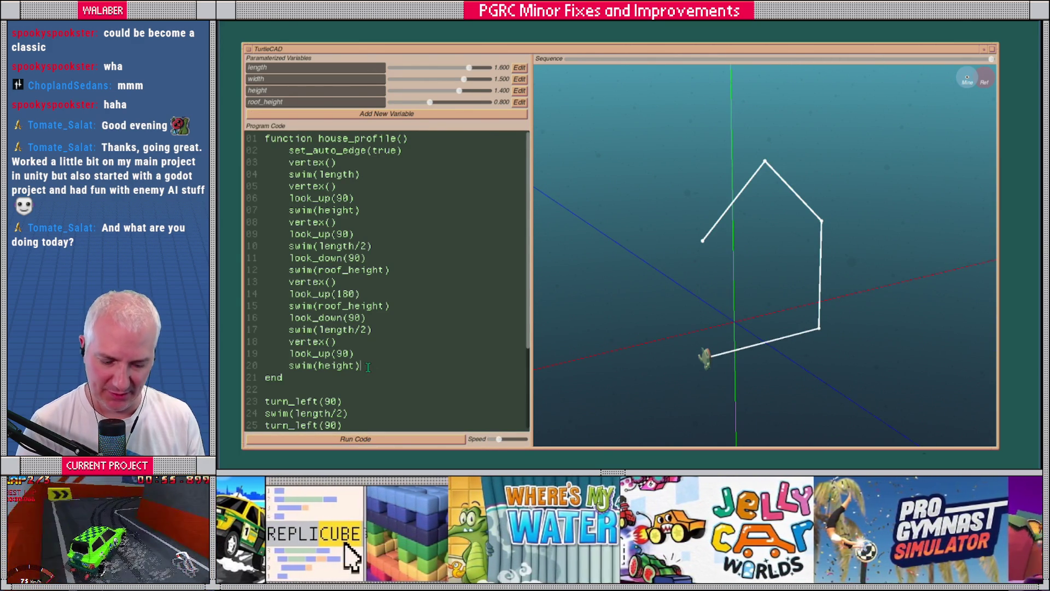
key("Return")
type("vertex()")
key("Return")
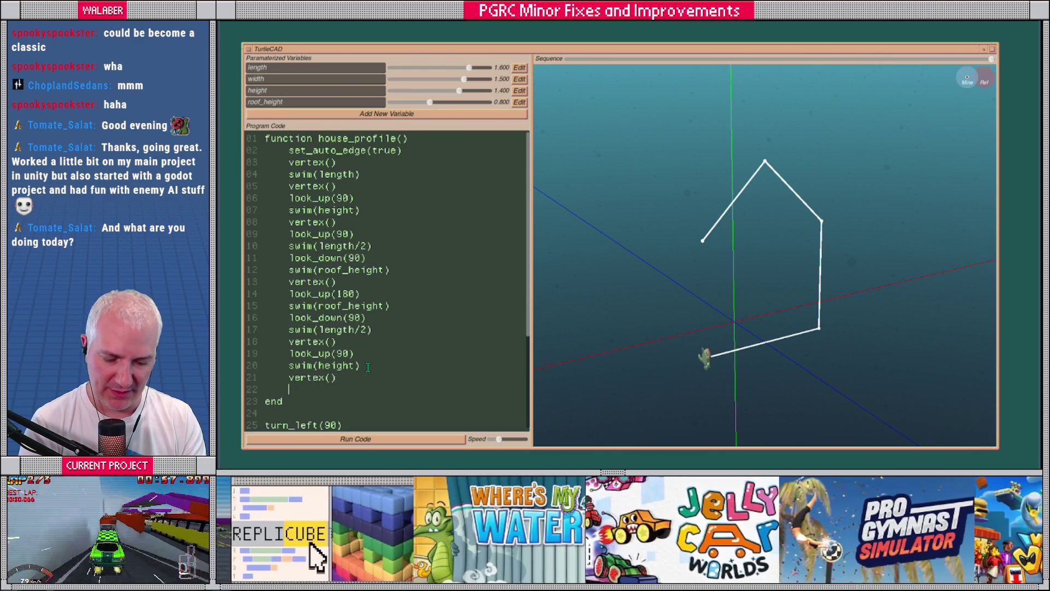
type("lok_up(90")
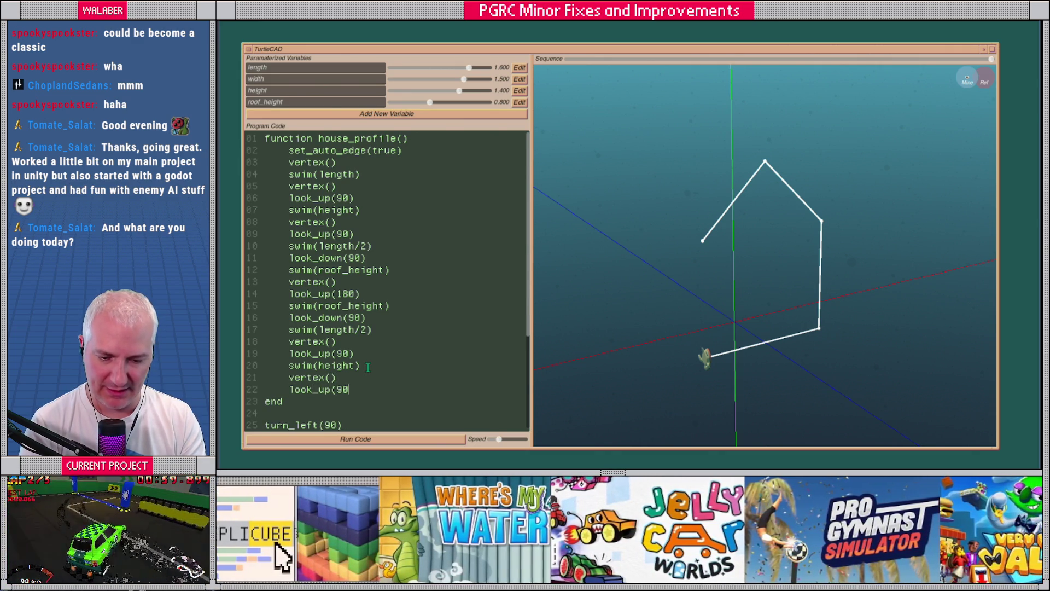
left_click(428, 438)
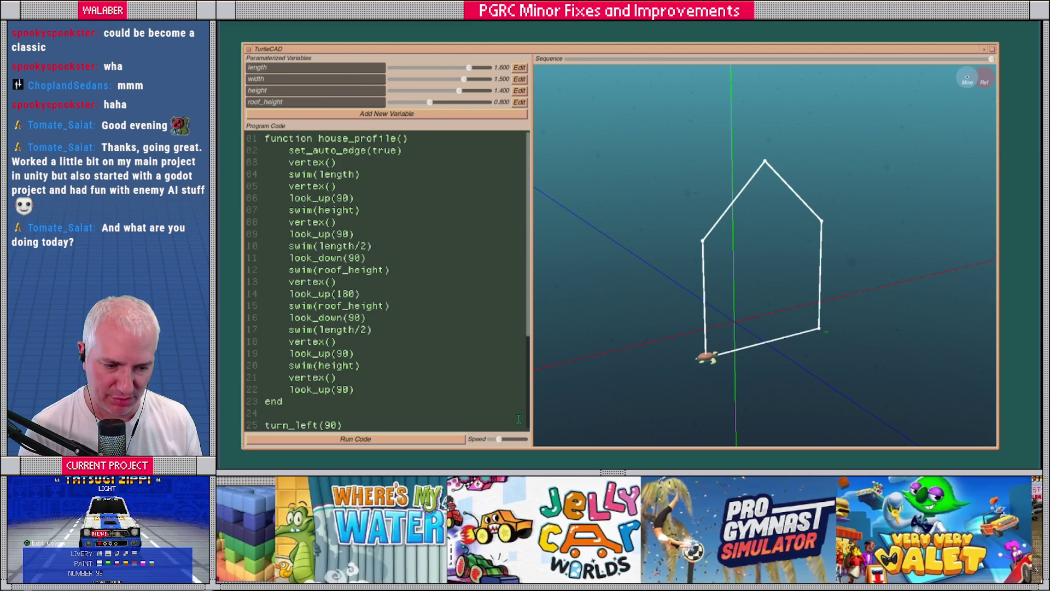
left_click_drag(680, 403, 637, 403)
Append turn_left(90), swim(width), turn_right(90) and a second house_profile() call.
scroll(315, 383, "down", 4)
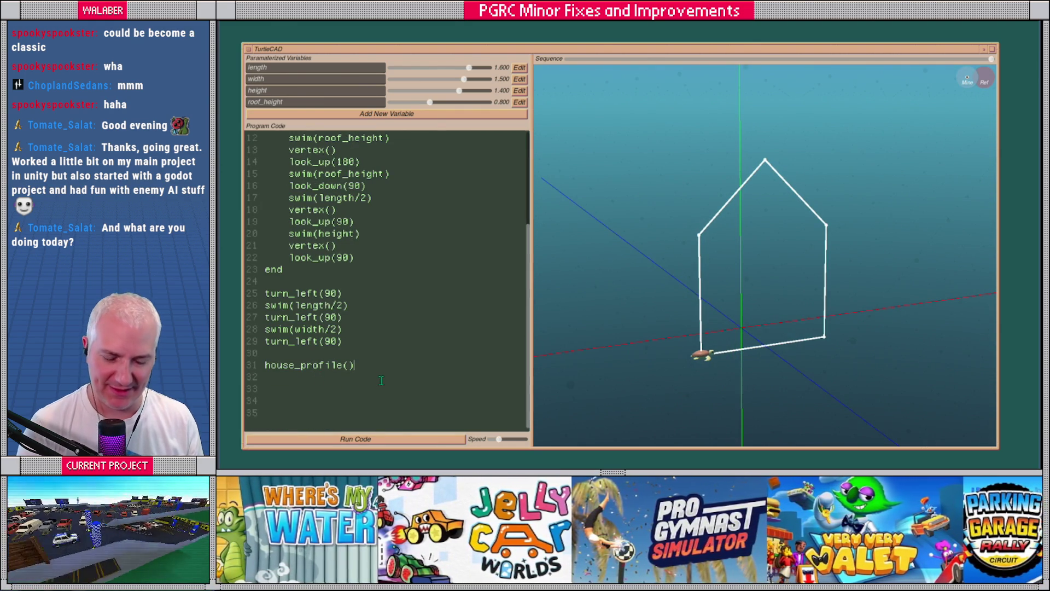
type("turn_left(90) ")
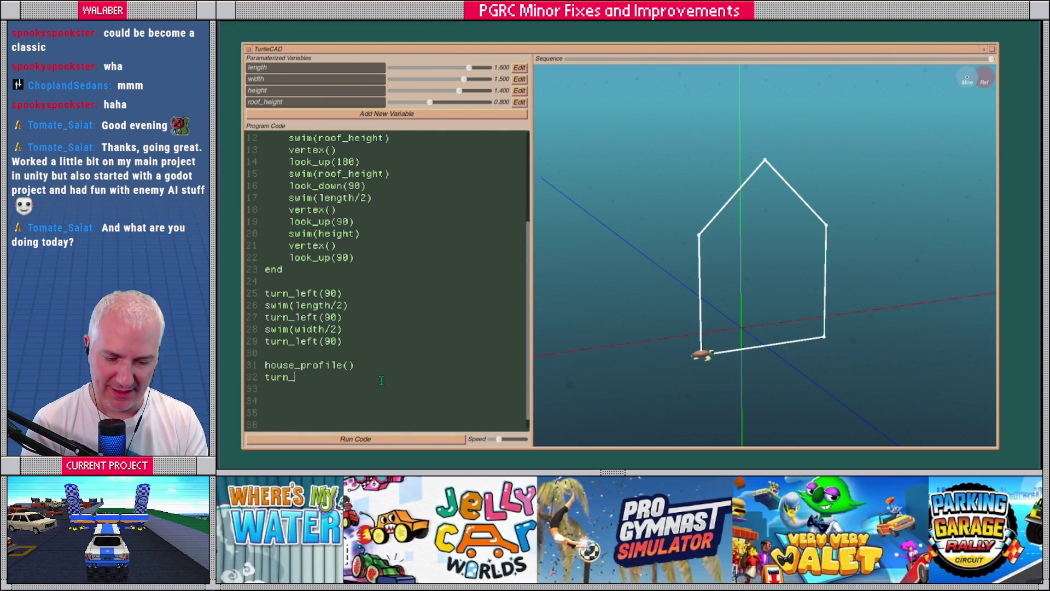
type("swim(")
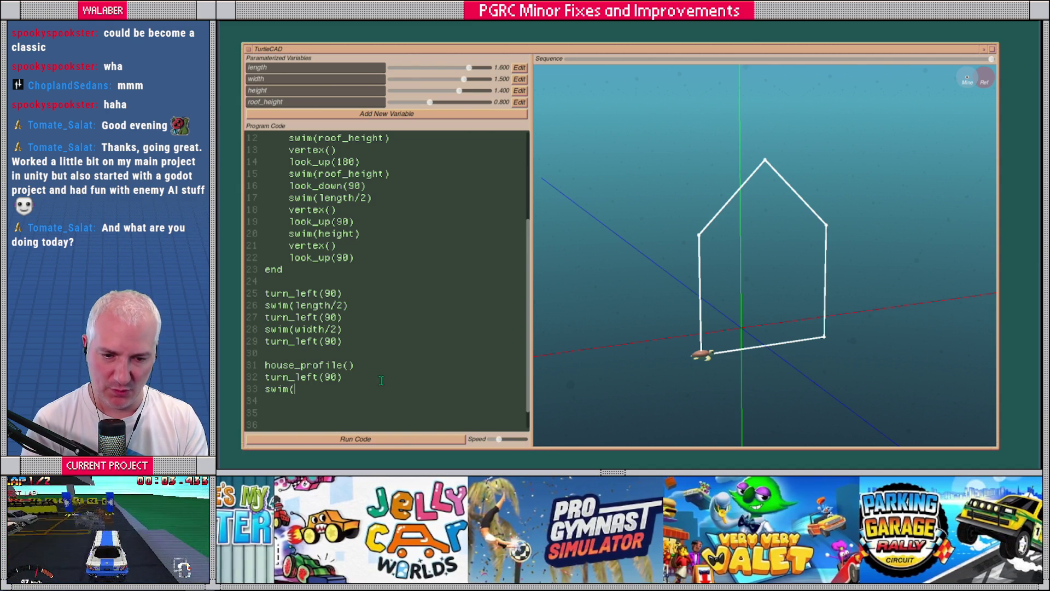
scroll(380, 327, "up", 1)
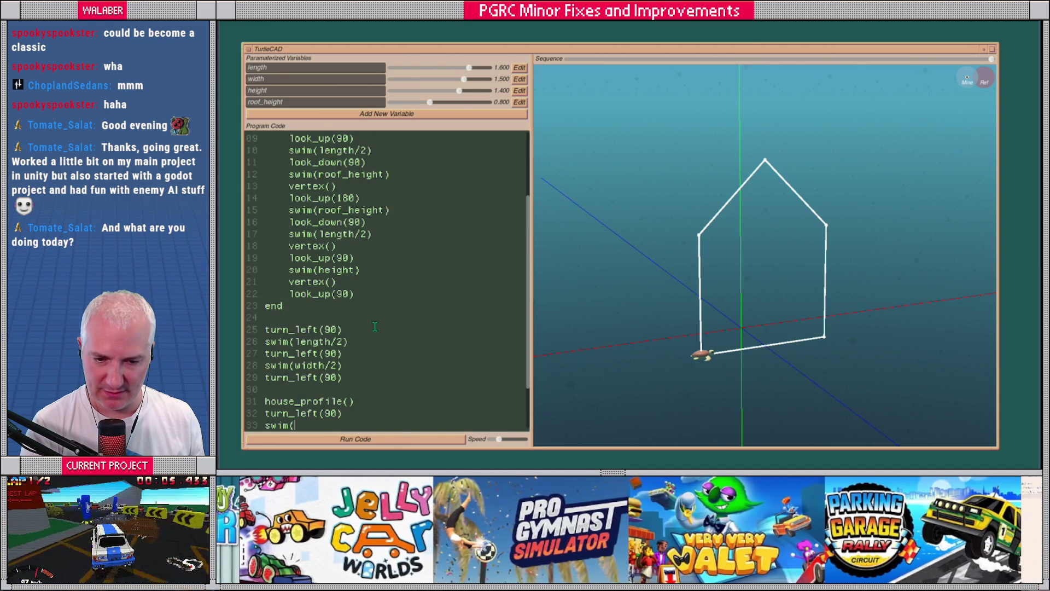
scroll(370, 327, "down", 2)
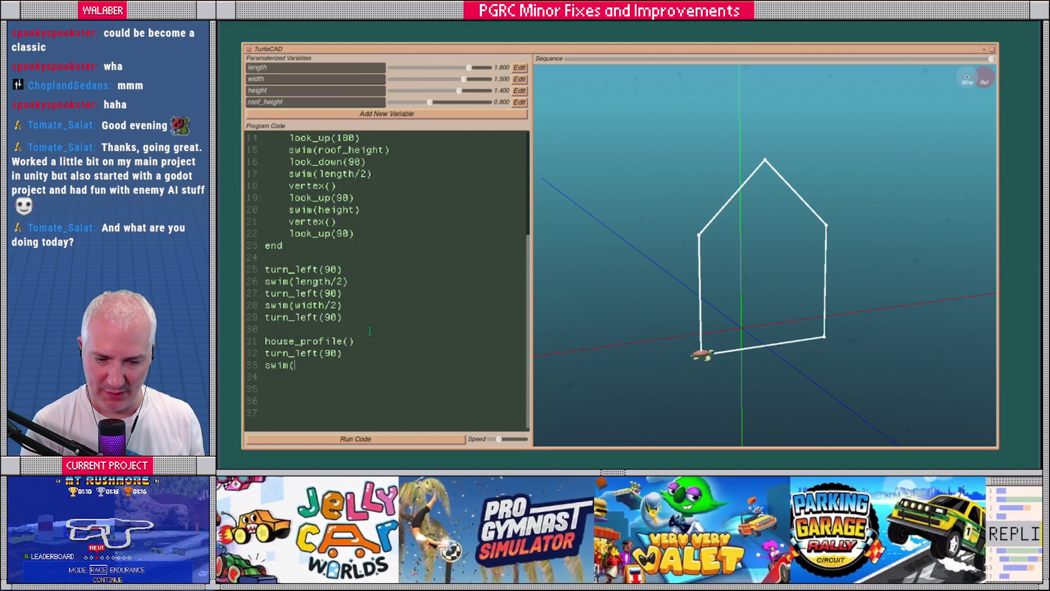
type("width) t")
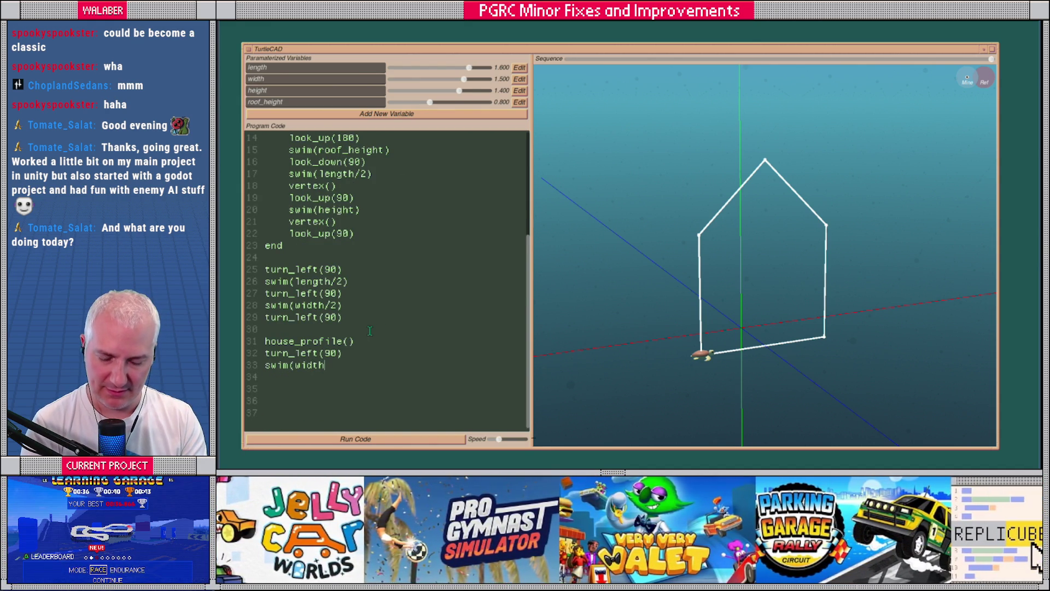
type("urn_")
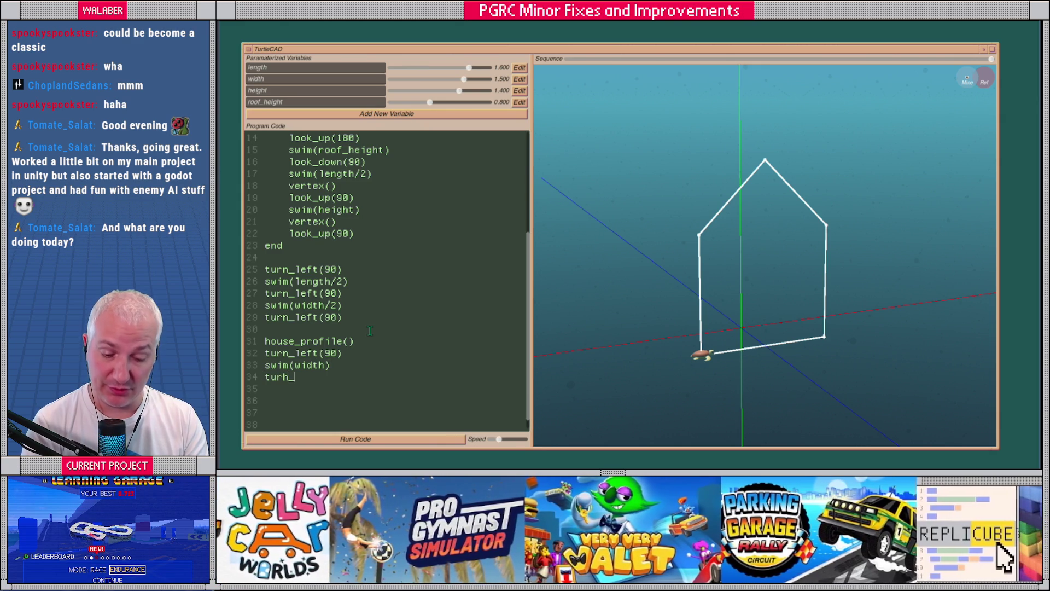
type("right(90) ho")
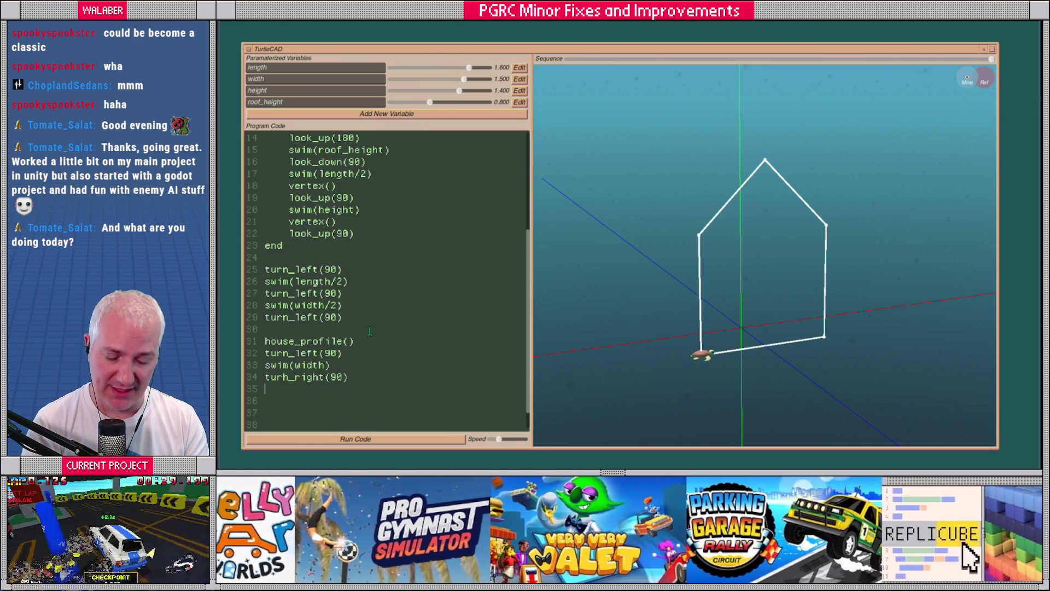
type("use_profile(")
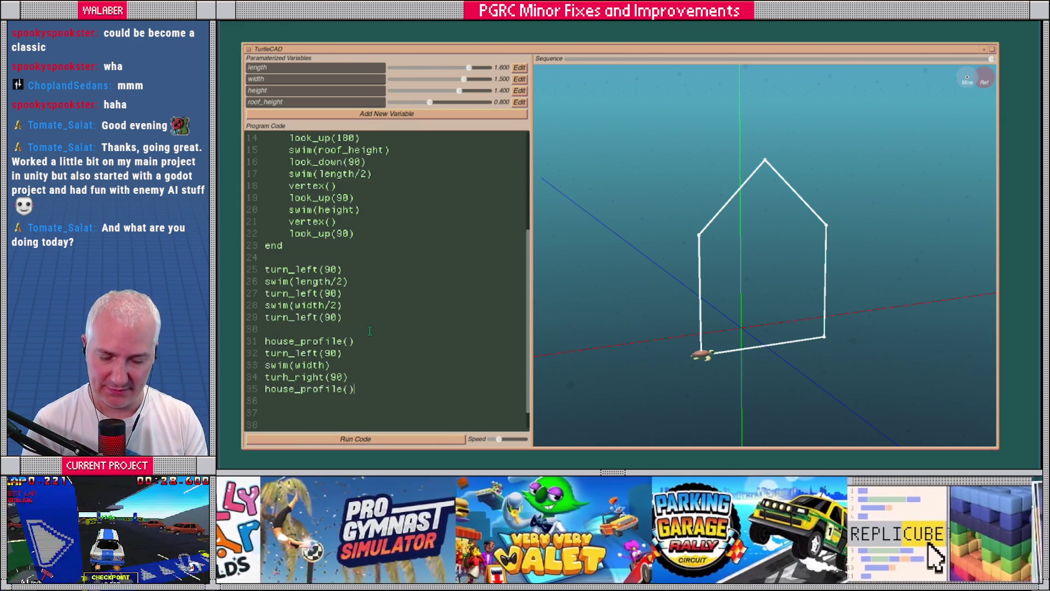
Run the script and orbit the view to inspect both gable outlines.
left_click(395, 439)
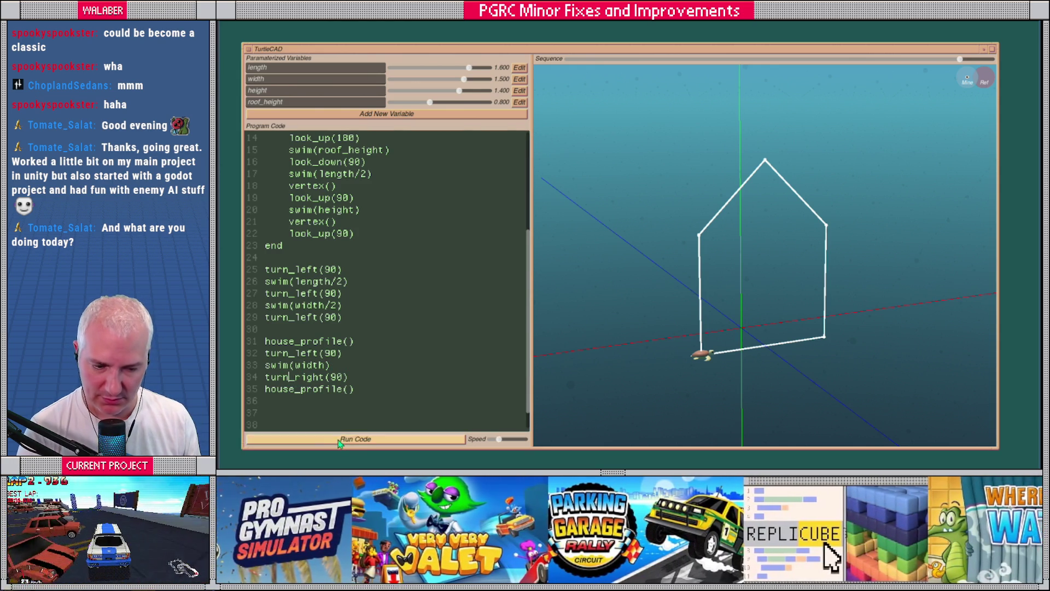
left_click(342, 438)
mouse_move(678, 348)
left_mouse_down()
mouse_move(796, 288)
mouse_move(804, 255)
mouse_move(757, 178)
left_mouse_up()
left_click_drag(705, 282, 696, 360)
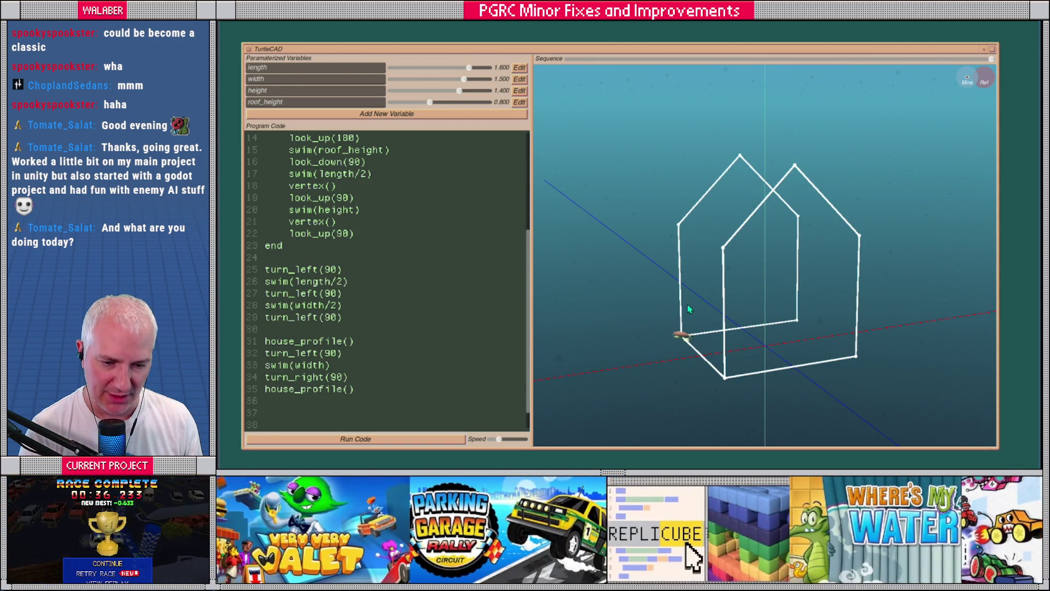
left_click(371, 233)
End house_profile() with set_auto_edge(false) and rerun to redraw both outlines.
key("Return")
type("set_auto_Ed")
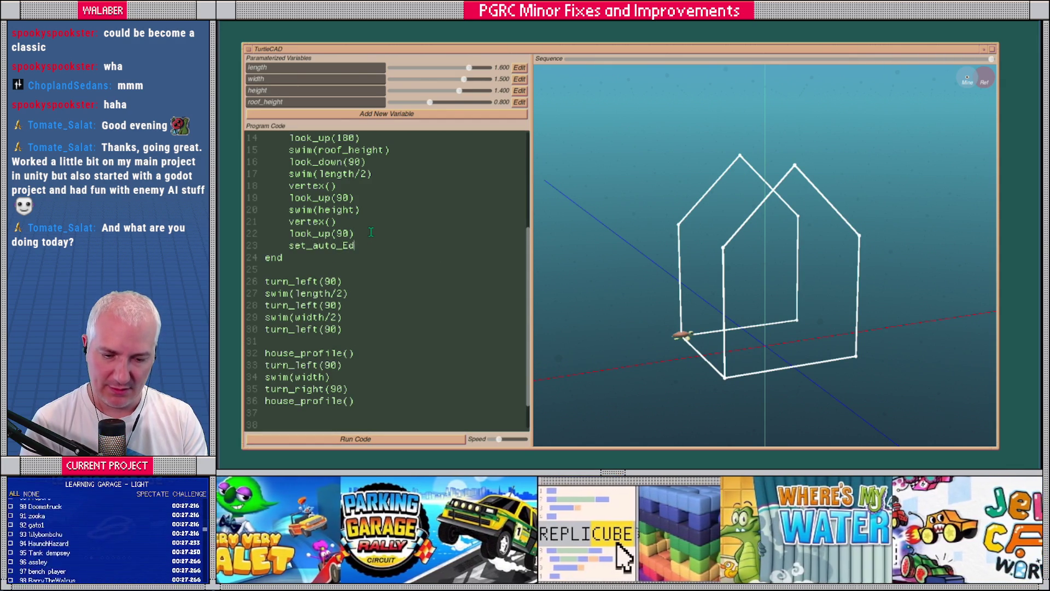
type("g")
key("BackSpace")
type("edge(false)")
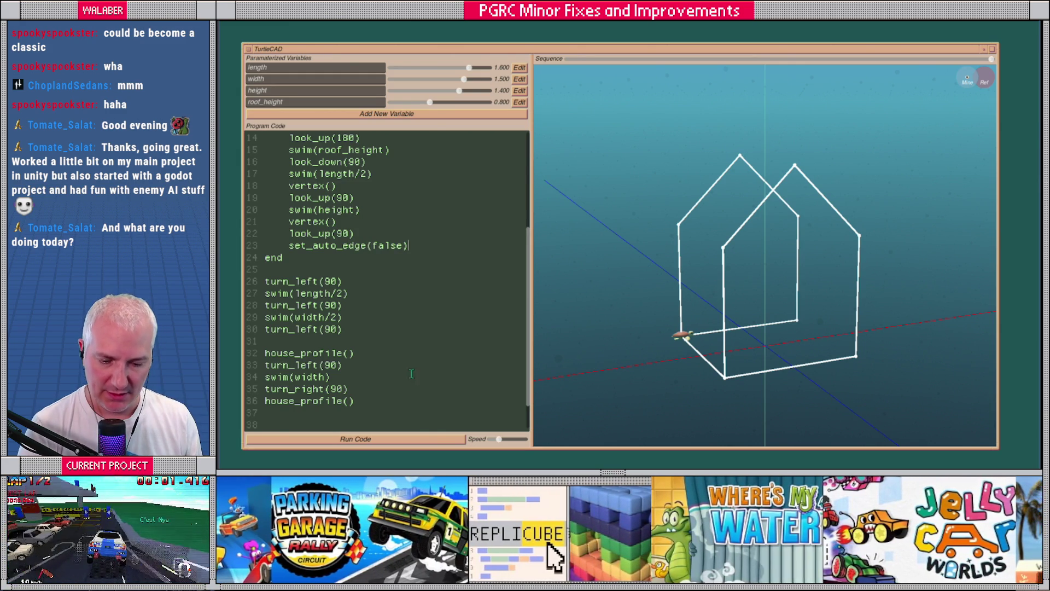
left_click(420, 439)
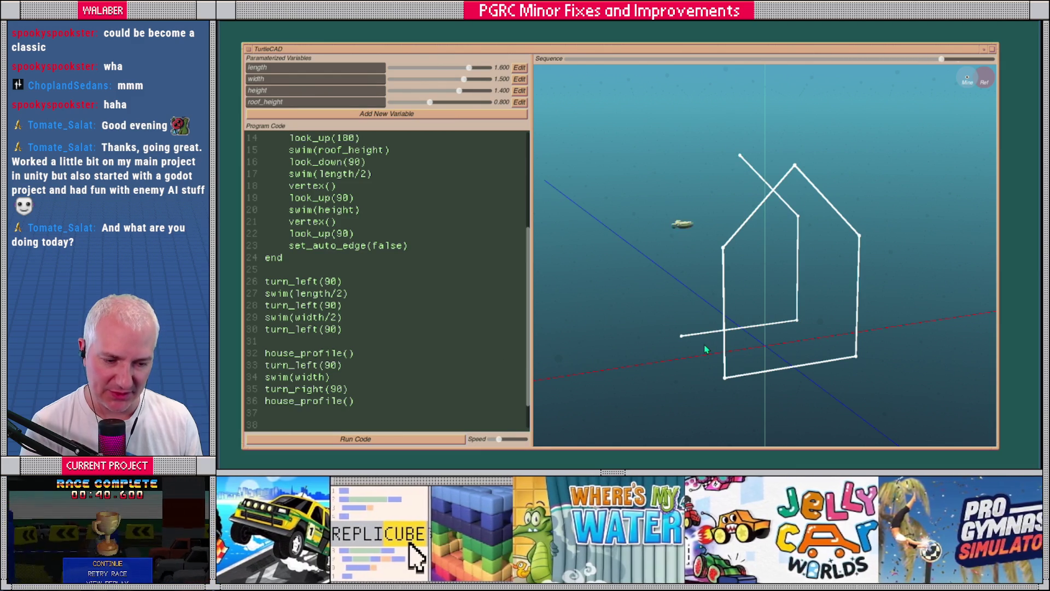
mouse_move(706, 349)
left_mouse_down()
mouse_move(807, 349)
mouse_move(695, 348)
left_mouse_up()
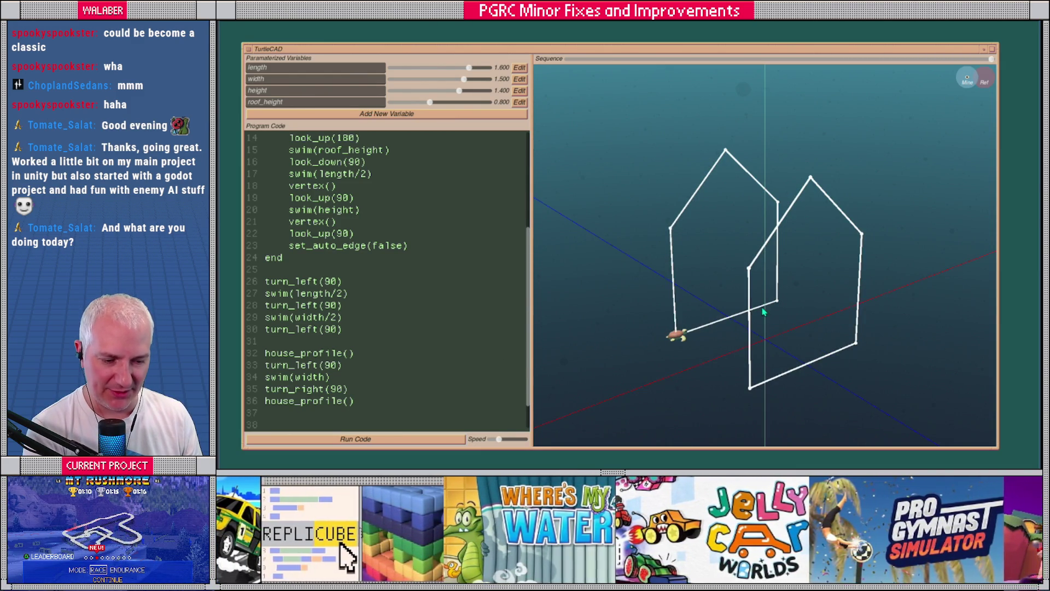
scroll(376, 364, "down", 1)
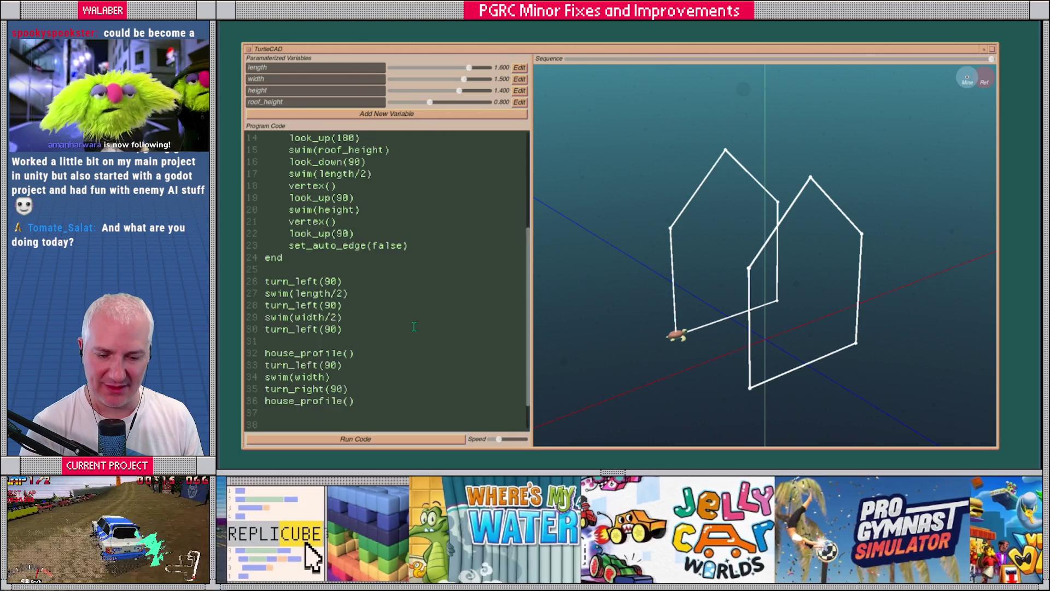
Add a for i=0,4 loop calling connect({i, i+5}) and run it.
key("Return")
type("for")
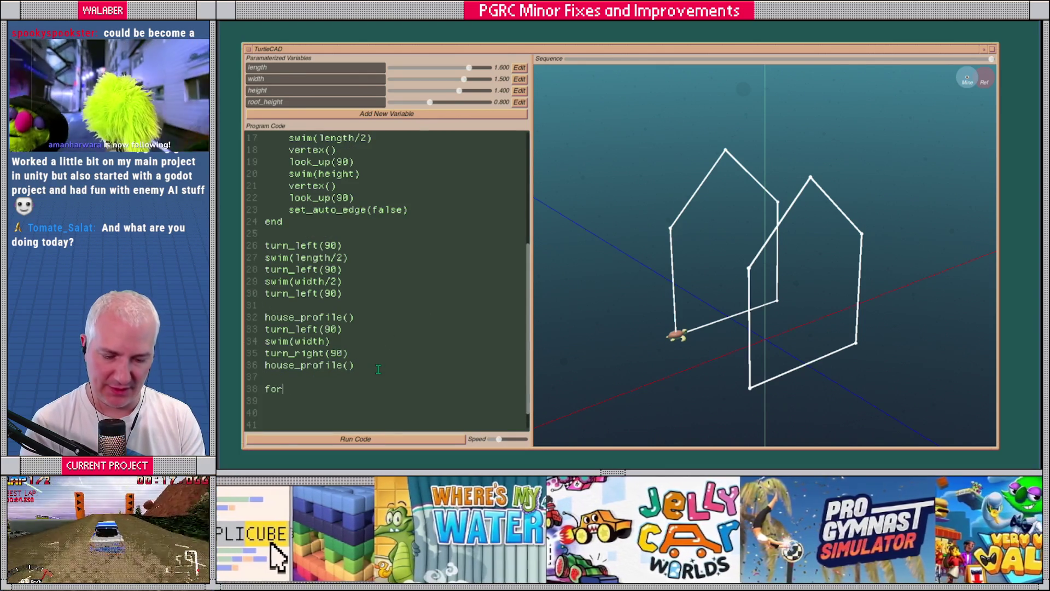
type(" i=0,4 do")
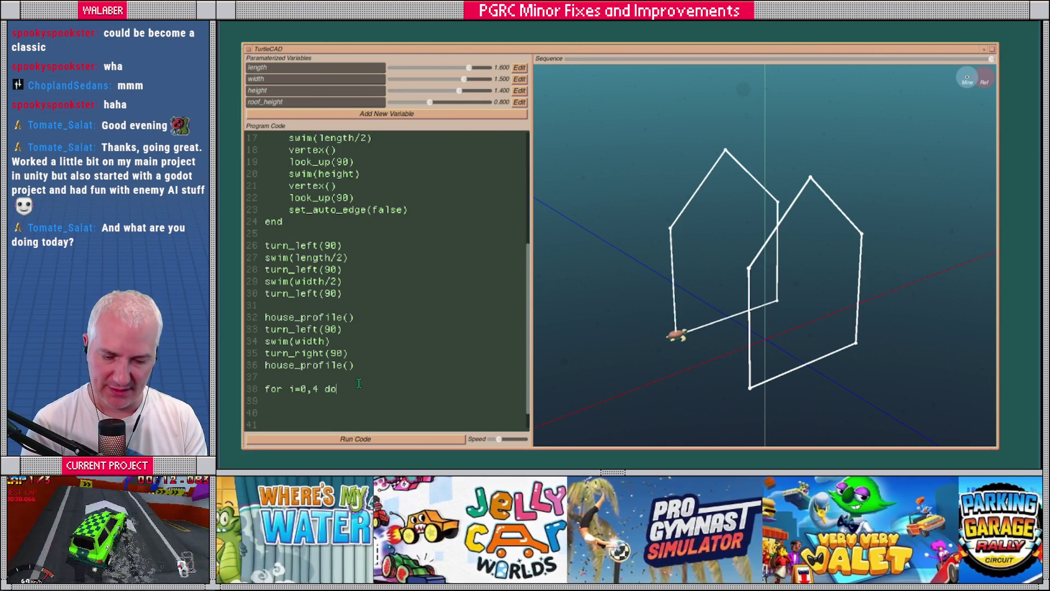
type("connect({i, i+5")
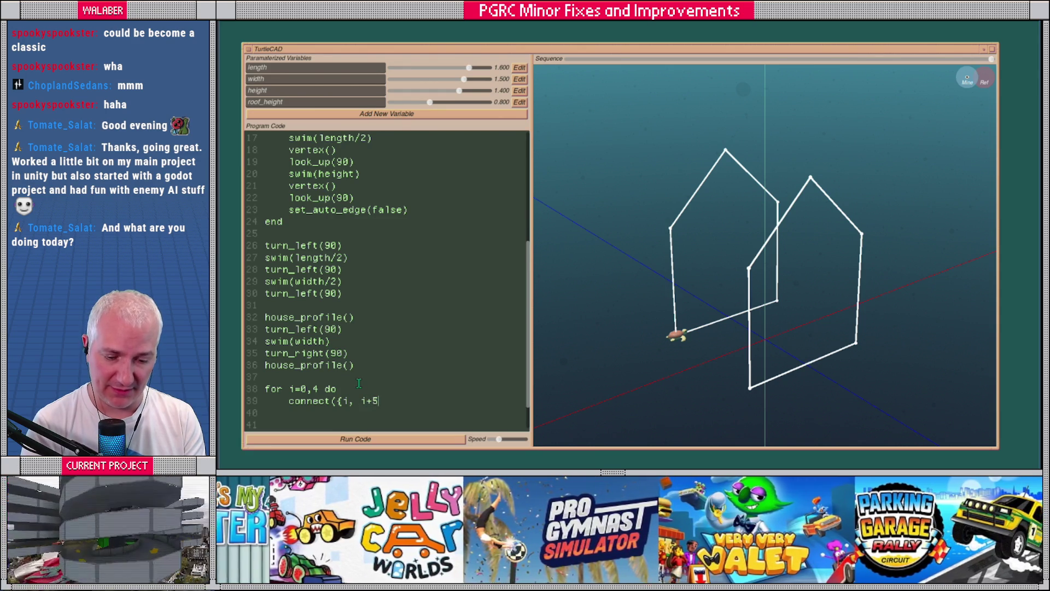
key("Return")
type("end")
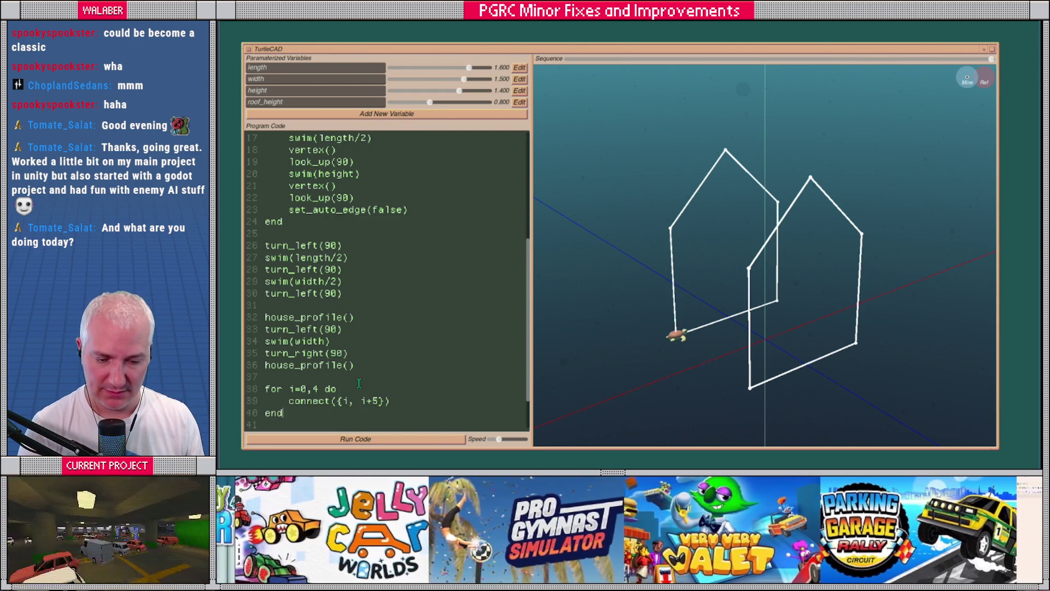
left_click(405, 439)
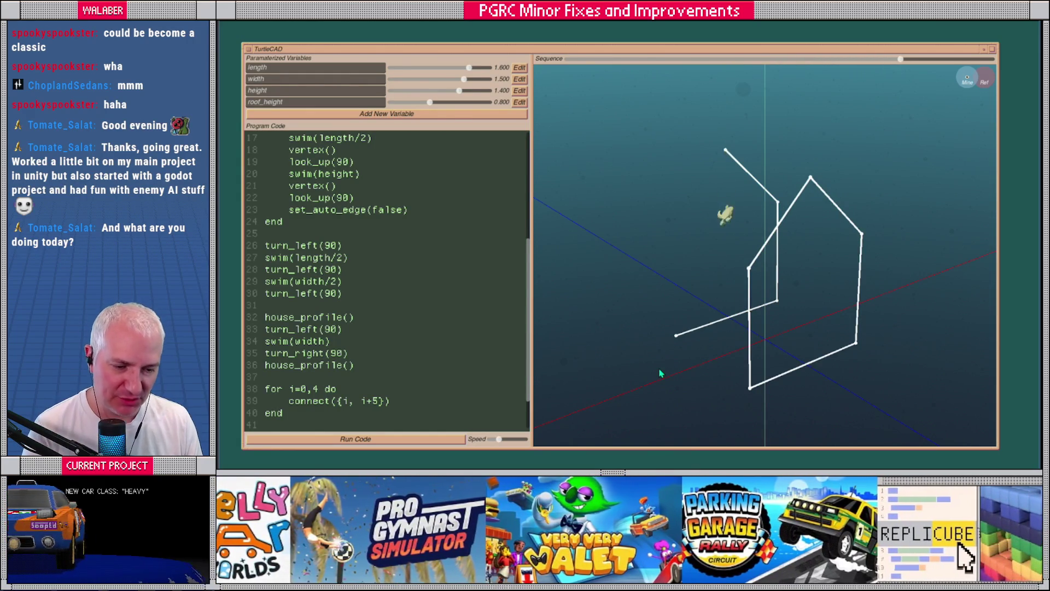
mouse_move(661, 374)
left_mouse_down()
mouse_move(831, 349)
mouse_move(694, 343)
mouse_move(678, 319)
mouse_move(733, 328)
mouse_move(757, 312)
mouse_move(770, 331)
mouse_move(583, 373)
left_mouse_up()
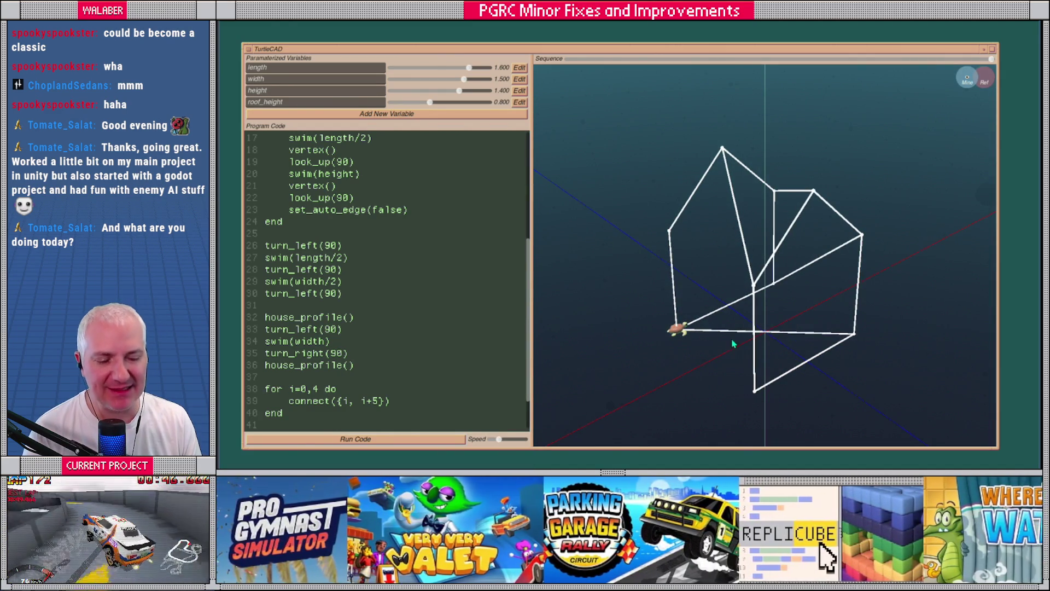
Change the connect offset to i+6 and rerun to close the wireframe house.
mouse_move(755, 388)
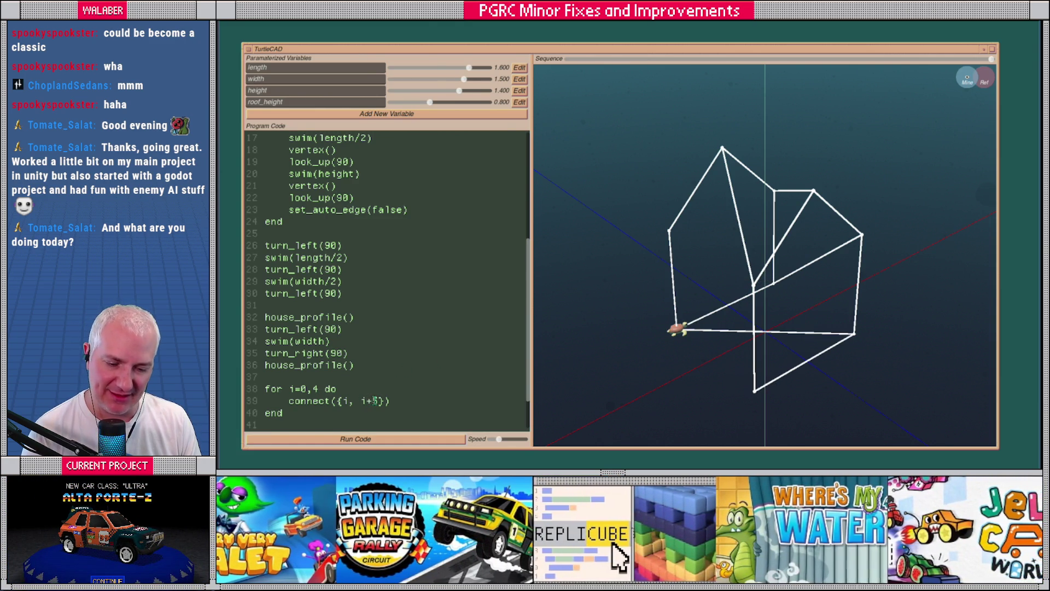
type("6")
left_click(420, 435)
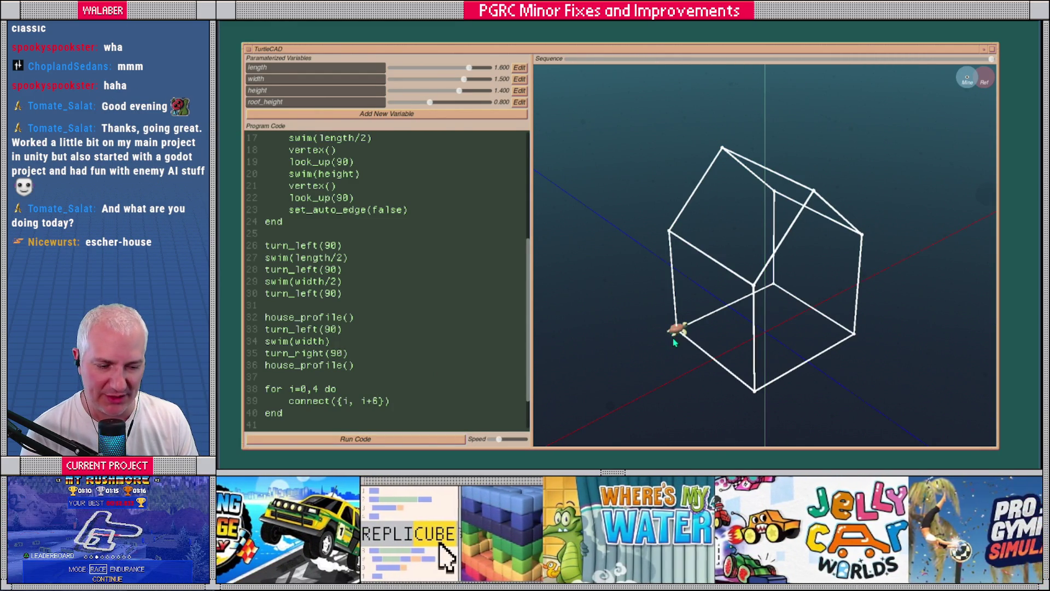
left_click_drag(700, 353, 688, 342)
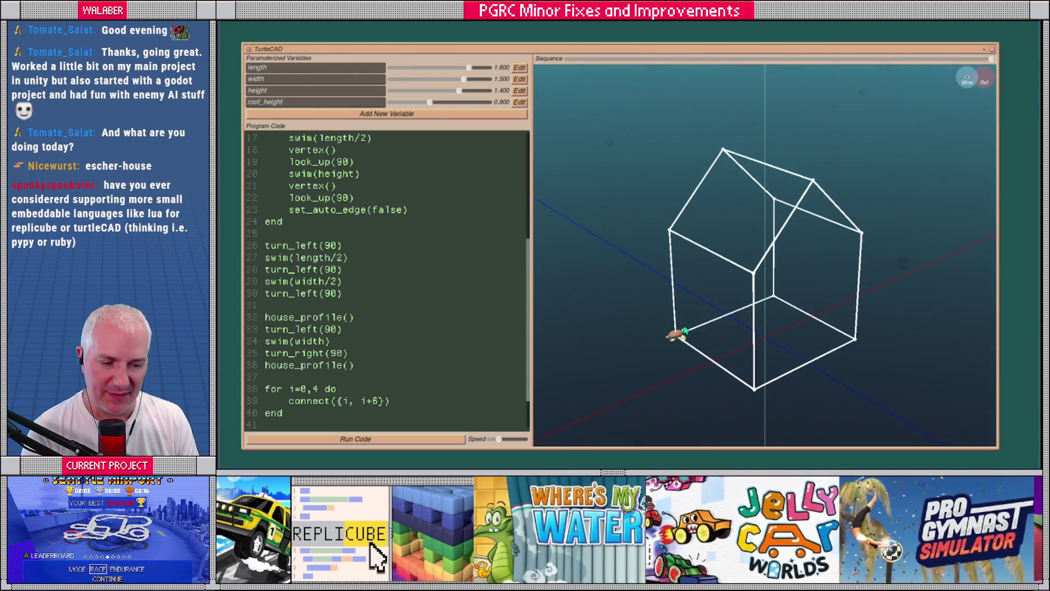
Shorten the house length to 1.100 and drag roof_height down to flatten the roof.
mouse_move(470, 68)
left_mouse_down()
mouse_move(408, 74)
mouse_move(469, 73)
mouse_move(410, 91)
mouse_move(468, 90)
mouse_move(388, 109)
left_mouse_up()
left_click_drag(711, 246, 678, 244)
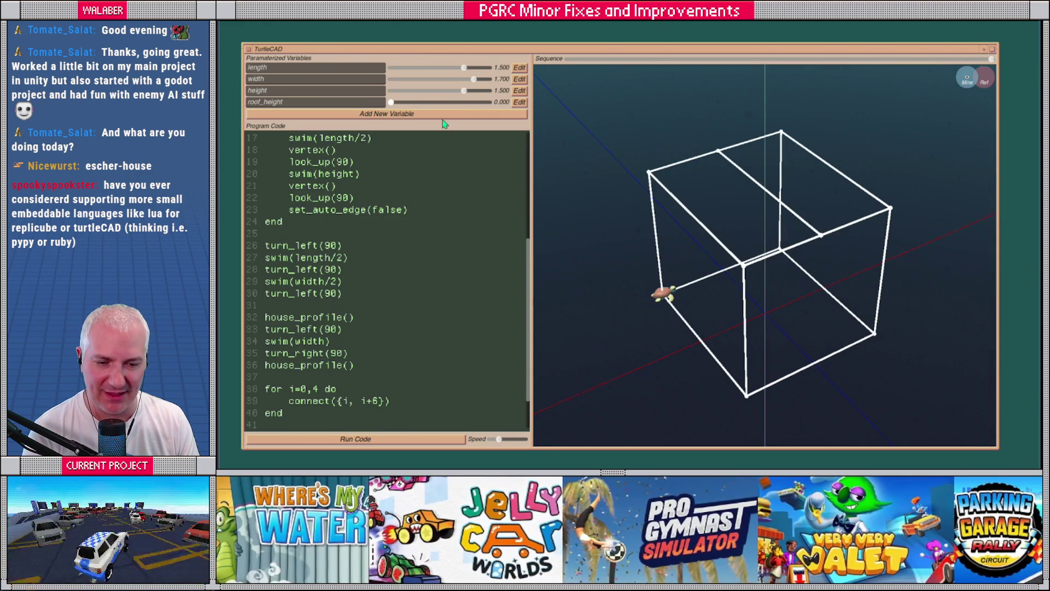
mouse_move(628, 192)
left_mouse_down()
mouse_move(673, 194)
mouse_move(629, 194)
mouse_move(662, 193)
left_mouse_up()
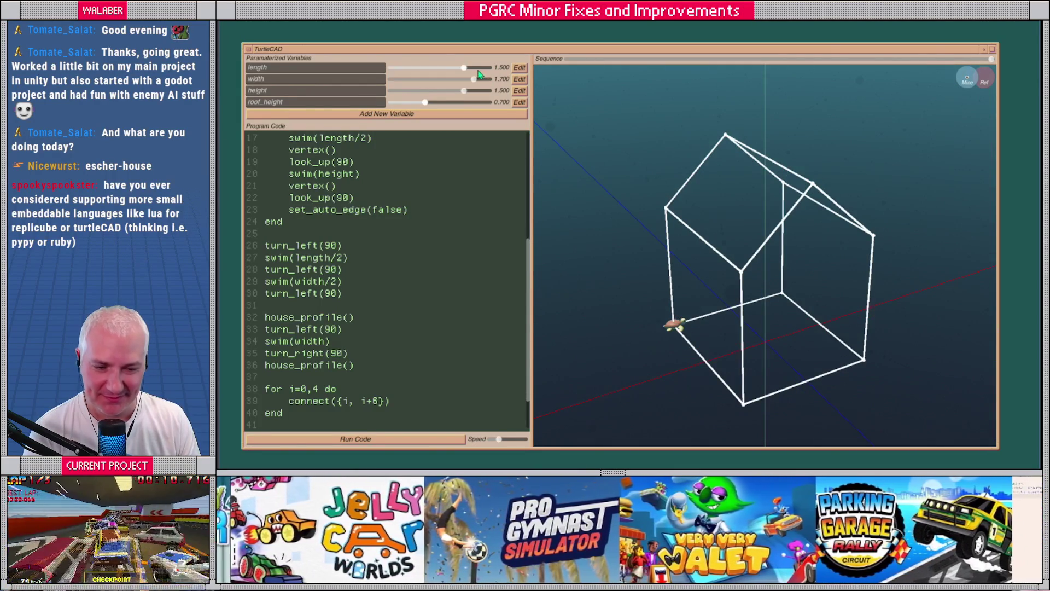
left_click_drag(463, 68, 444, 68)
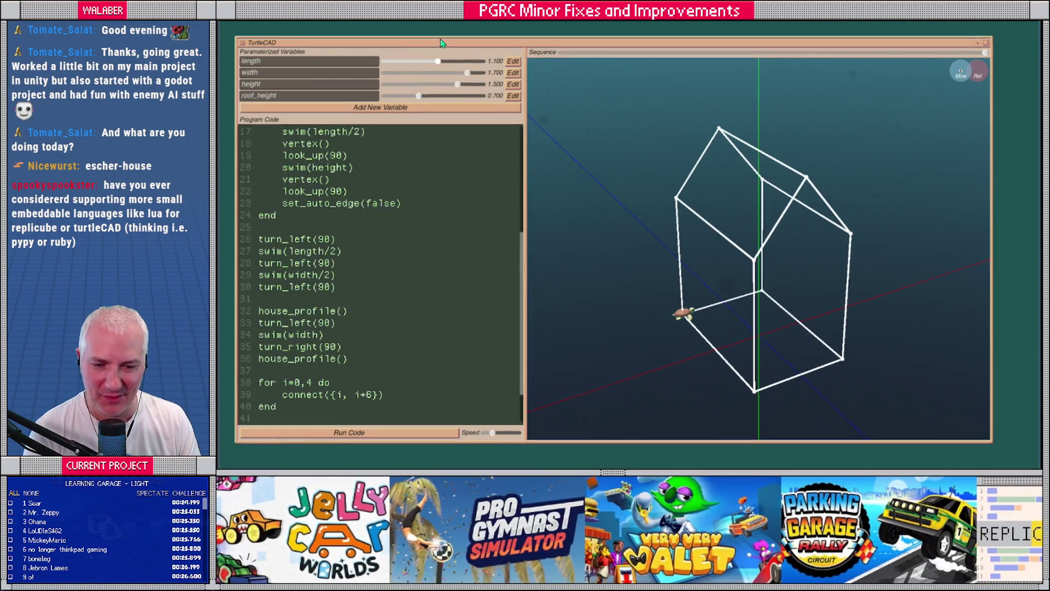
Enlarge the TurtleCAD window and re-run the script with Ctrl+Return to rebuild the house.
left_click_drag(985, 434, 1028, 469)
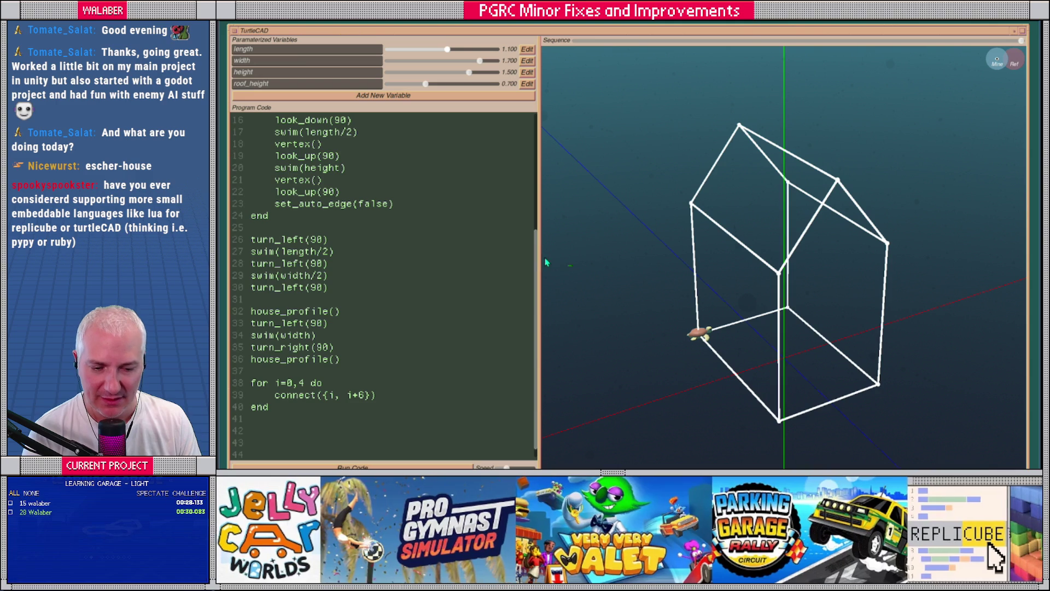
left_click_drag(540, 257, 570, 257)
scroll(310, 154, "up", 5)
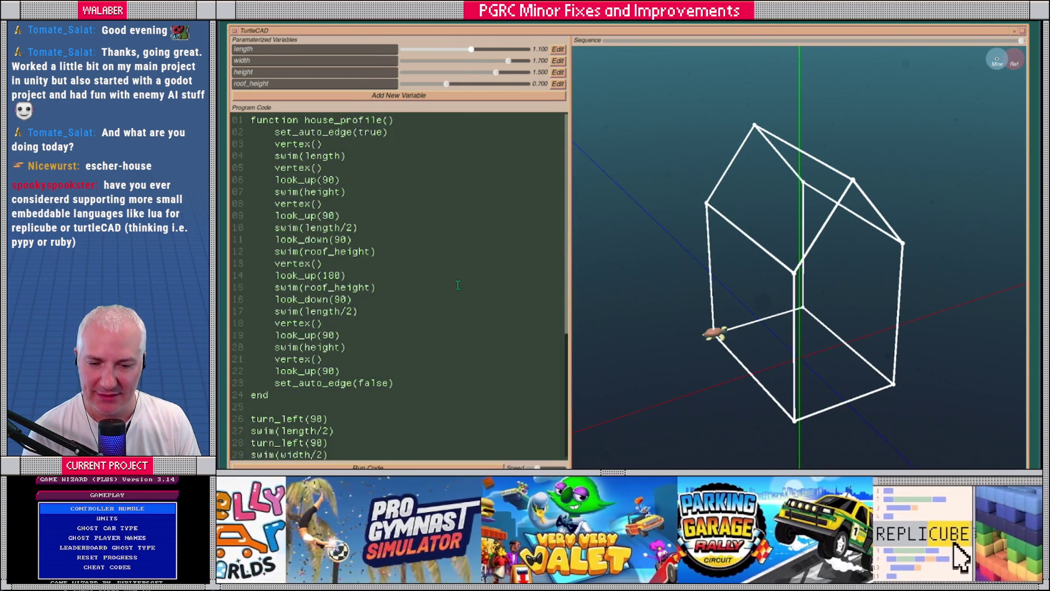
mouse_move(253, 121)
left_mouse_down()
mouse_move(323, 203)
mouse_move(357, 384)
left_mouse_up()
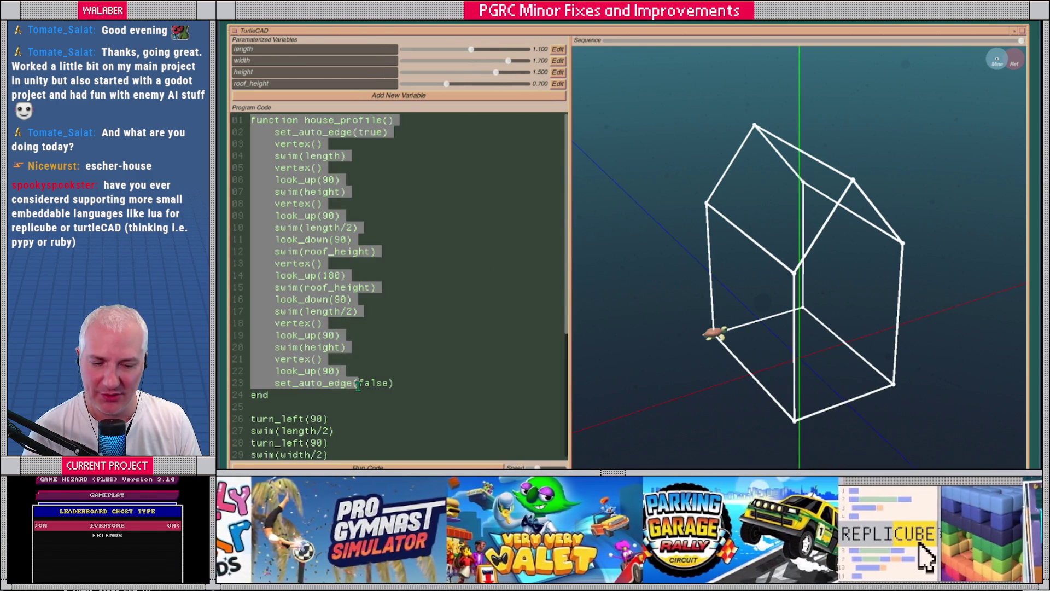
left_click(422, 348)
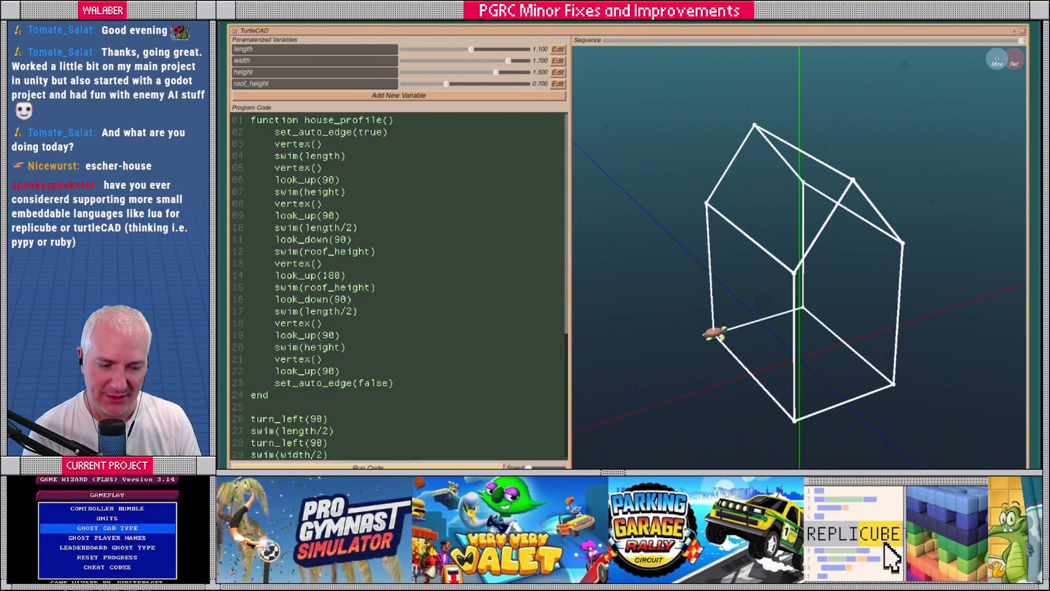
key("ctrl+Return")
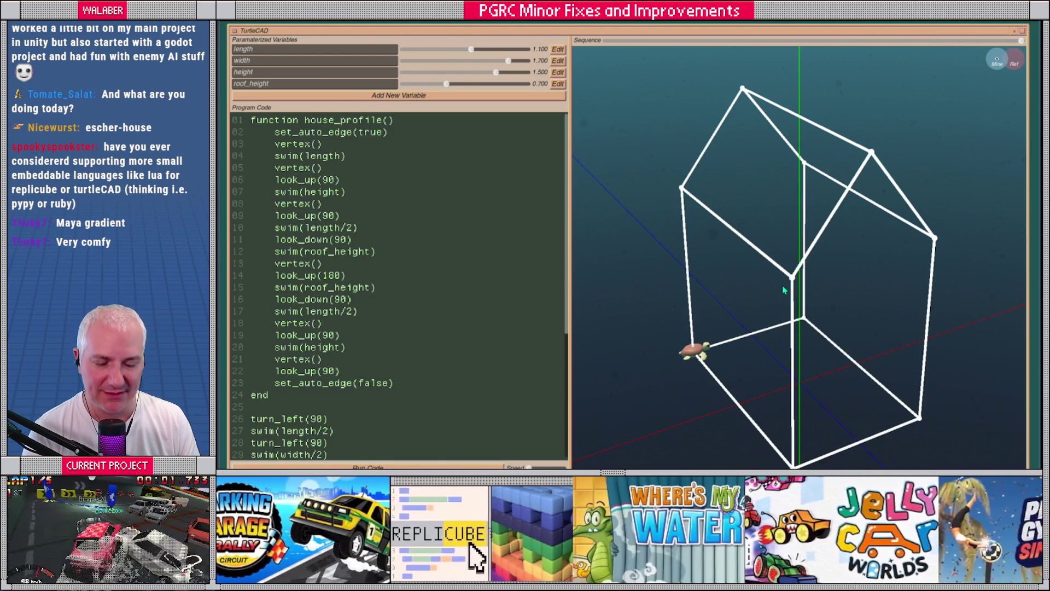
left_click_drag(760, 300, 775, 293)
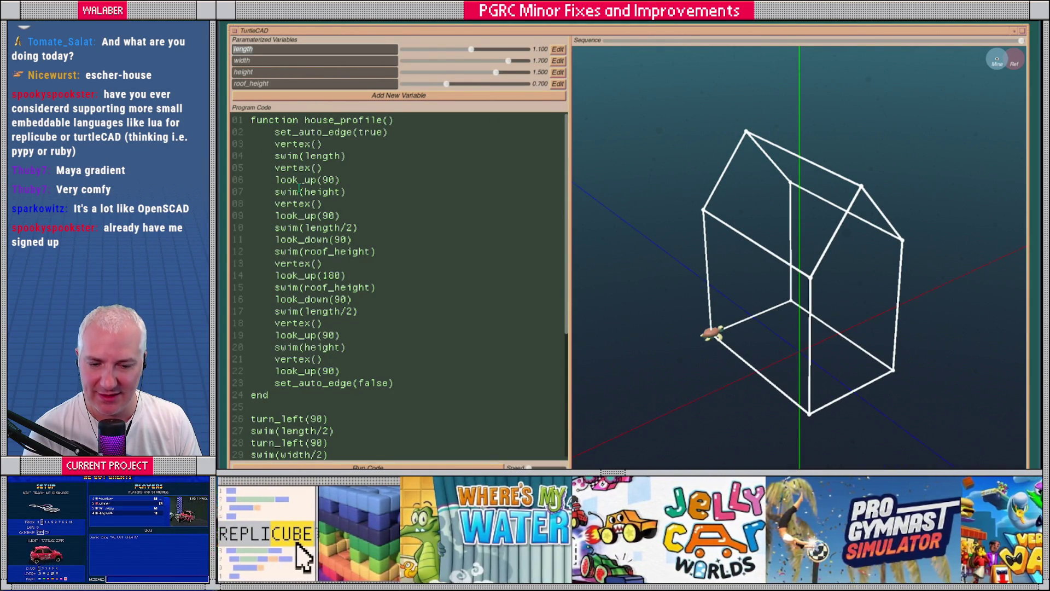
Set the length, width and height sliders to 1.400, 1.300 and 1.200, orbiting to check.
double_click(325, 226)
mouse_move(471, 52)
left_mouse_down()
mouse_move(414, 51)
mouse_move(508, 52)
mouse_move(432, 62)
mouse_move(484, 60)
mouse_move(482, 73)
mouse_move(436, 75)
mouse_move(481, 73)
mouse_move(408, 73)
mouse_move(478, 72)
mouse_move(481, 86)
mouse_move(431, 88)
mouse_move(447, 90)
left_mouse_up()
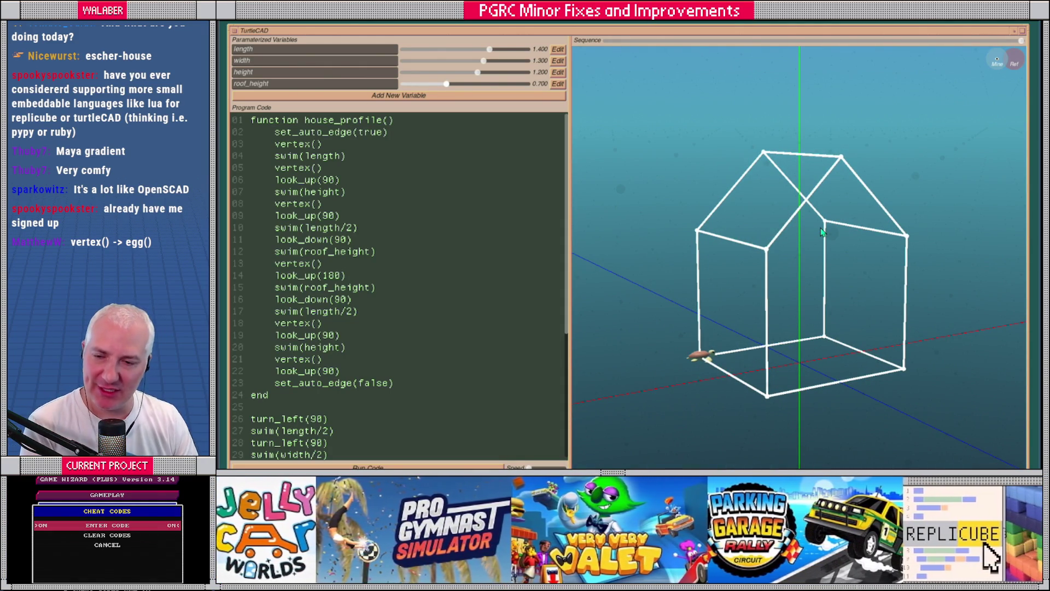
mouse_move(828, 274)
left_mouse_down()
mouse_move(858, 284)
mouse_move(811, 293)
left_mouse_up()
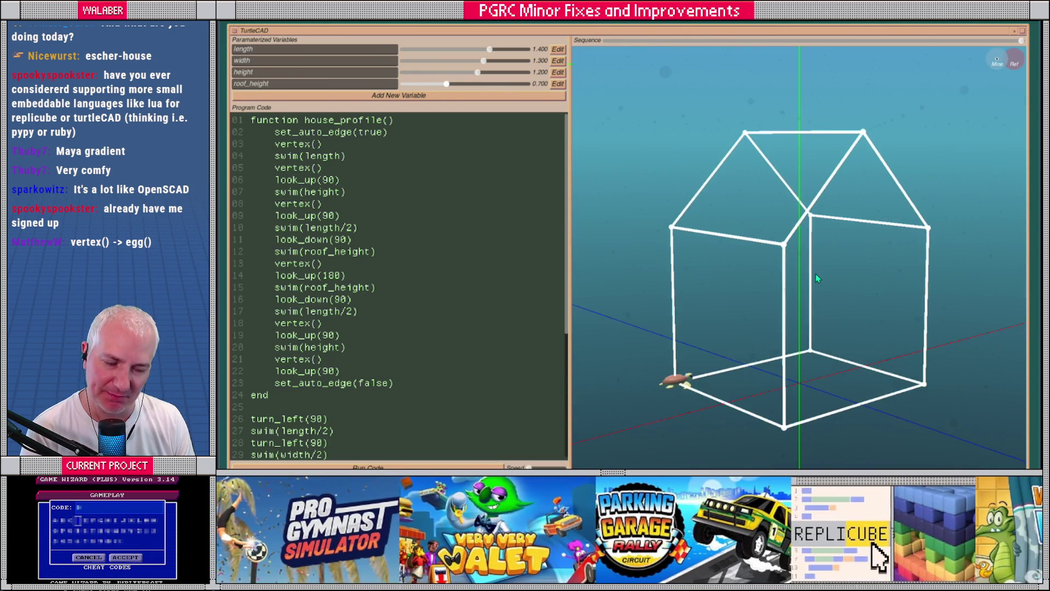
mouse_move(817, 277)
left_mouse_down()
mouse_move(801, 274)
mouse_move(813, 279)
left_mouse_up()
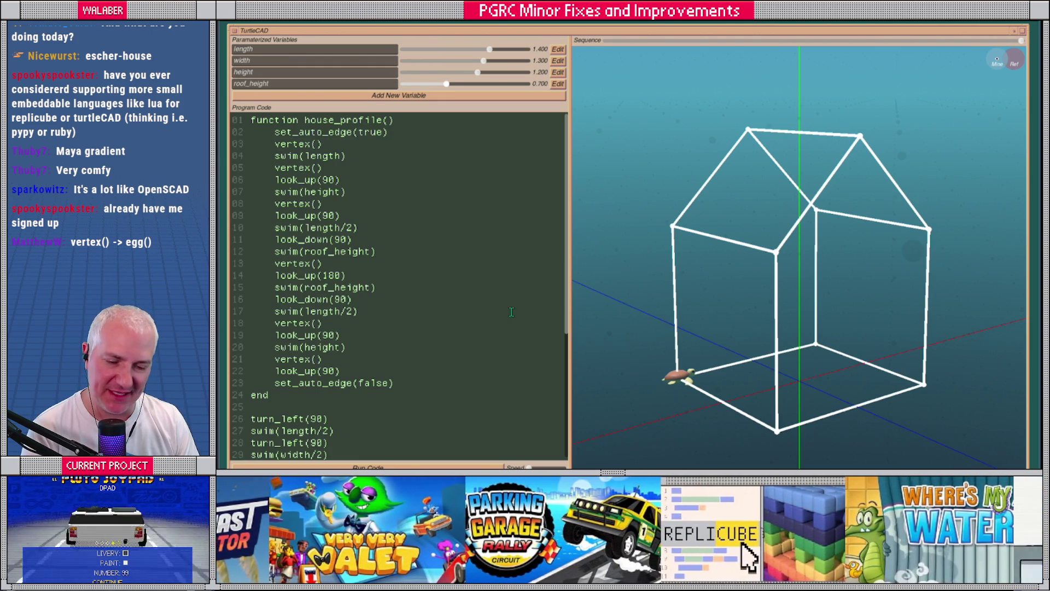
mouse_move(717, 328)
left_mouse_down()
mouse_move(777, 336)
mouse_move(744, 342)
mouse_move(754, 345)
left_mouse_up()
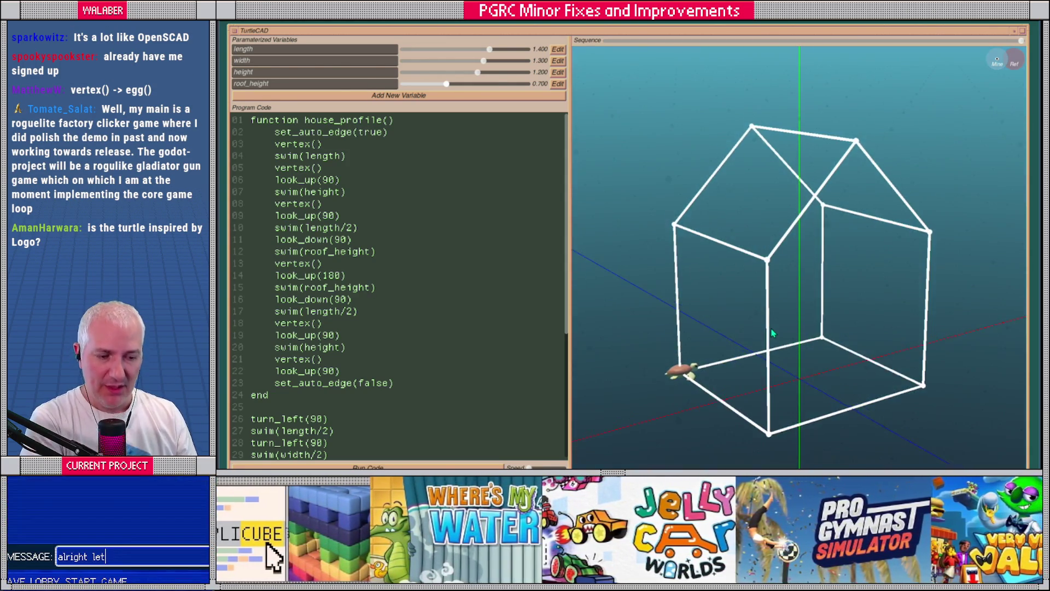
left_click_drag(772, 333, 770, 327)
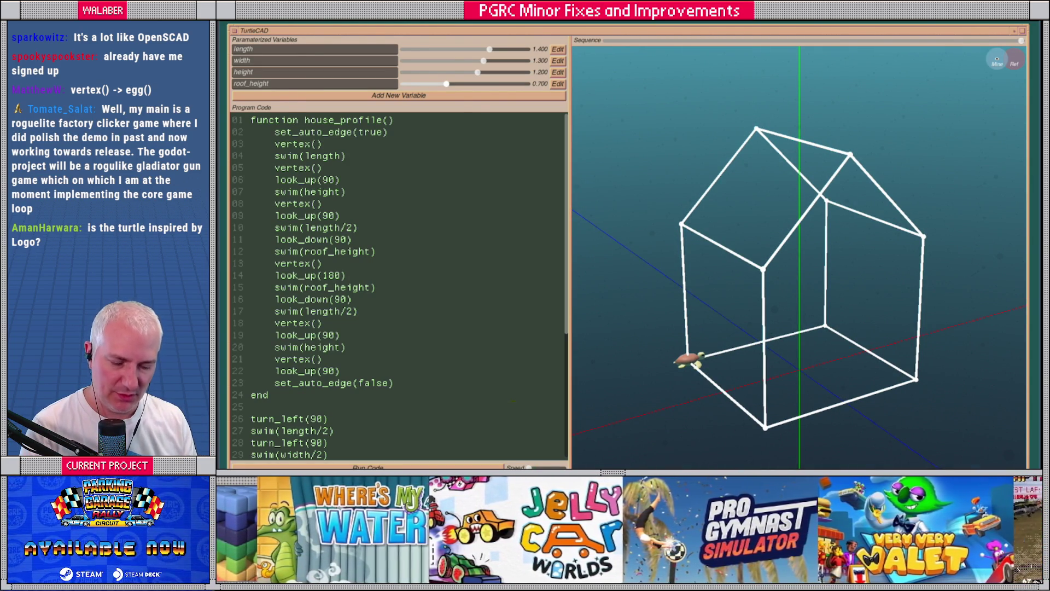
Search 'replicube' in the browser, open its Steam page and play the trailer full screen.
key("alt+Tab")
key("ctrl+l")
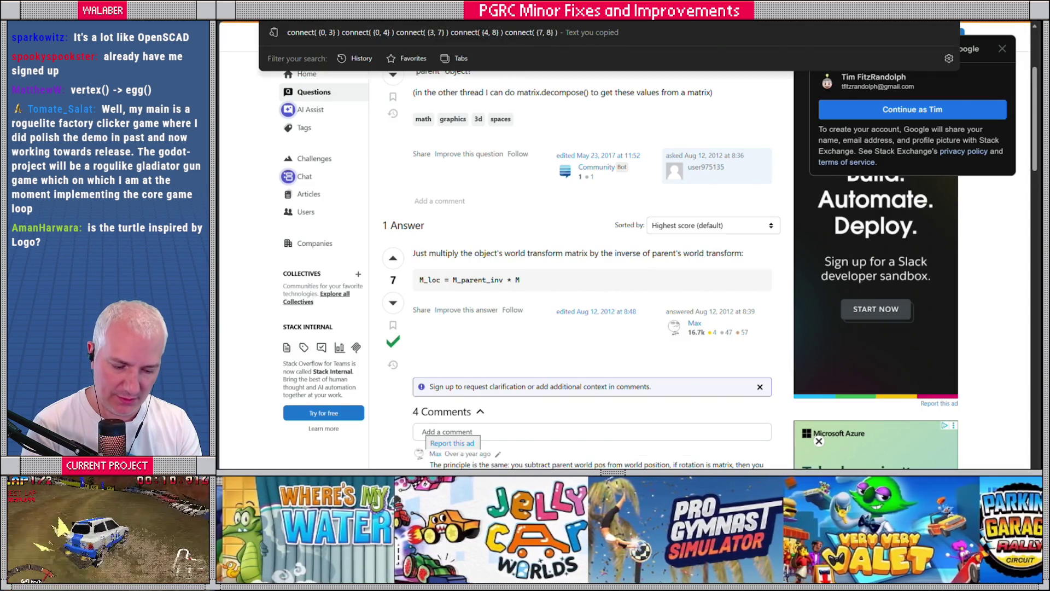
type("replicube")
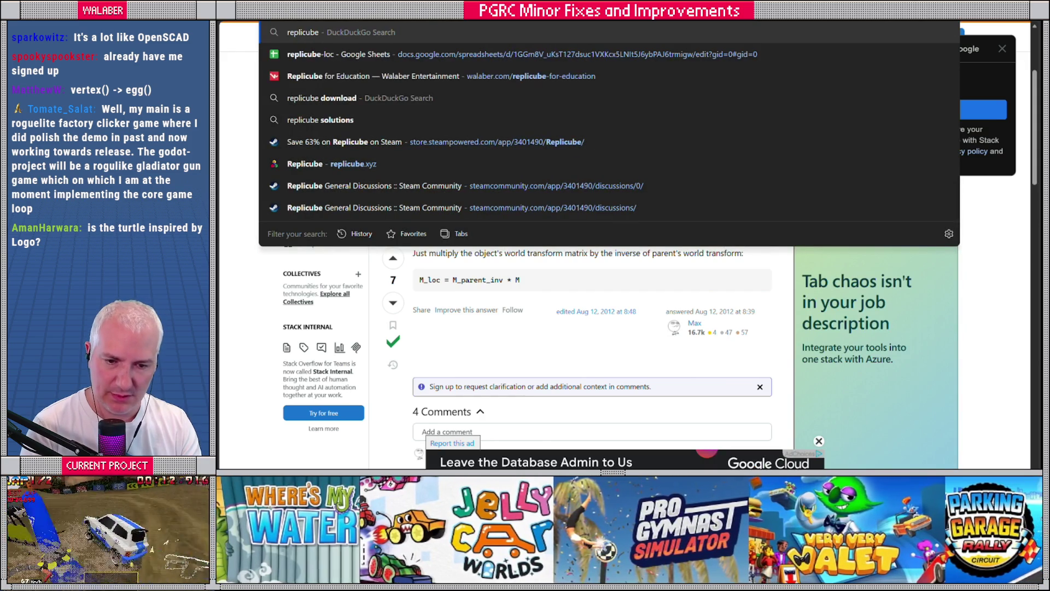
key("Return")
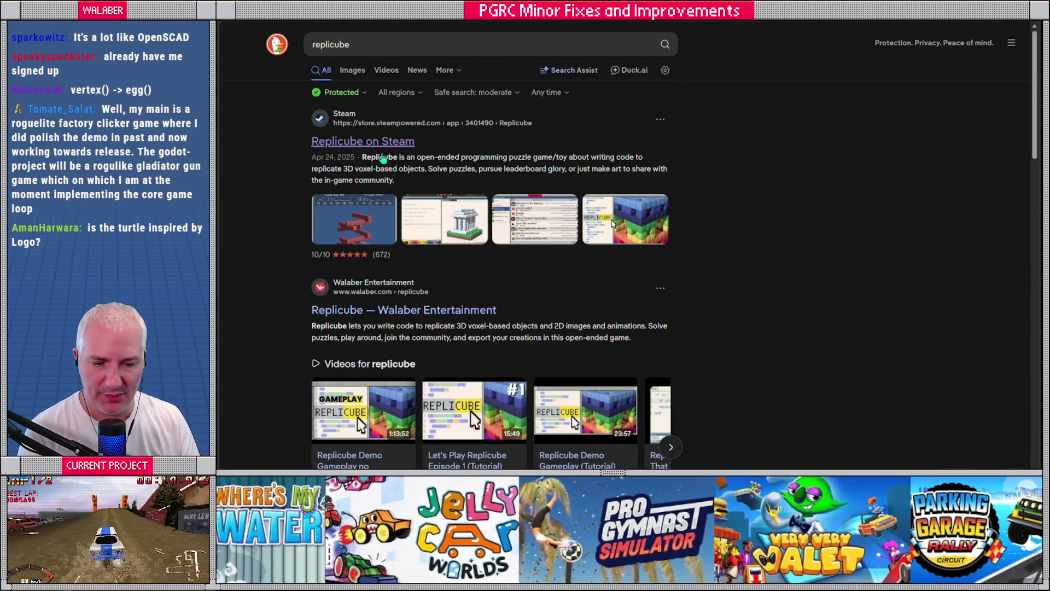
left_click(630, 247)
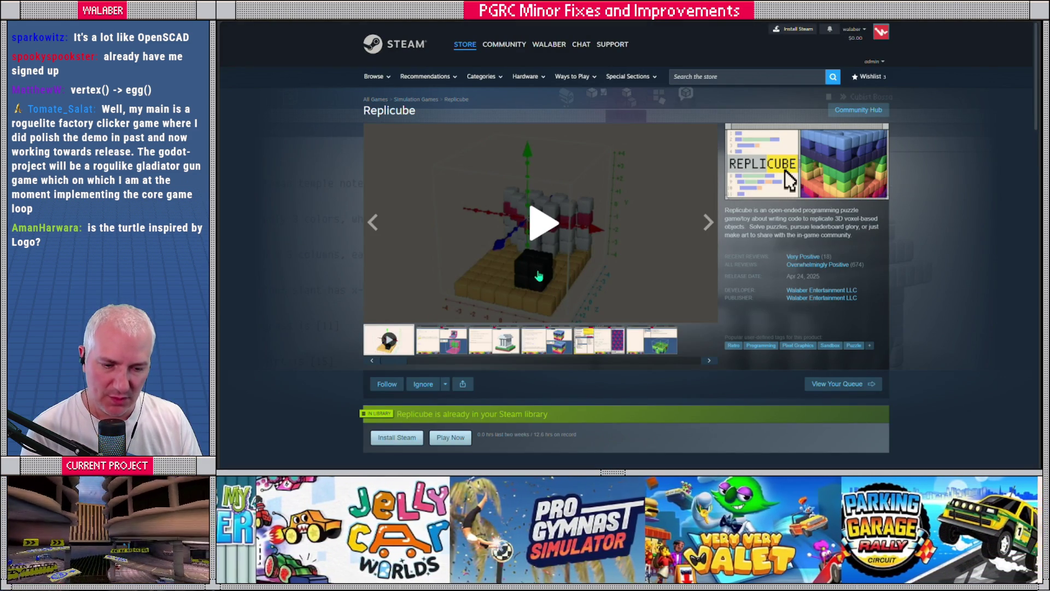
left_click(535, 232)
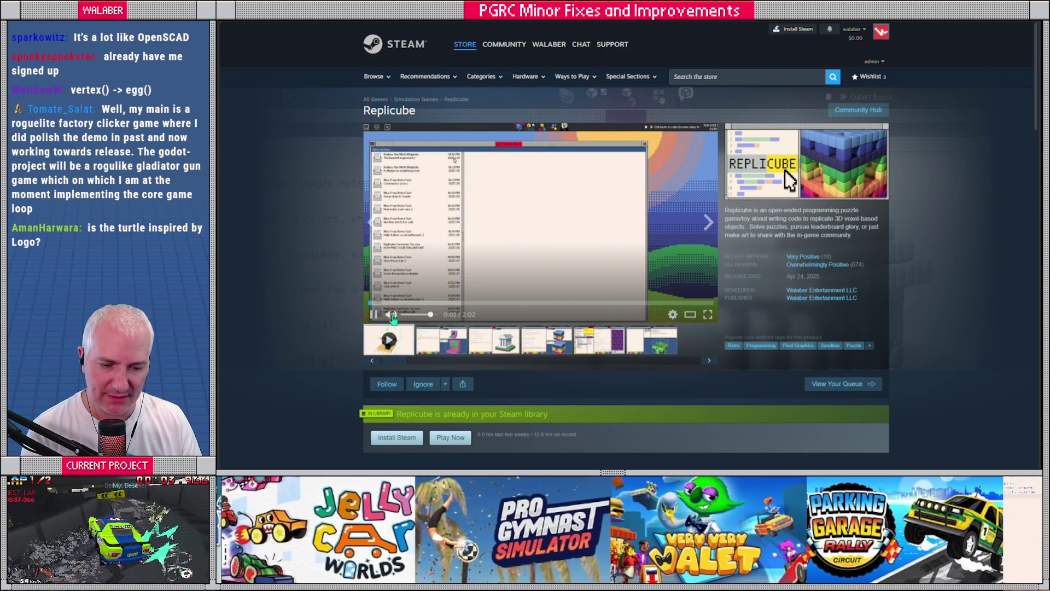
left_click(708, 314)
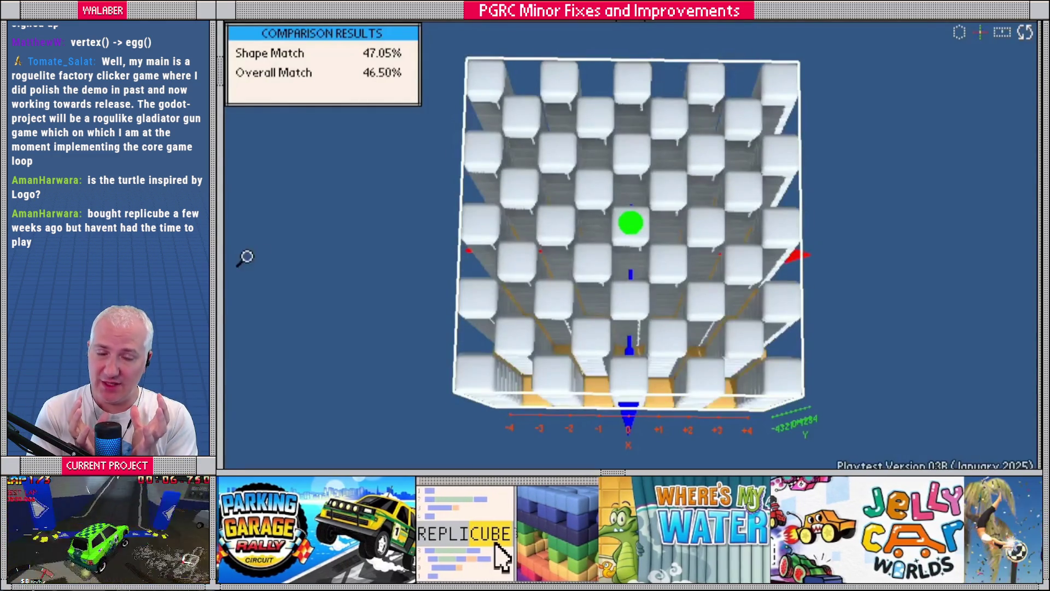
type("m")
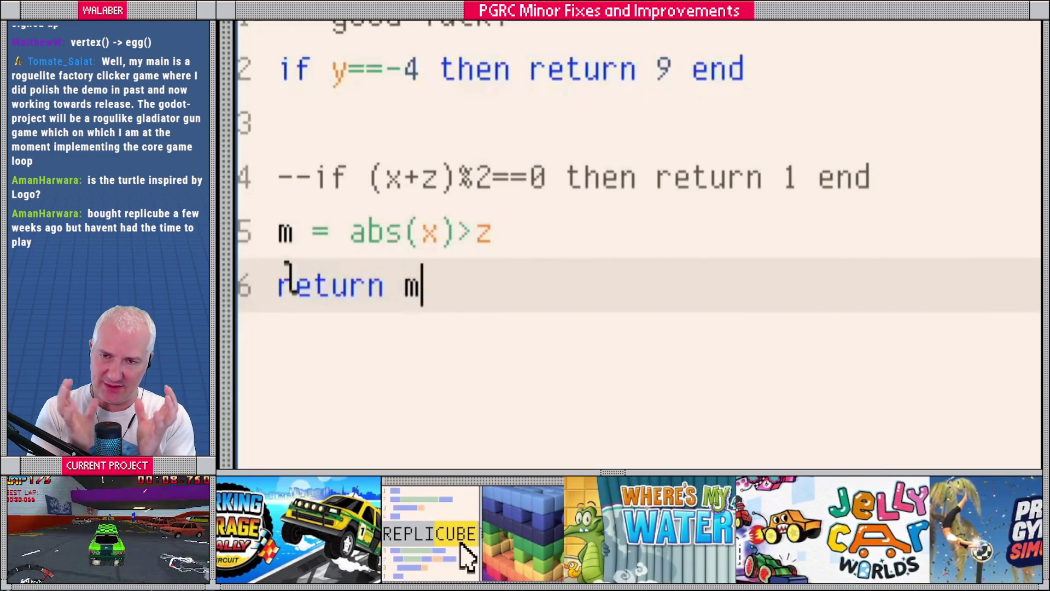
key("Up")
key("Right")
key("Right")
key("Right")
key("BackSpace")
type("<-")
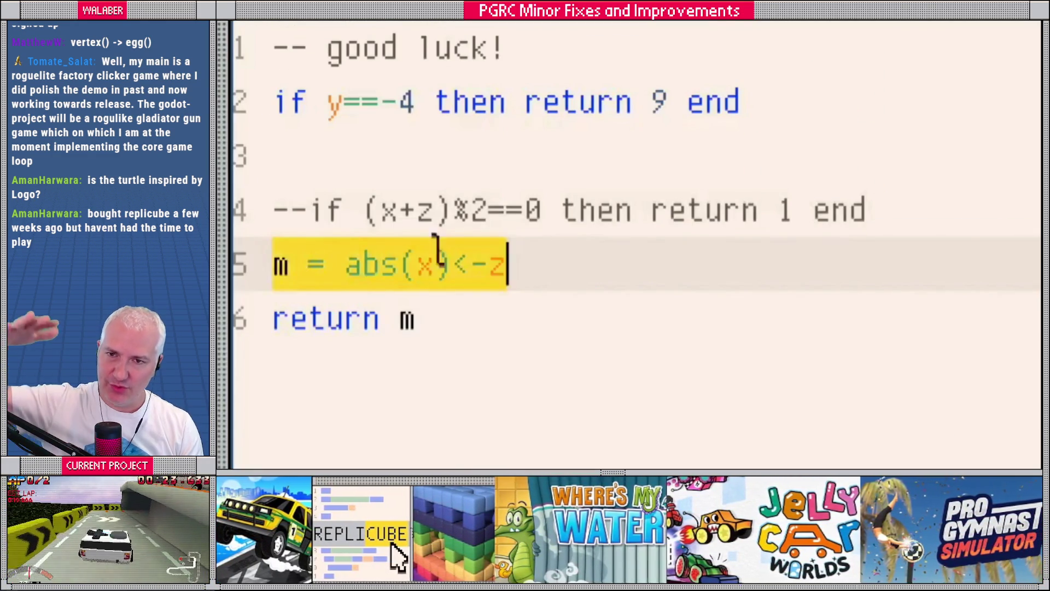
key("ctrl+x")
left_click(341, 171)
key("Return")
key("ctrl+v")
key("Down")
key("ctrl+Left")
key("ctrl+Left")
key("ctrl+Left")
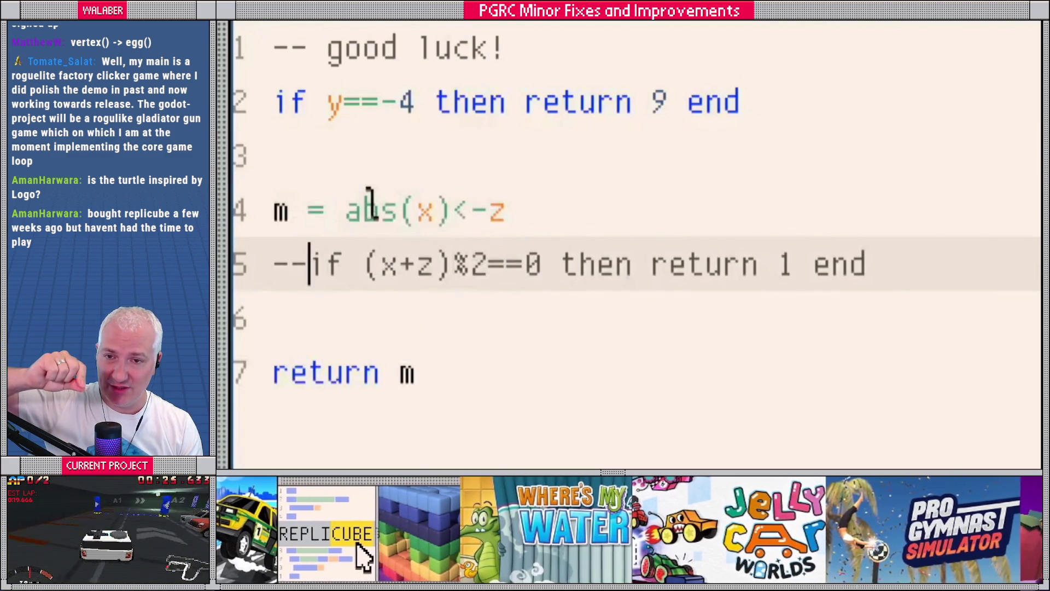
key("BackSpace")
key("BackSpace")
left_click(512, 290)
type("and m")
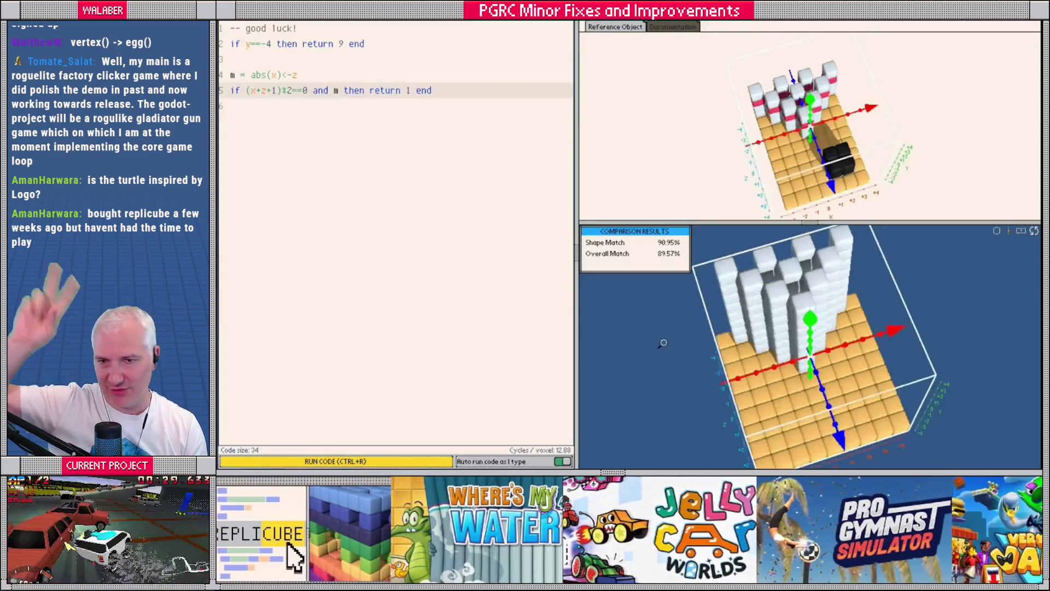
left_click_drag(365, 91, 417, 90)
key("Return")
key("Return")
key("Up")
type("if ")
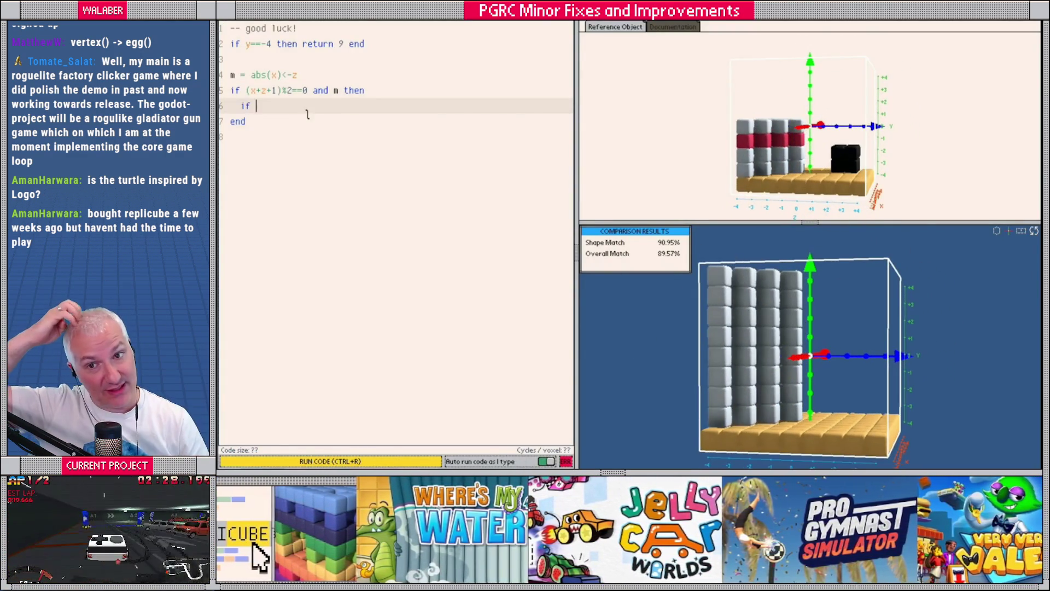
type("y==-1 the")
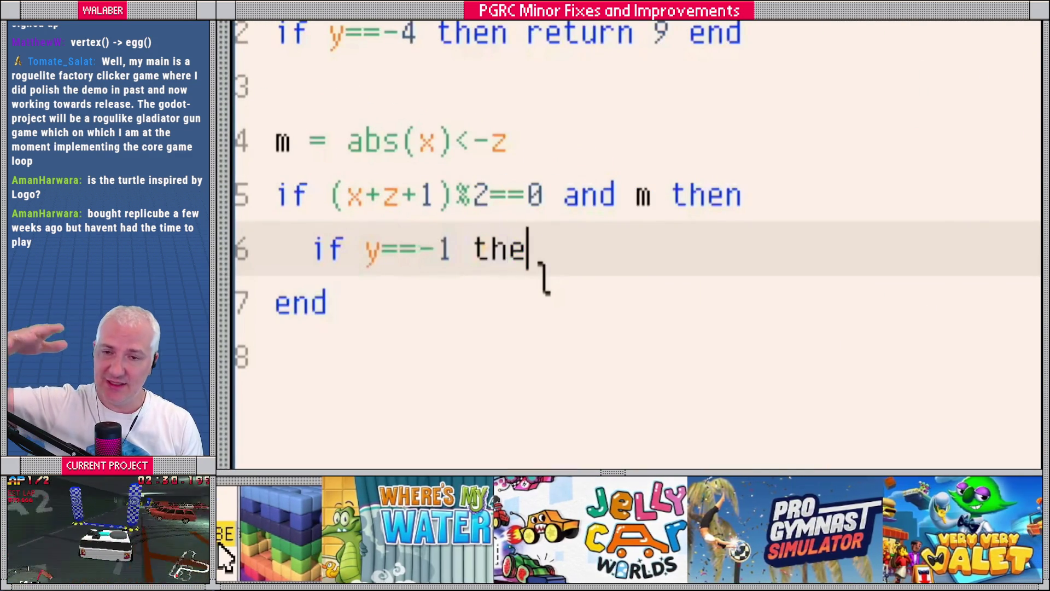
type("n return 7 end")
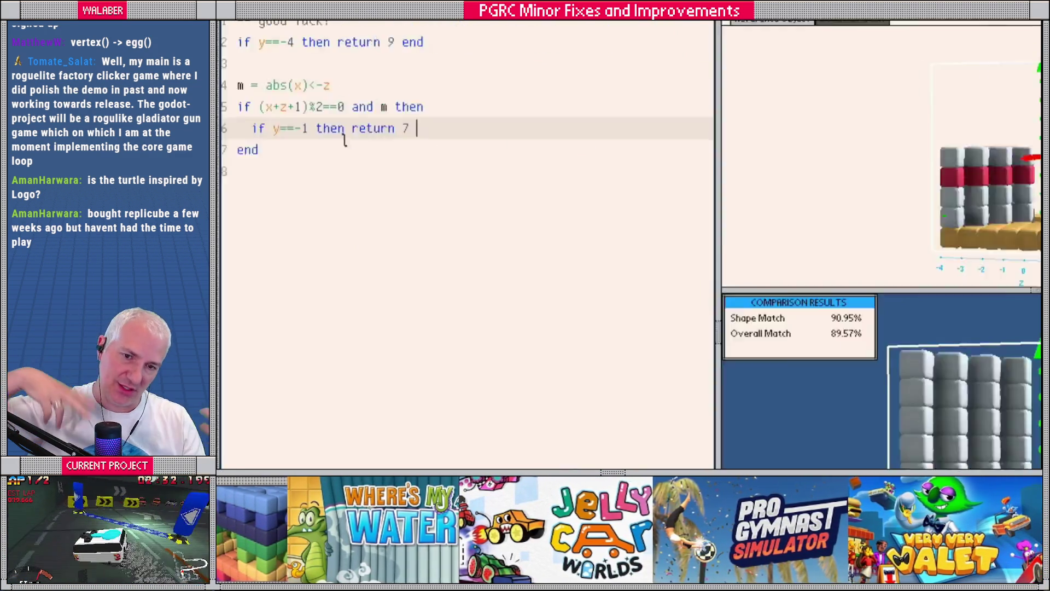
key("Return")
type("if y")
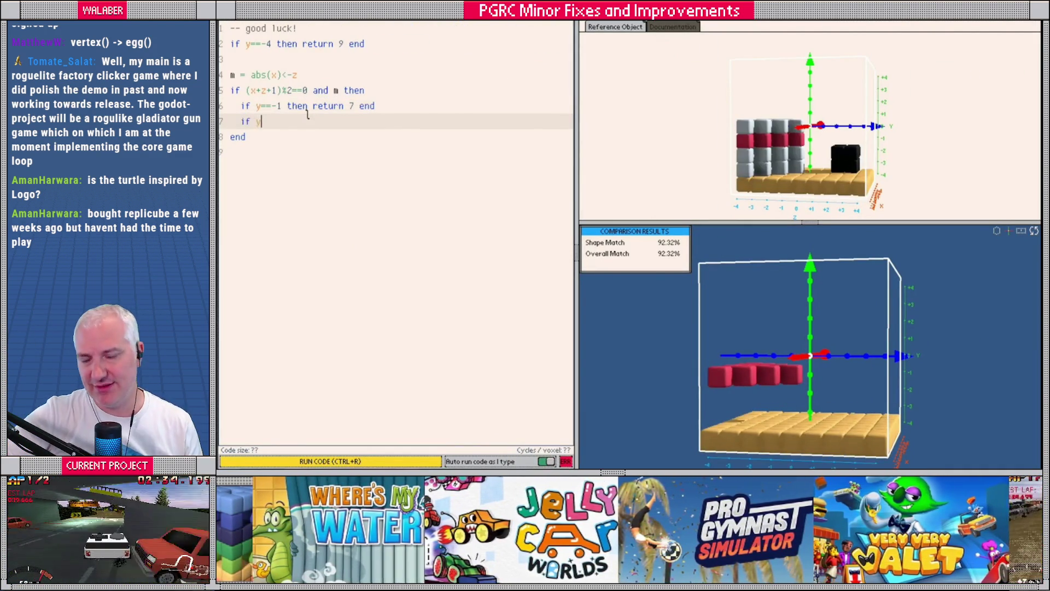
type(" <=")
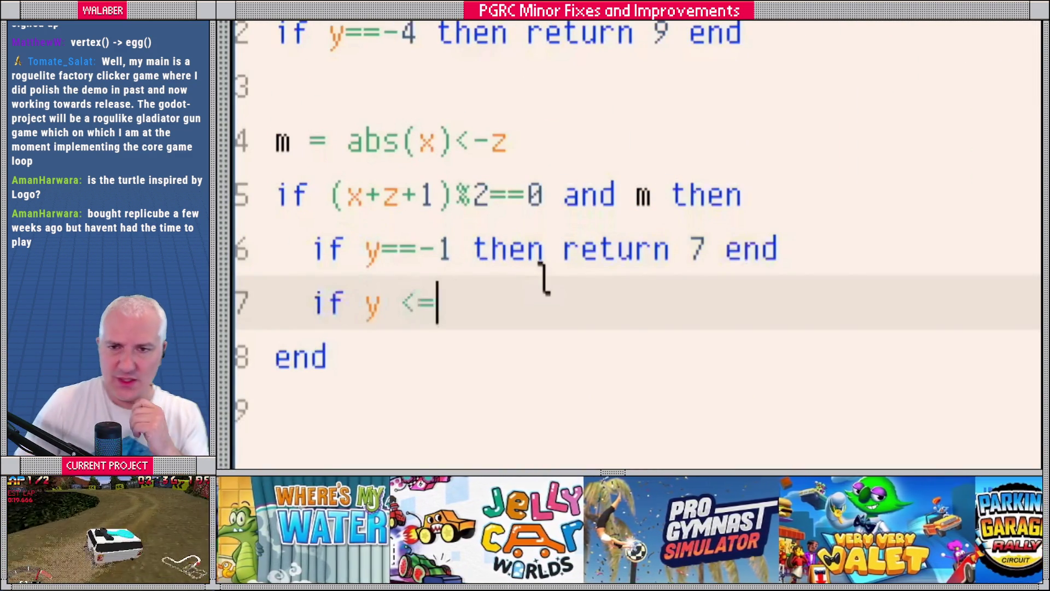
type(" 0 then return 1 end")
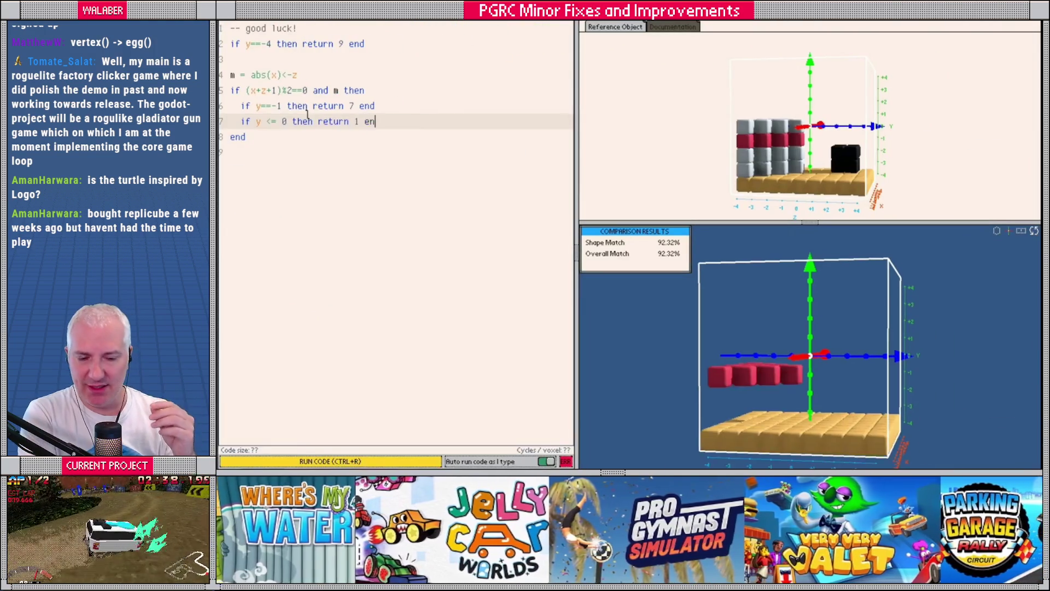
mouse_move(831, 312)
left_mouse_down()
mouse_move(722, 375)
mouse_move(760, 333)
left_mouse_up()
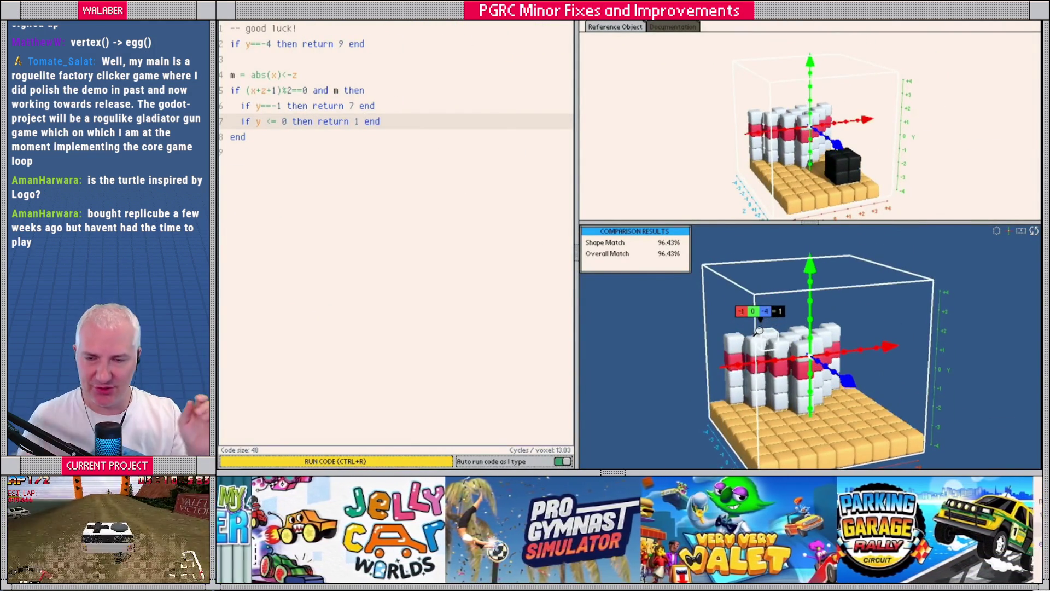
left_click(278, 155)
key("Return")
type("if")
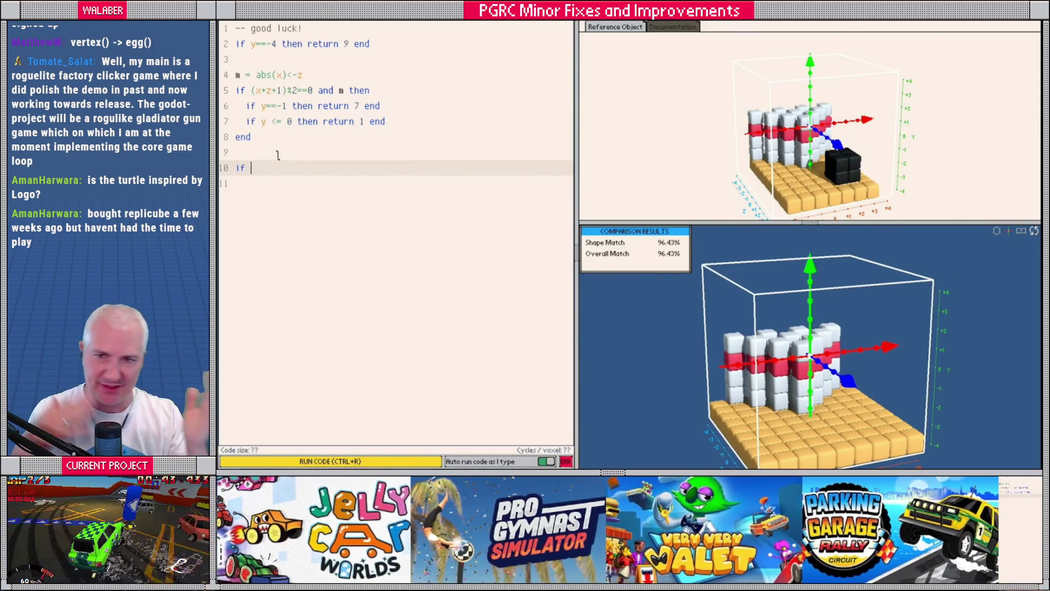
type(">=1 and ")
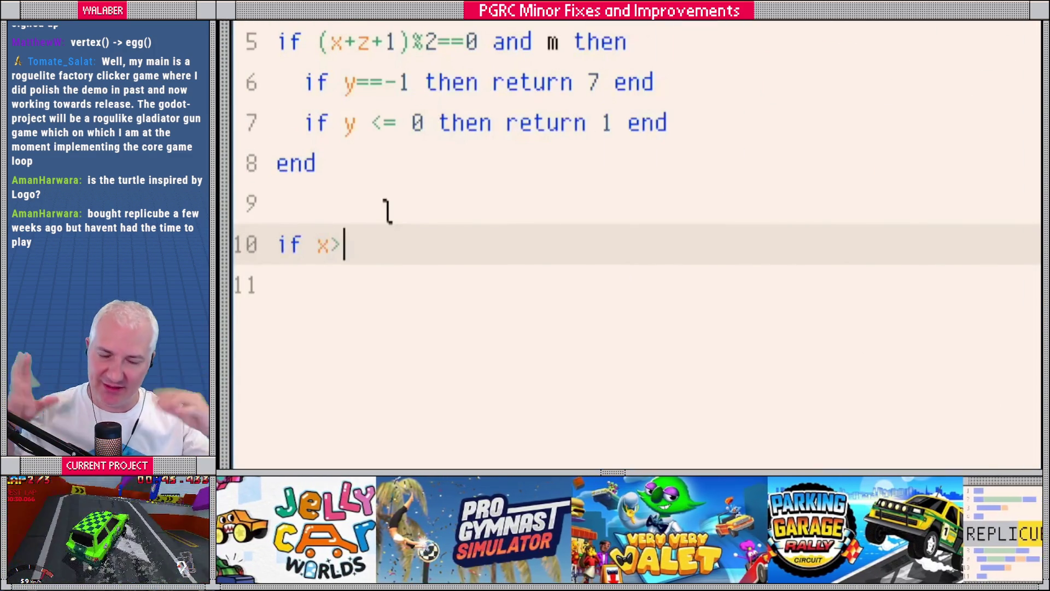
type("x")
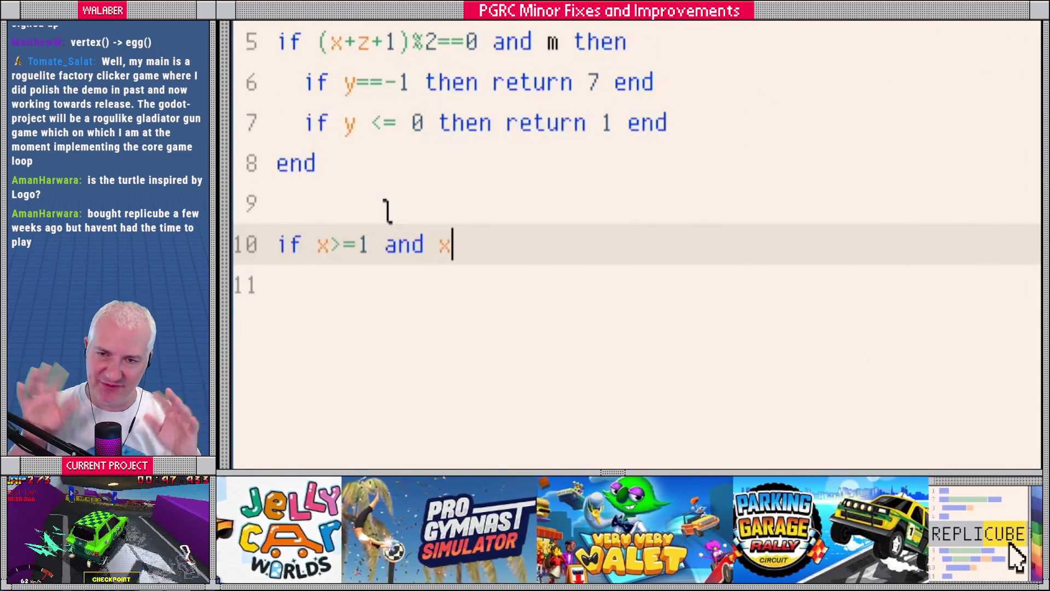
type("<=2 then return 3 end")
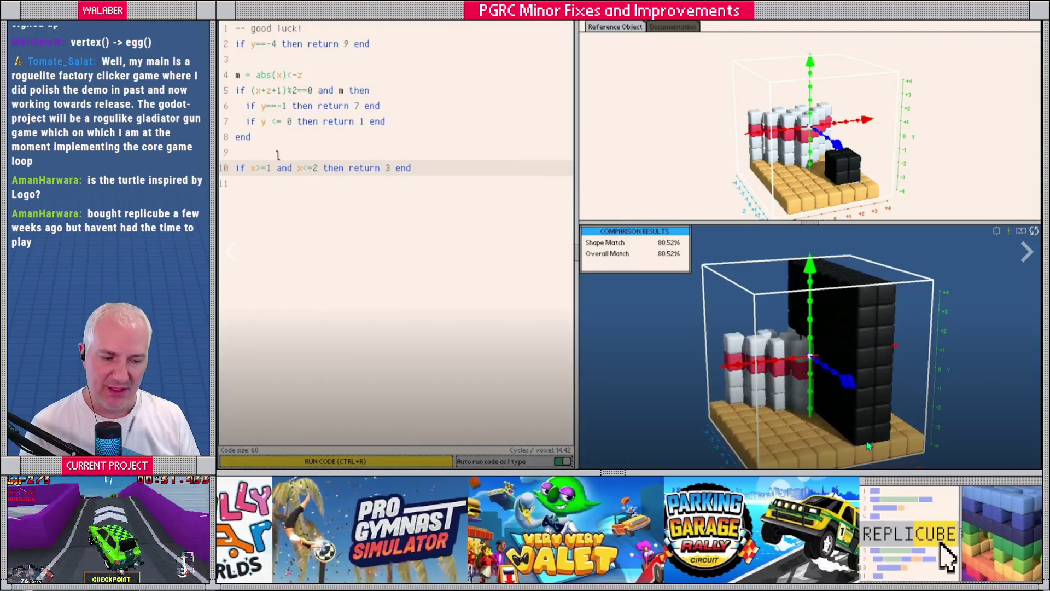
type("1")
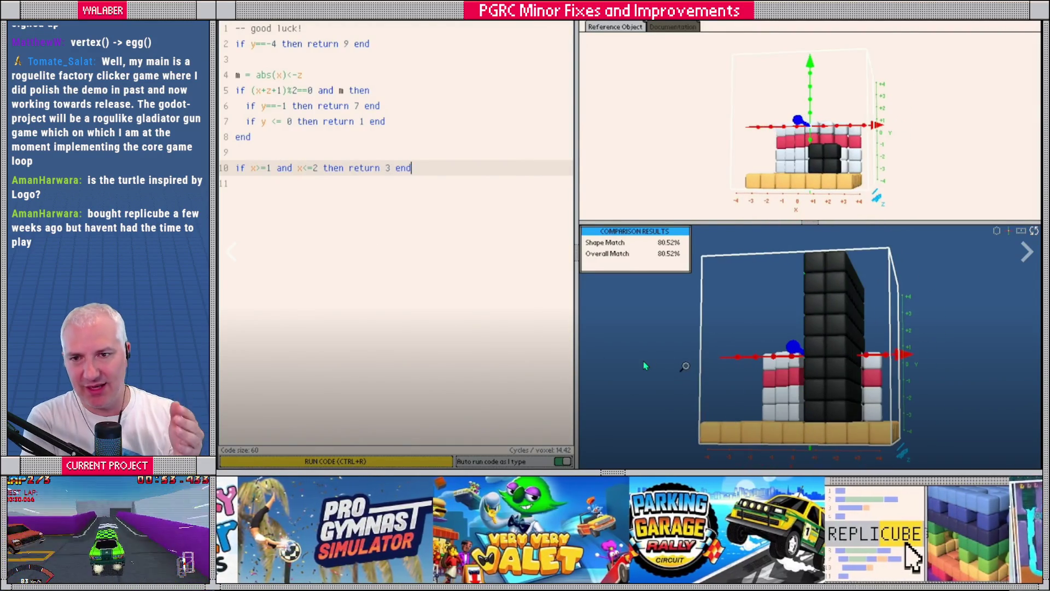
Extend line 10's condition after x<=2 with 'and y<-1 and z>1 and z<4'.
left_click(321, 169)
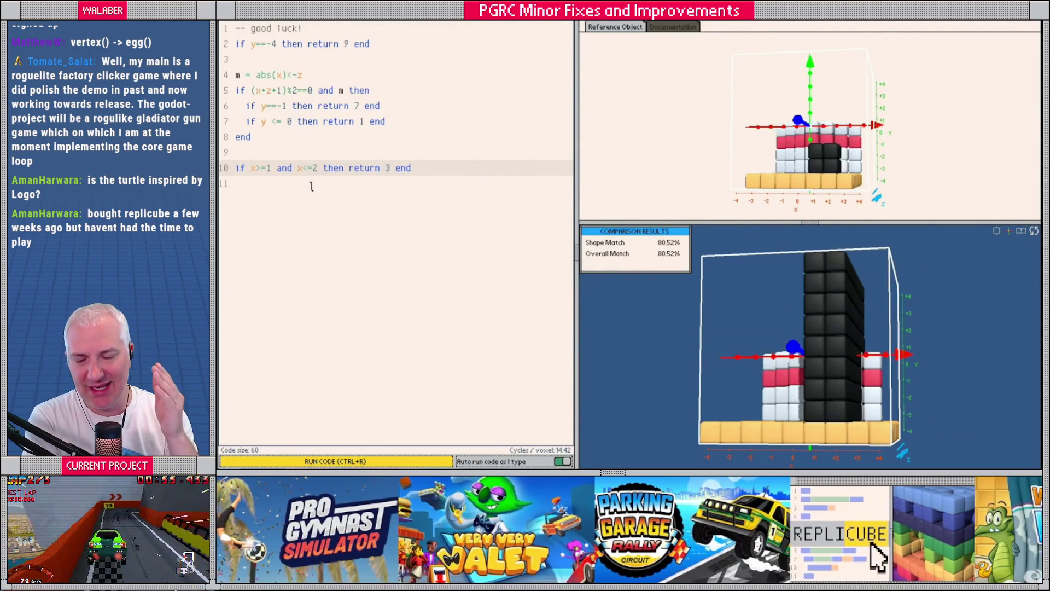
type("and y<-1 and z>1 and z<4")
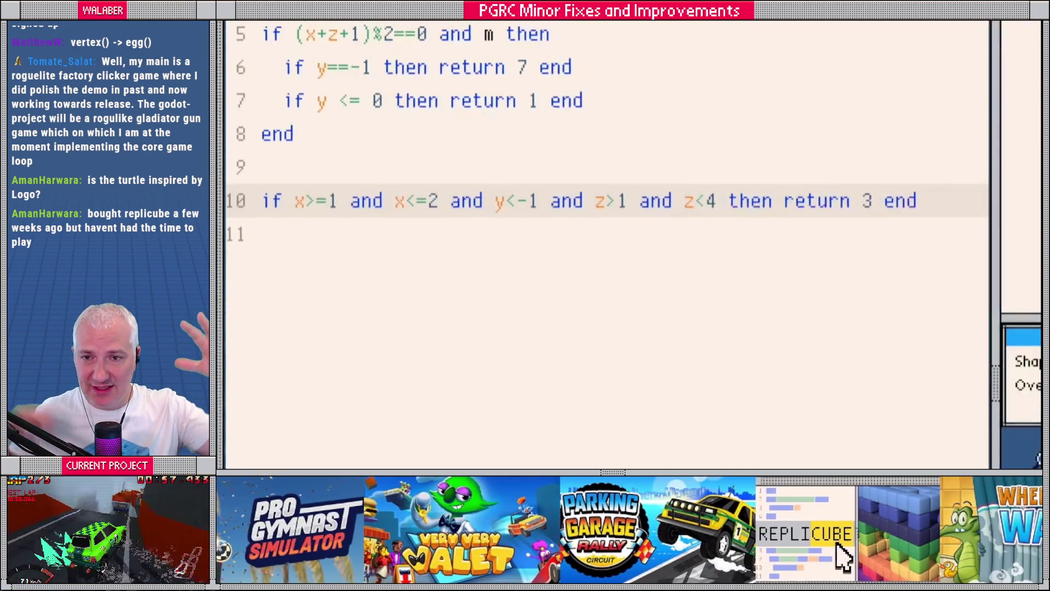
mouse_move(658, 359)
left_mouse_down()
mouse_move(793, 359)
mouse_move(799, 438)
left_mouse_up()
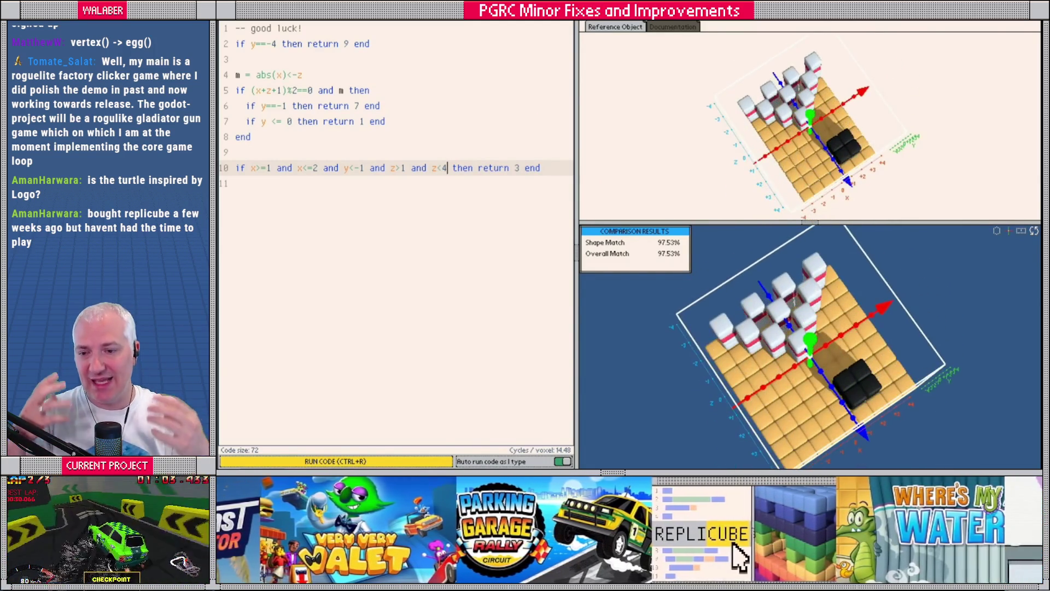
Add 'and abs(x)<4' to line 2's y==-4 condition and submit the 100% match.
left_click(281, 44)
key("Left")
type("and")
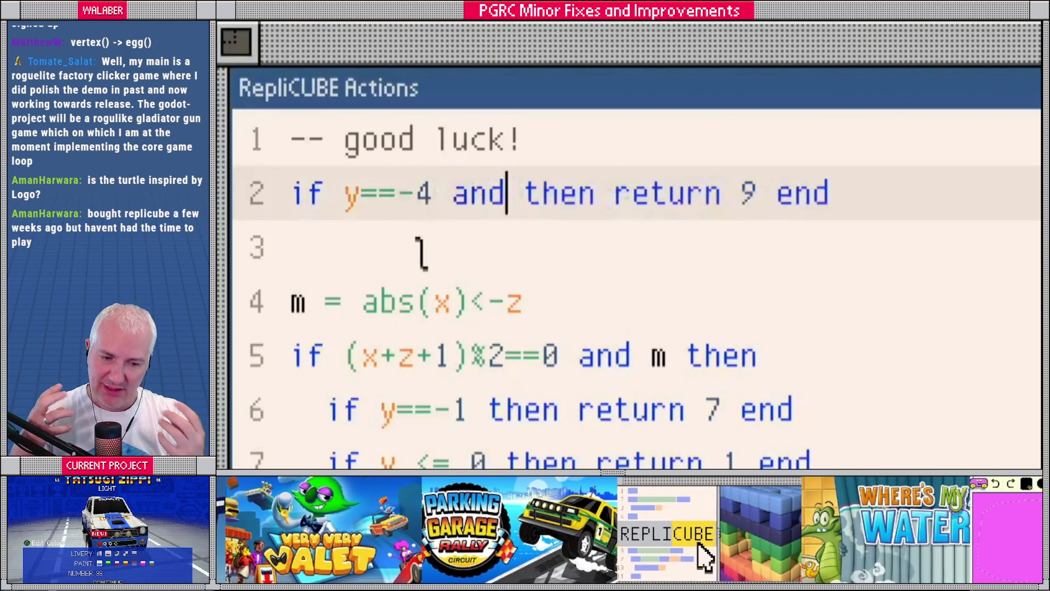
type(" abs(x)<4")
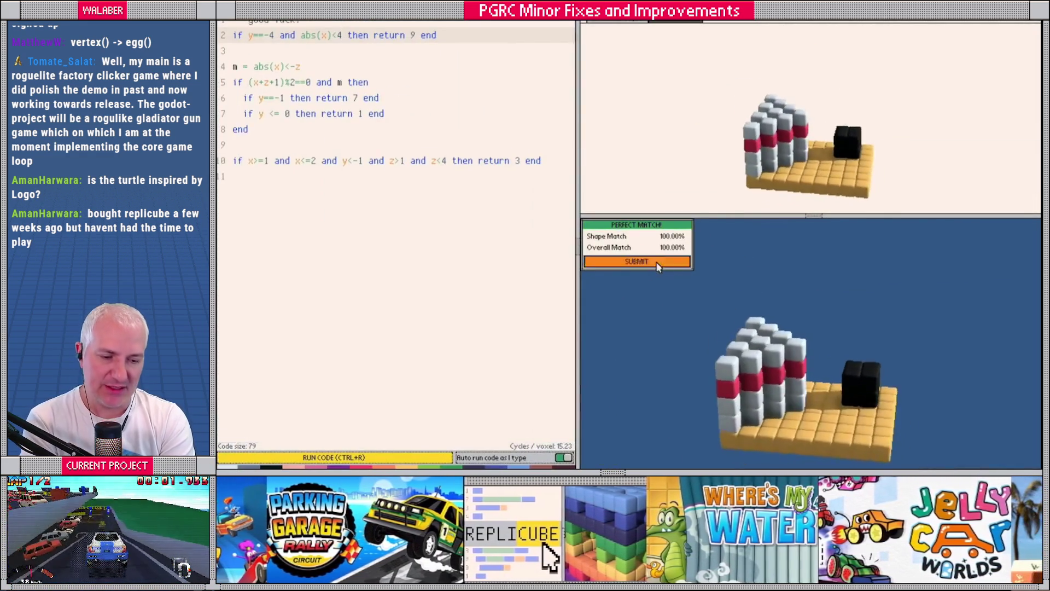
left_click(657, 262)
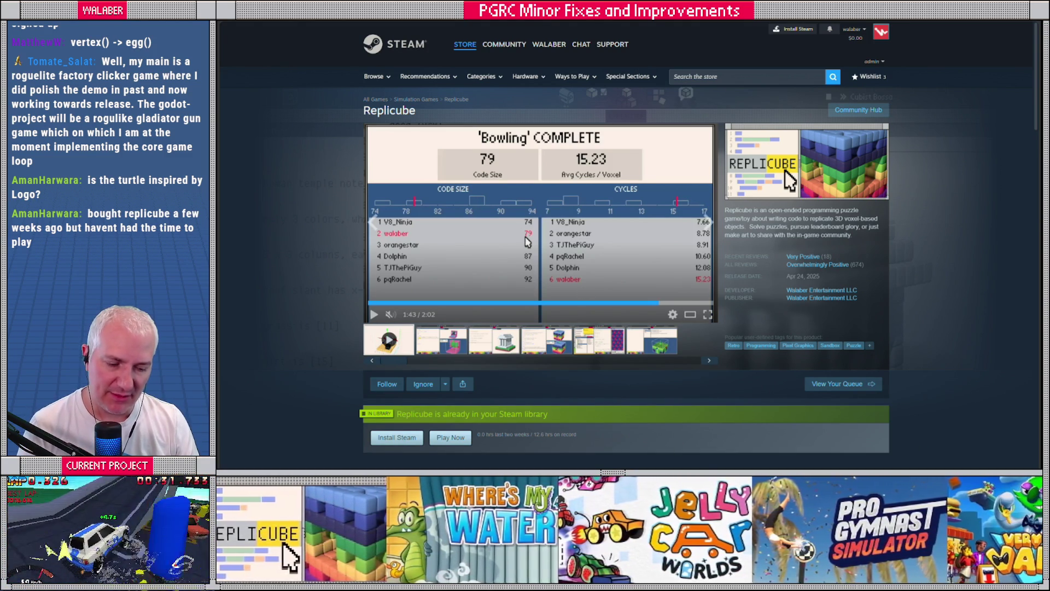
Return to TurtleCAD and orbit the house_profile wireframe house.
left_click(826, 433)
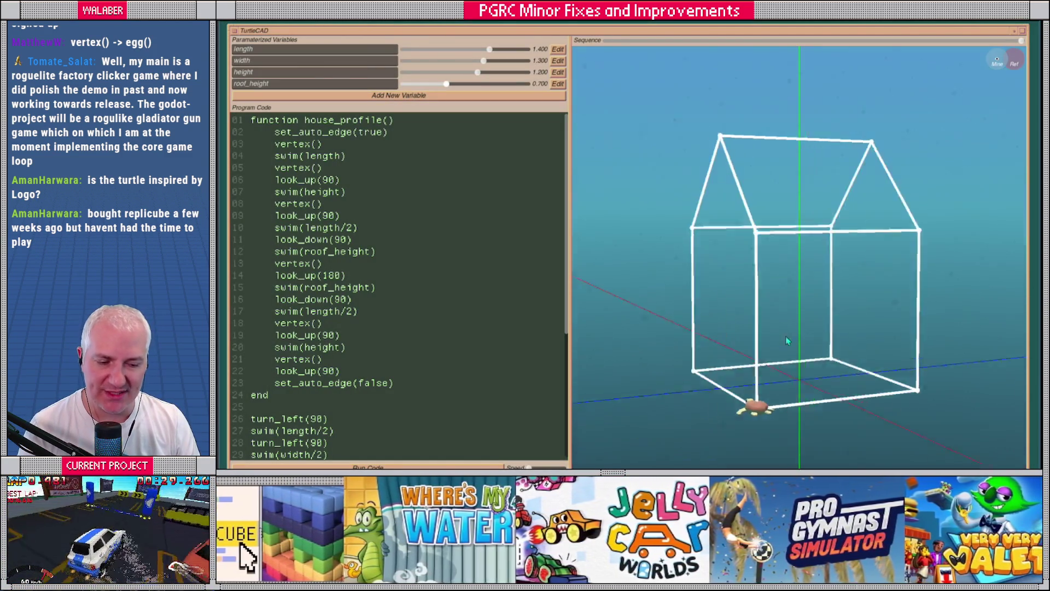
mouse_move(726, 353)
left_mouse_down()
mouse_move(712, 348)
mouse_move(722, 343)
left_mouse_up()
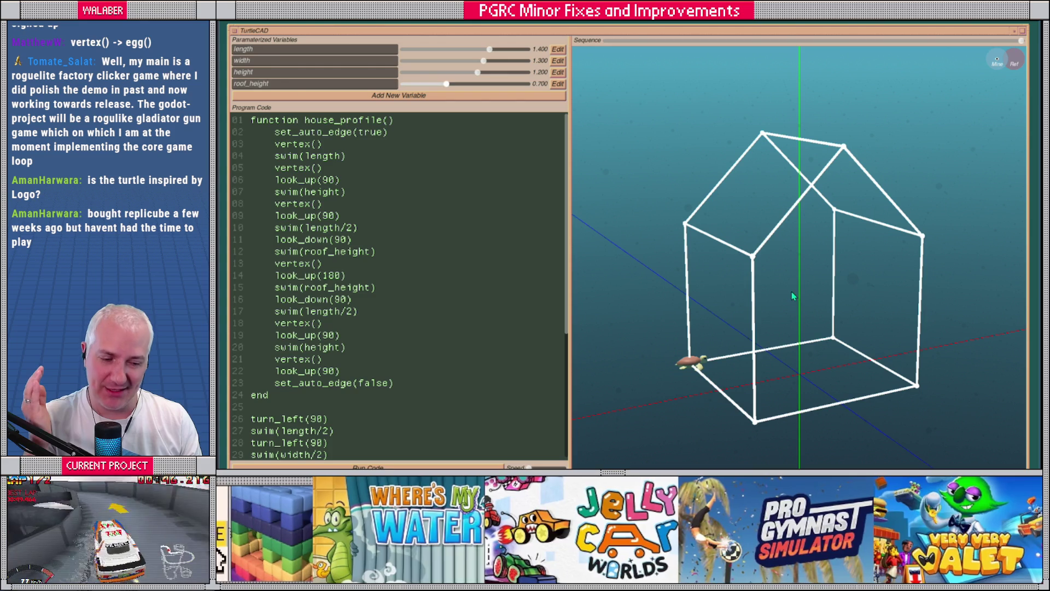
Replay the house drawing on the Sequence bar and raise length from 1.400 to 1.500.
mouse_move(805, 304)
left_mouse_down()
mouse_move(823, 307)
mouse_move(796, 308)
left_mouse_up()
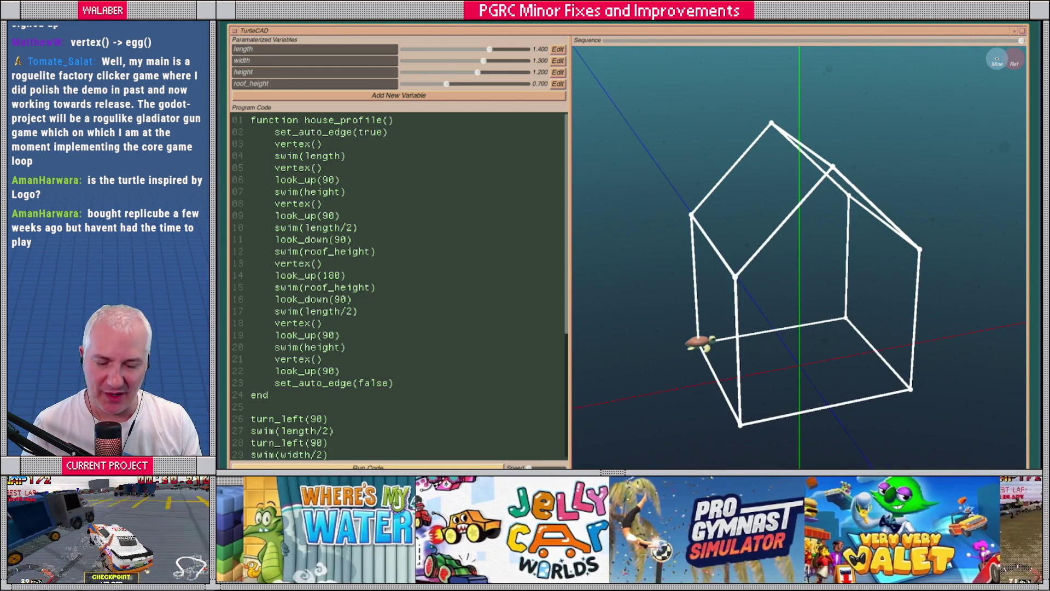
left_click_drag(678, 390, 712, 373)
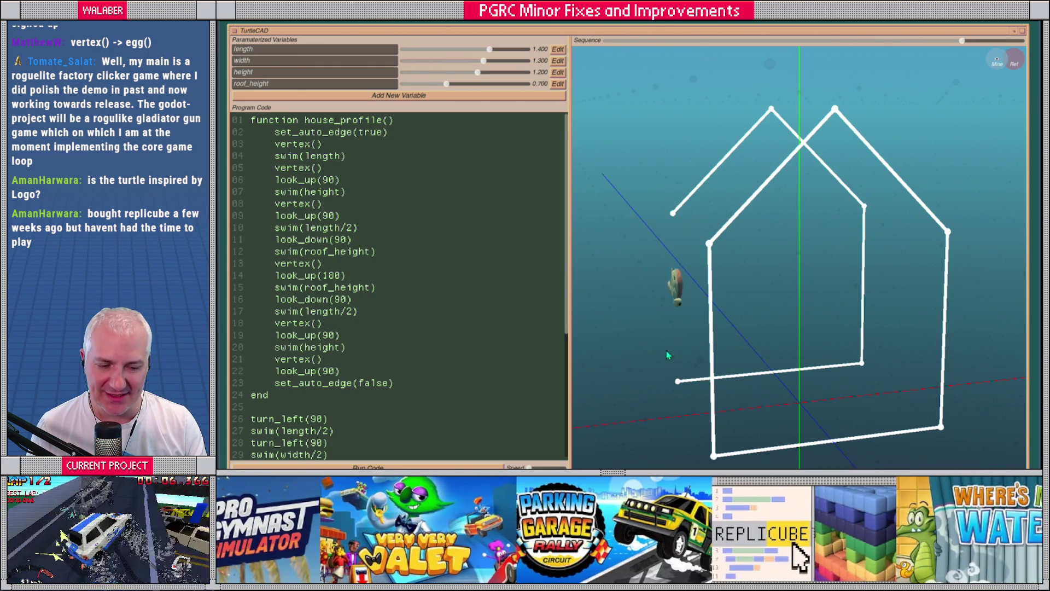
mouse_move(670, 383)
left_mouse_down()
mouse_move(754, 377)
mouse_move(783, 346)
mouse_move(774, 334)
left_mouse_up()
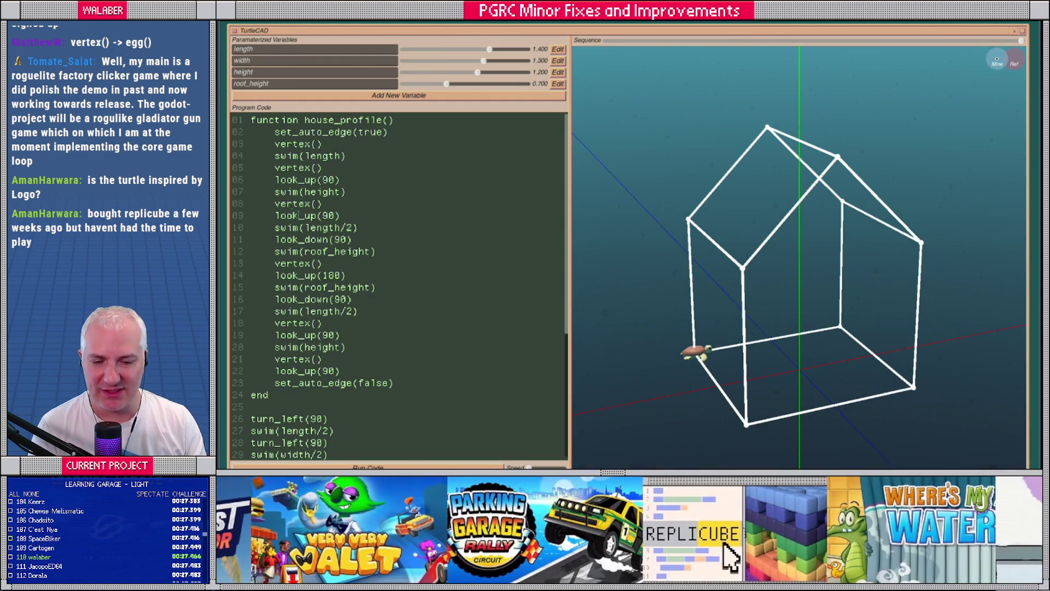
scroll(285, 158, "down", 5)
scroll(327, 212, "up", 5)
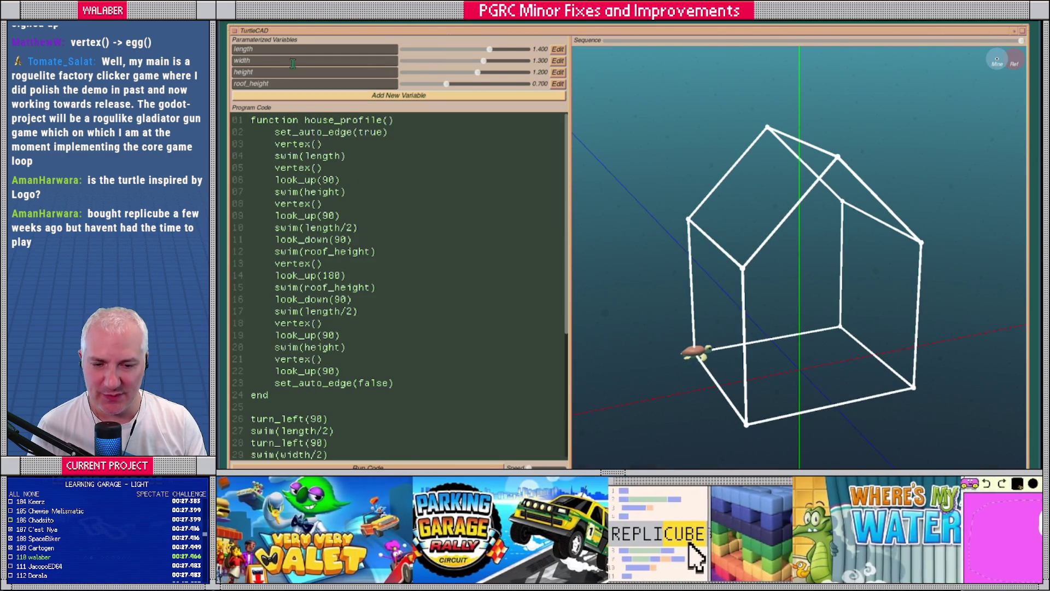
mouse_move(489, 52)
left_mouse_down()
mouse_move(405, 52)
mouse_move(512, 53)
mouse_move(454, 61)
mouse_move(496, 61)
mouse_move(468, 73)
mouse_move(472, 86)
mouse_move(493, 87)
mouse_move(452, 86)
left_mouse_up()
Shorten the house length and adjust the wall and roof heights.
scroll(384, 205, "down", 5)
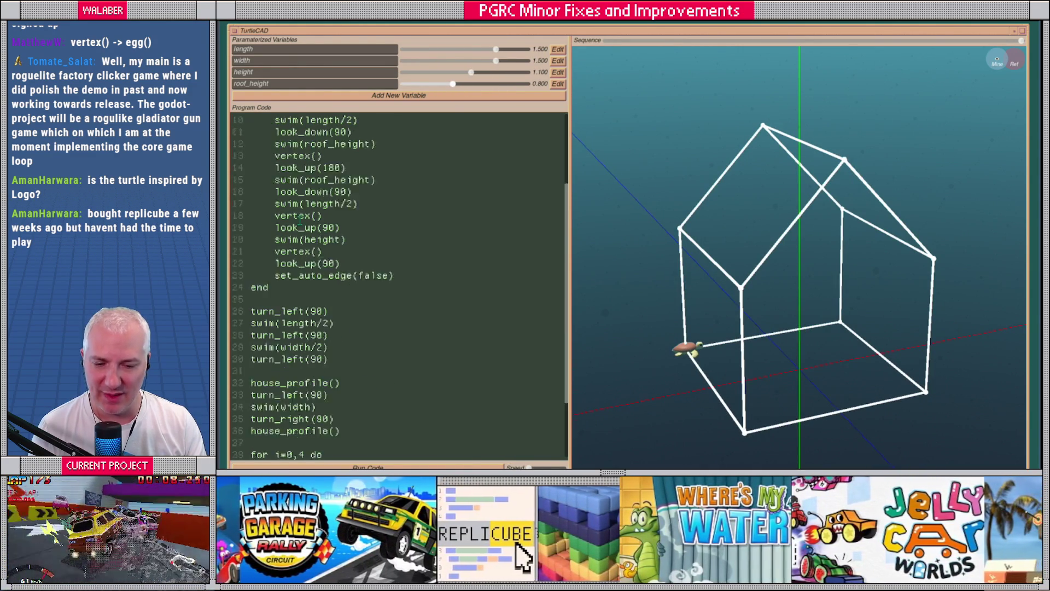
scroll(384, 206, "up", 3)
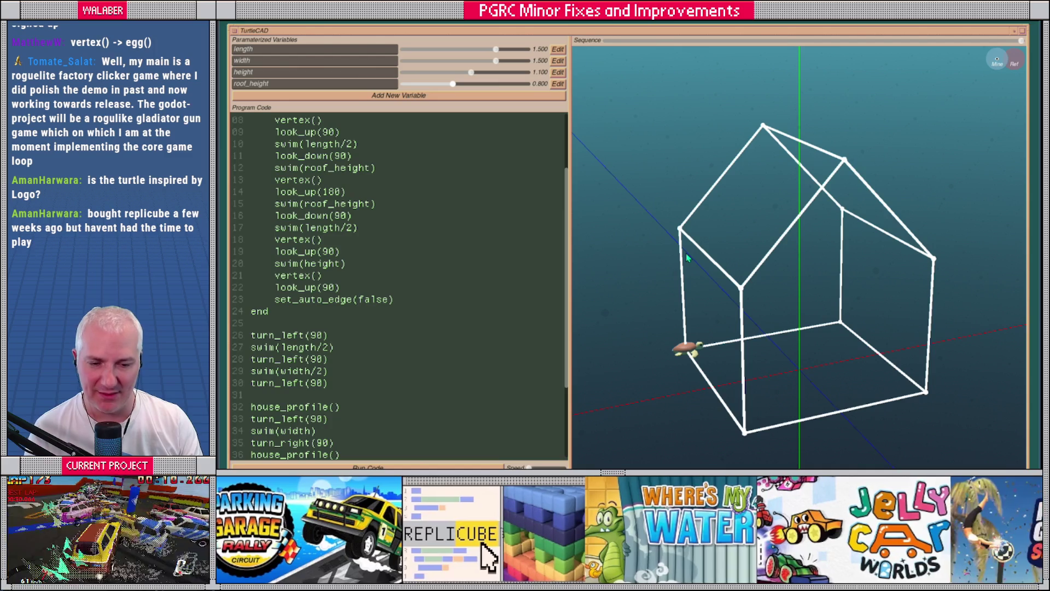
mouse_move(495, 49)
left_mouse_down()
mouse_move(480, 57)
mouse_move(508, 64)
left_mouse_up()
mouse_move(471, 73)
left_mouse_down()
mouse_move(421, 84)
mouse_move(453, 84)
left_mouse_up()
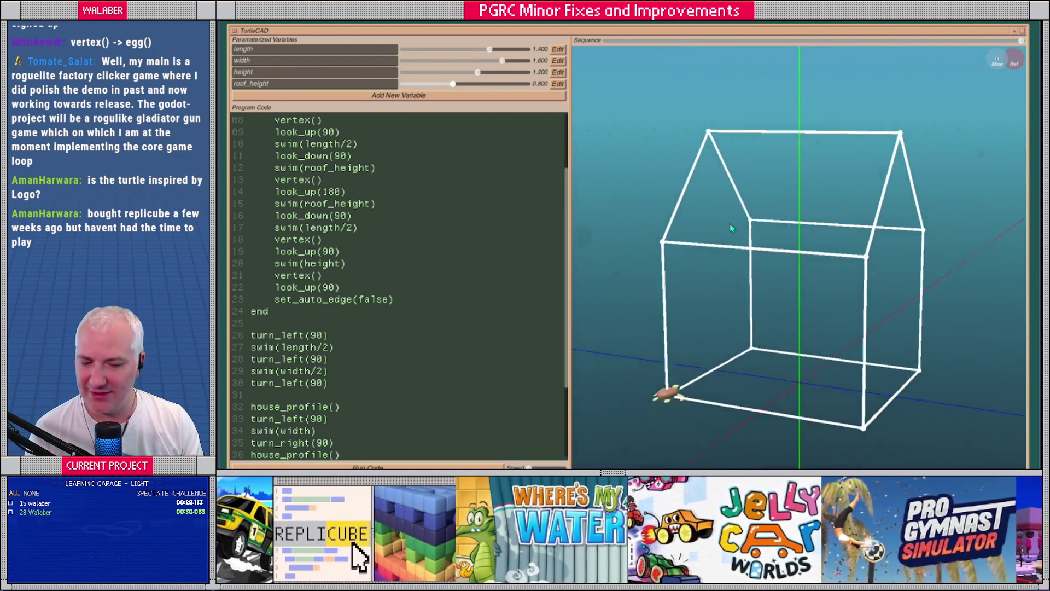
Orbit the house, lengthening and widening it to length 1.600 and width 2.000.
mouse_move(731, 227)
left_mouse_down()
mouse_move(704, 213)
mouse_move(725, 212)
left_mouse_up()
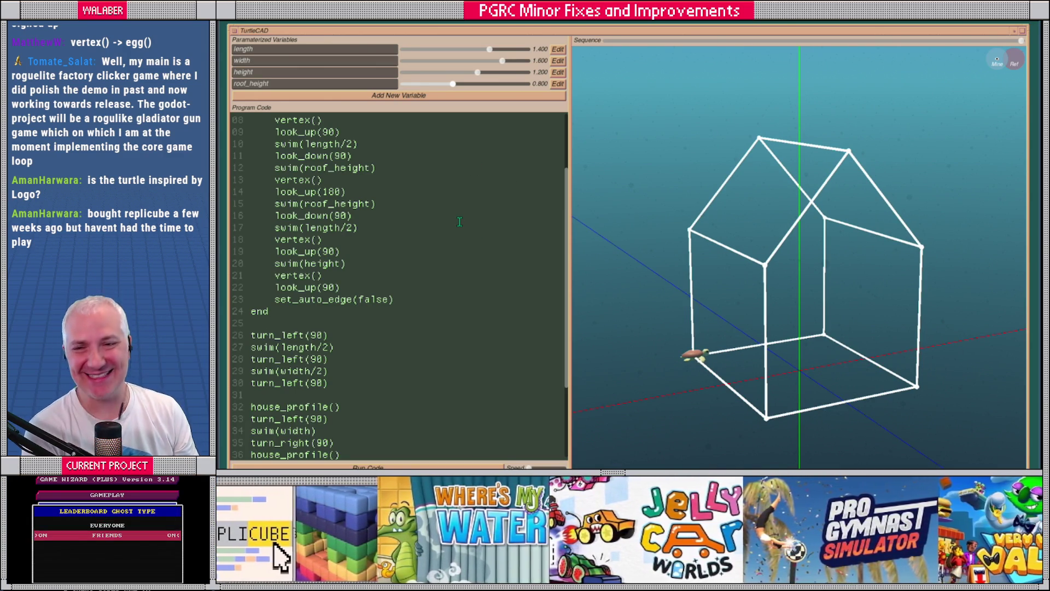
mouse_move(663, 257)
left_mouse_down()
mouse_move(776, 273)
mouse_move(786, 257)
mouse_move(753, 258)
mouse_move(773, 252)
mouse_move(762, 246)
mouse_move(651, 268)
mouse_move(787, 261)
left_mouse_up()
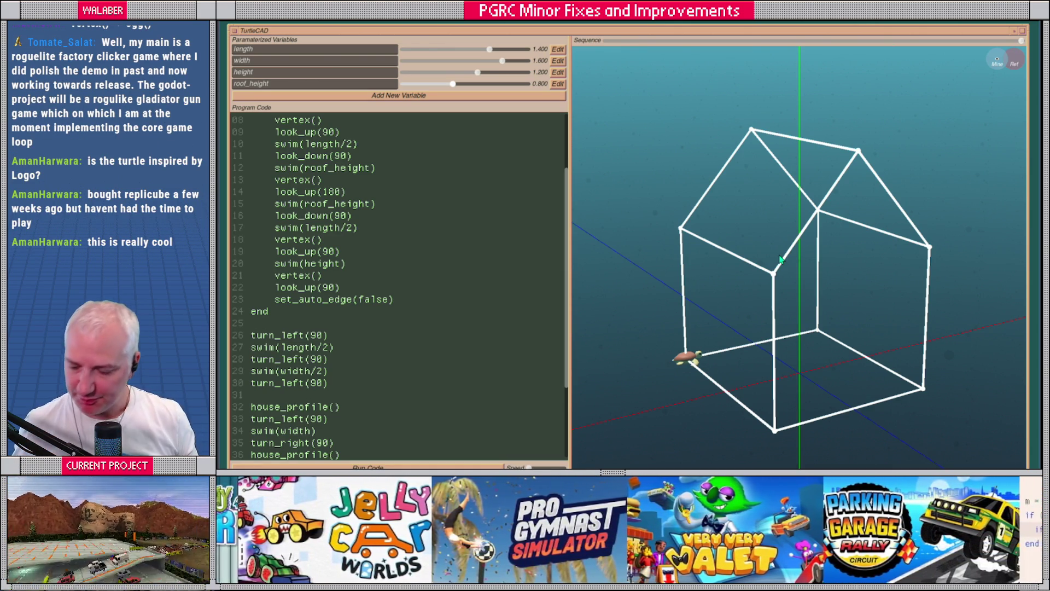
mouse_move(793, 262)
left_mouse_down()
mouse_move(766, 268)
mouse_move(792, 275)
left_mouse_up()
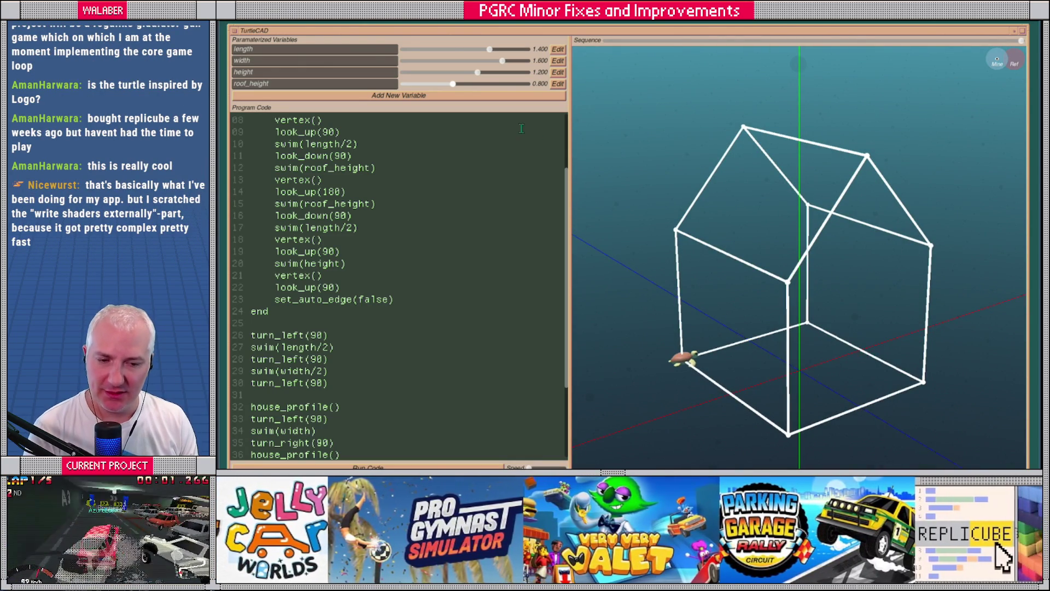
mouse_move(490, 51)
left_mouse_down()
mouse_move(460, 52)
mouse_move(494, 54)
left_mouse_up()
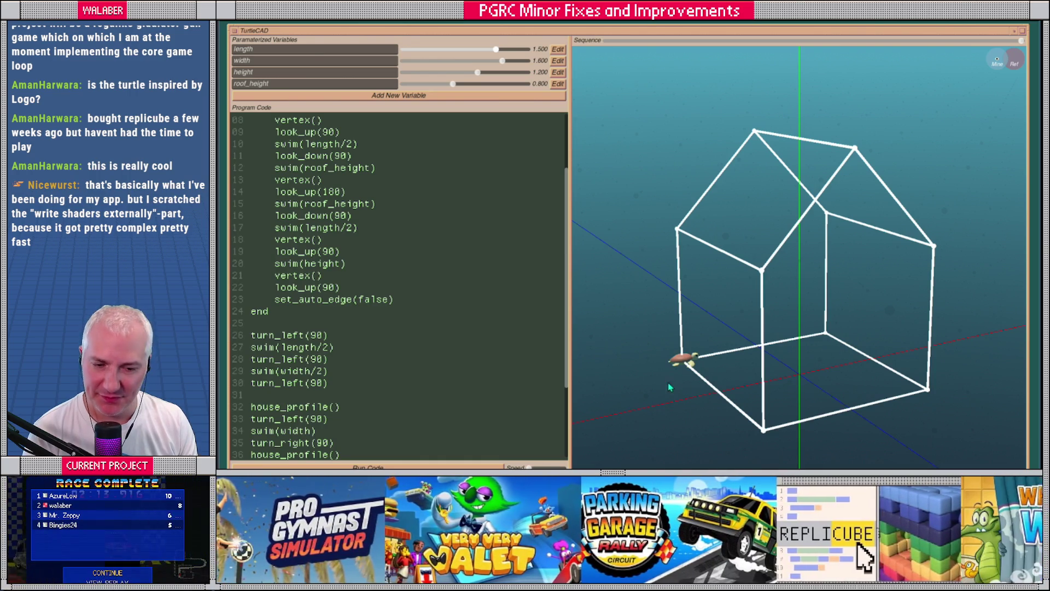
left_click_drag(500, 50, 529, 66)
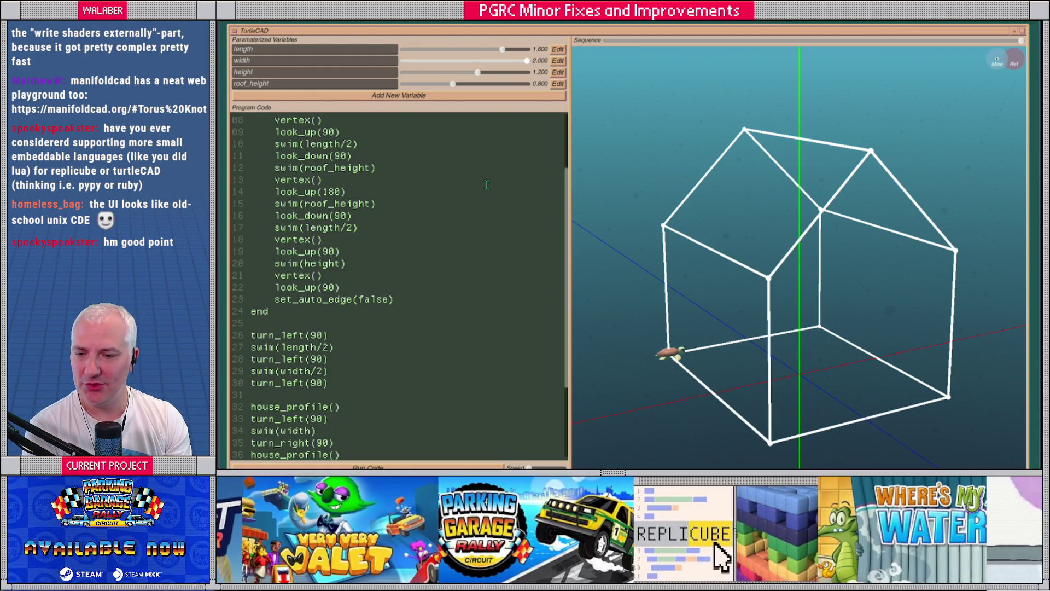
Set house length 1.400 and width 1.000, widen the code panel and recentre the window.
mouse_move(697, 261)
left_mouse_down()
mouse_move(685, 271)
mouse_move(716, 280)
mouse_move(662, 255)
left_mouse_up()
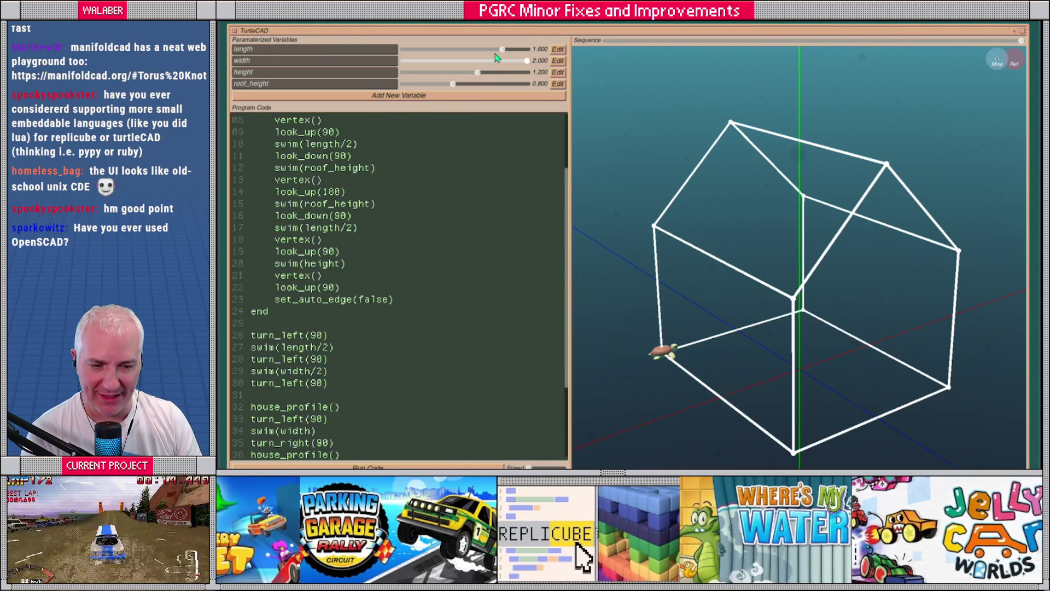
mouse_move(499, 56)
left_mouse_down()
mouse_move(460, 57)
mouse_move(515, 62)
mouse_move(467, 62)
left_mouse_up()
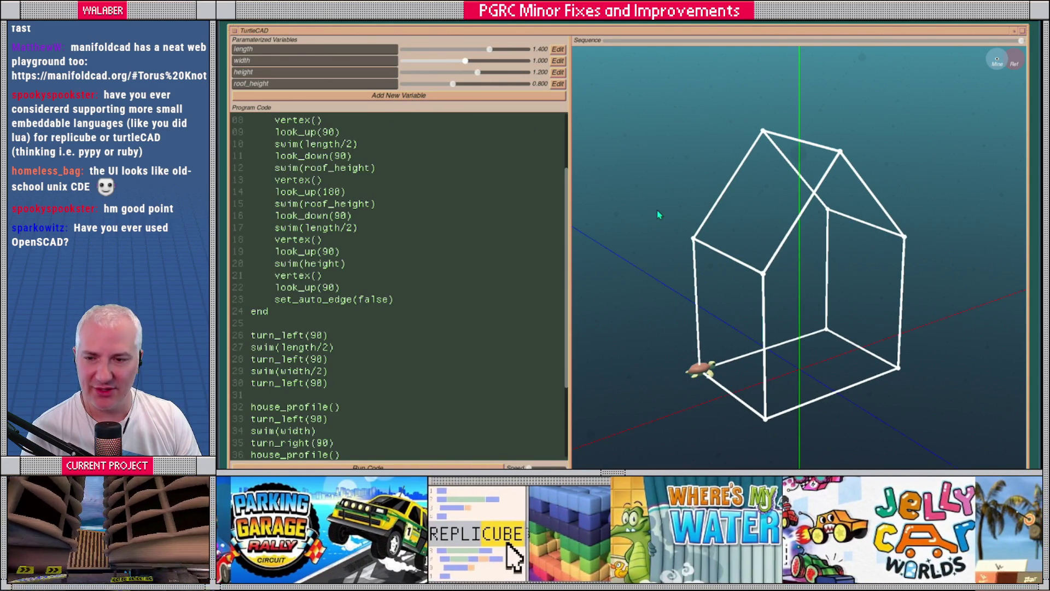
left_click_drag(668, 219, 662, 221)
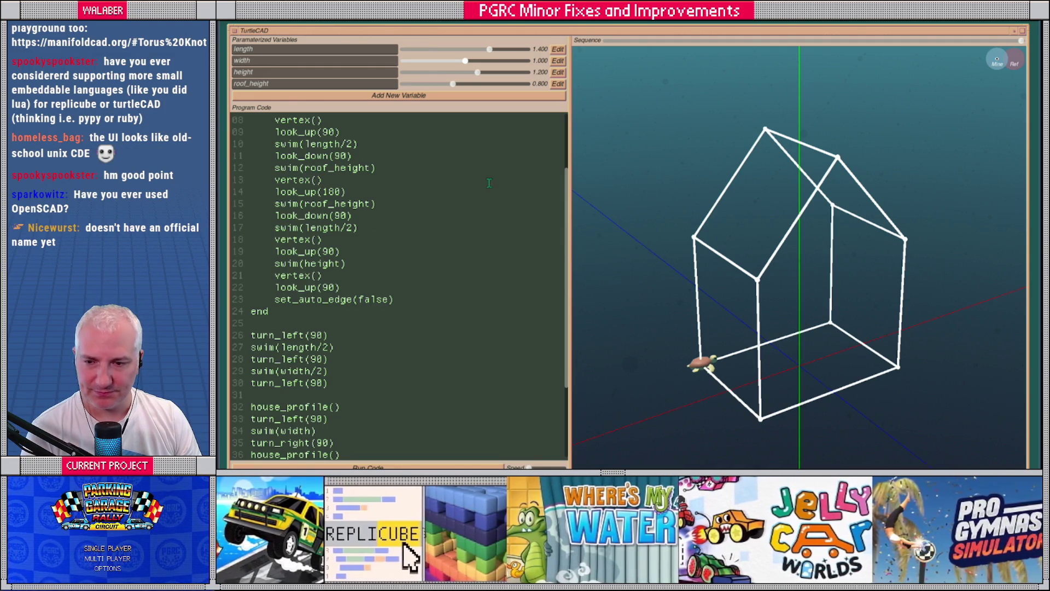
left_click_drag(673, 220, 678, 218)
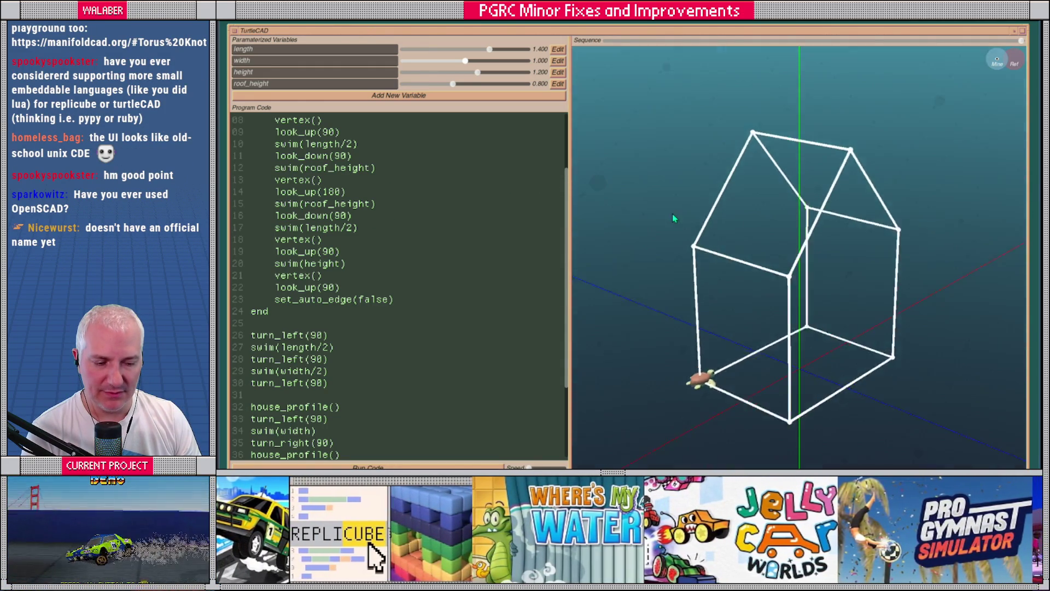
mouse_move(453, 84)
left_mouse_down()
mouse_move(464, 86)
mouse_move(453, 86)
left_mouse_up()
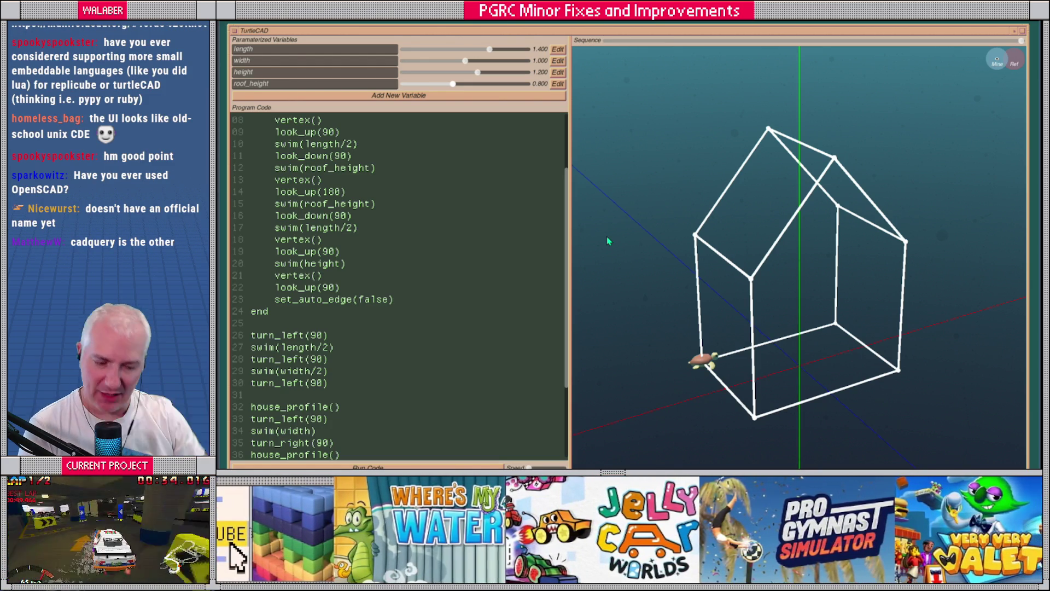
left_click_drag(569, 265, 592, 266)
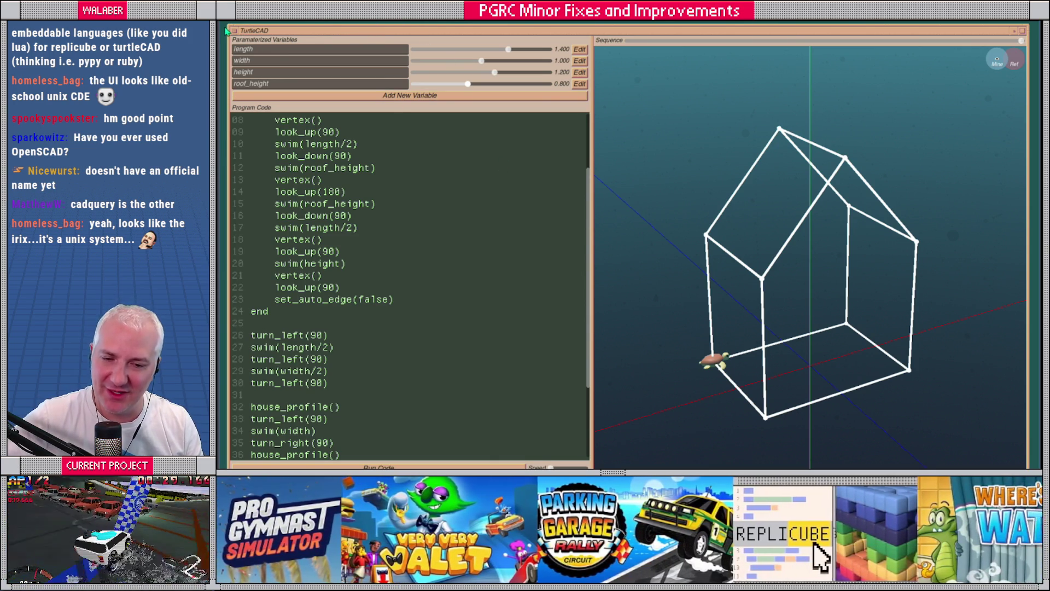
mouse_move(235, 31)
left_mouse_down()
mouse_move(491, 132)
mouse_move(469, 93)
mouse_move(472, 135)
mouse_move(348, 40)
mouse_move(443, 68)
left_mouse_up()
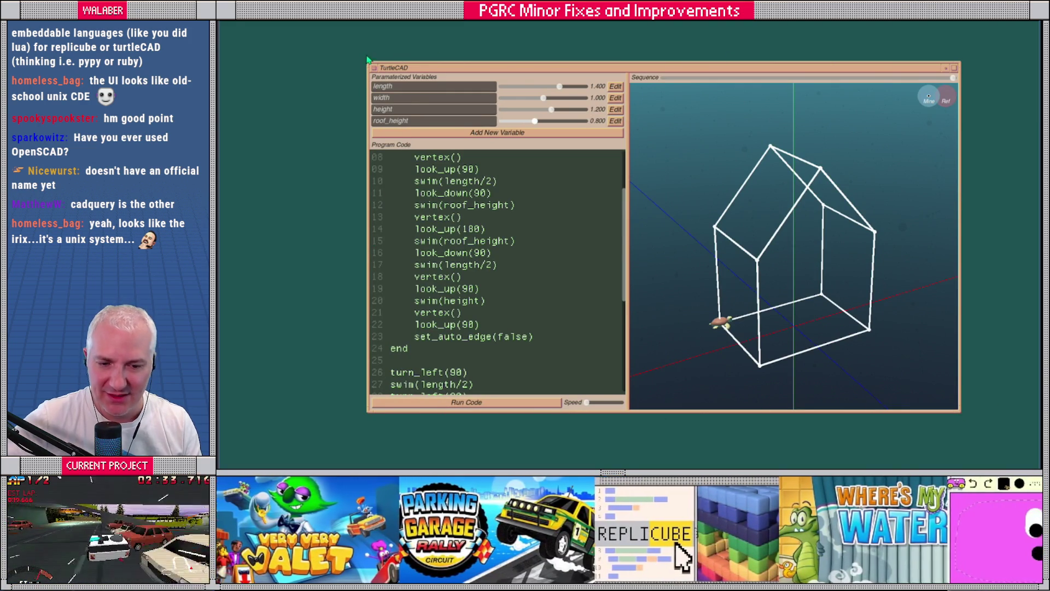
Move the TurtleCAD window toward the top-left and enlarge it.
left_click_drag(370, 67, 328, 56)
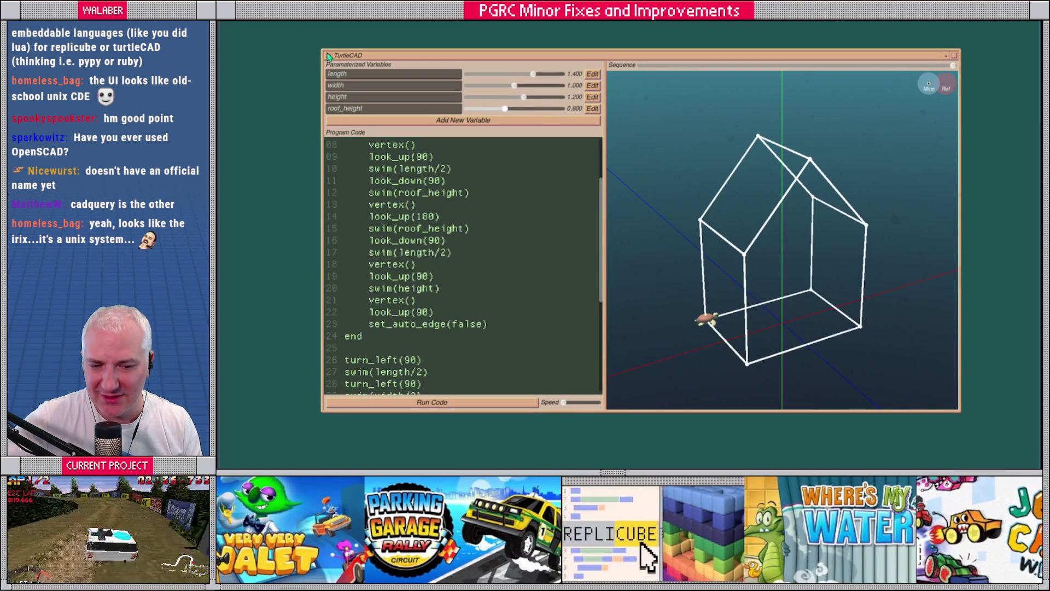
left_click(328, 57)
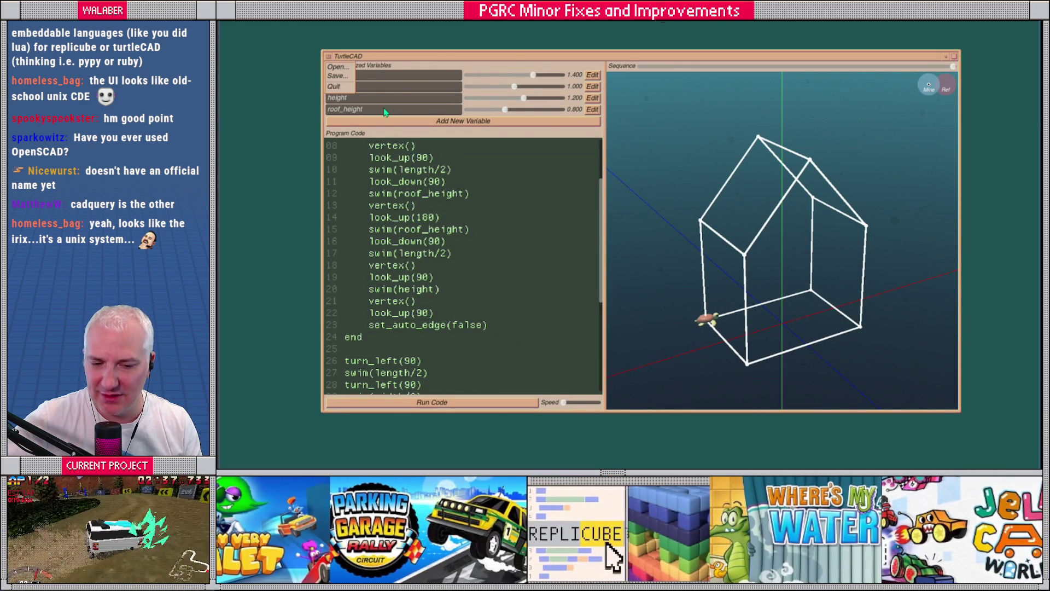
left_click(436, 217)
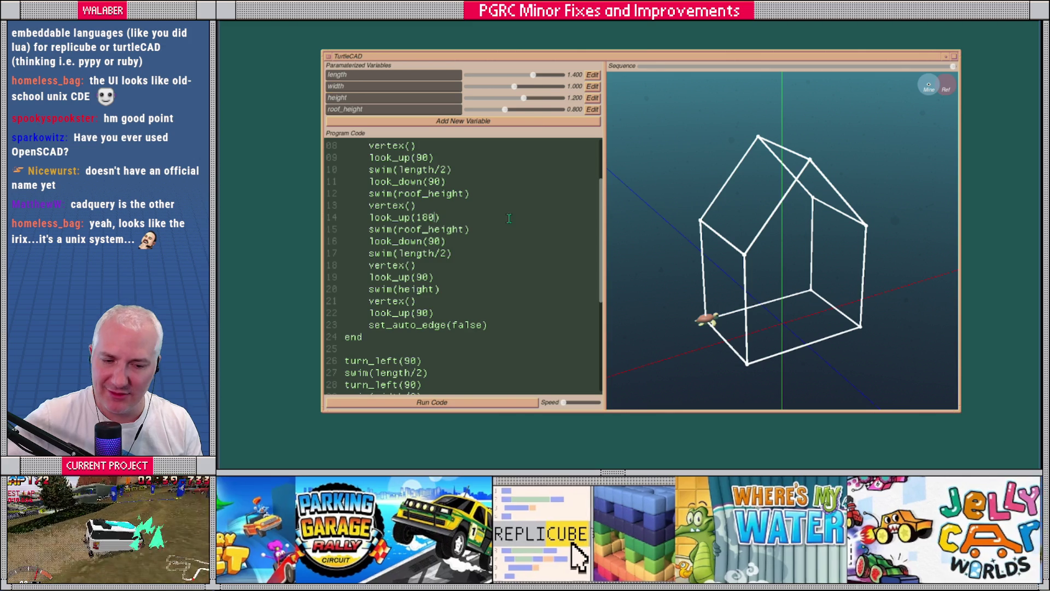
left_click_drag(522, 57, 577, 108)
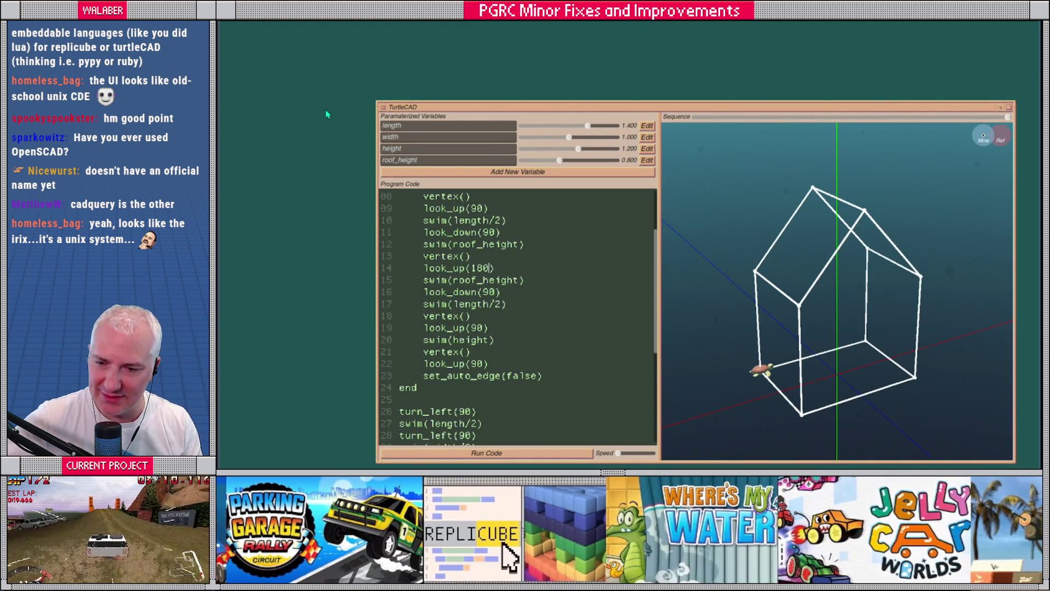
mouse_move(513, 107)
left_mouse_down()
mouse_move(447, 64)
mouse_move(461, 76)
left_mouse_up()
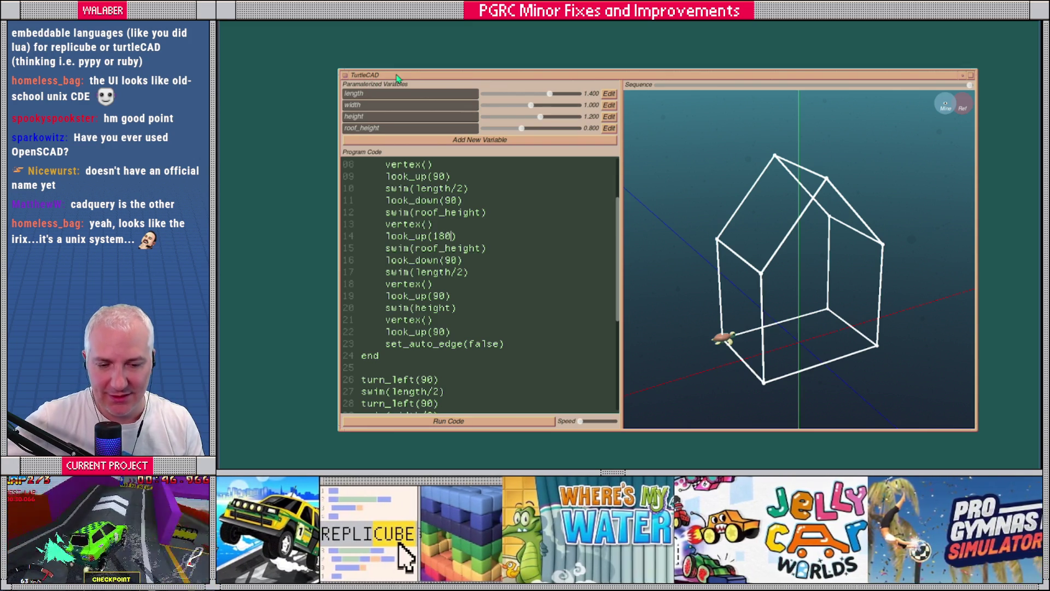
left_click_drag(412, 75, 345, 53)
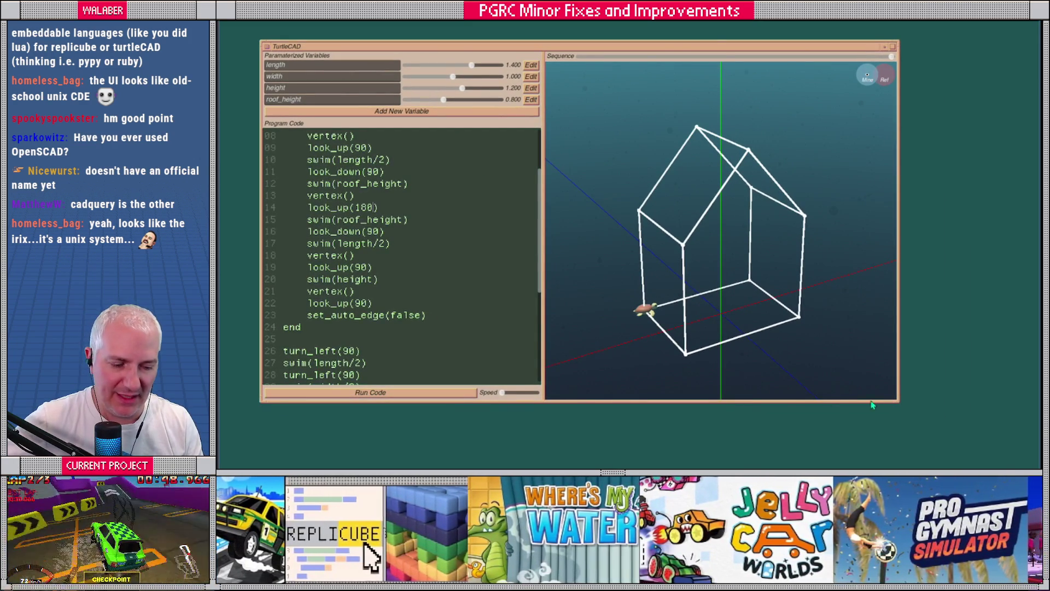
left_click_drag(899, 405, 1015, 466)
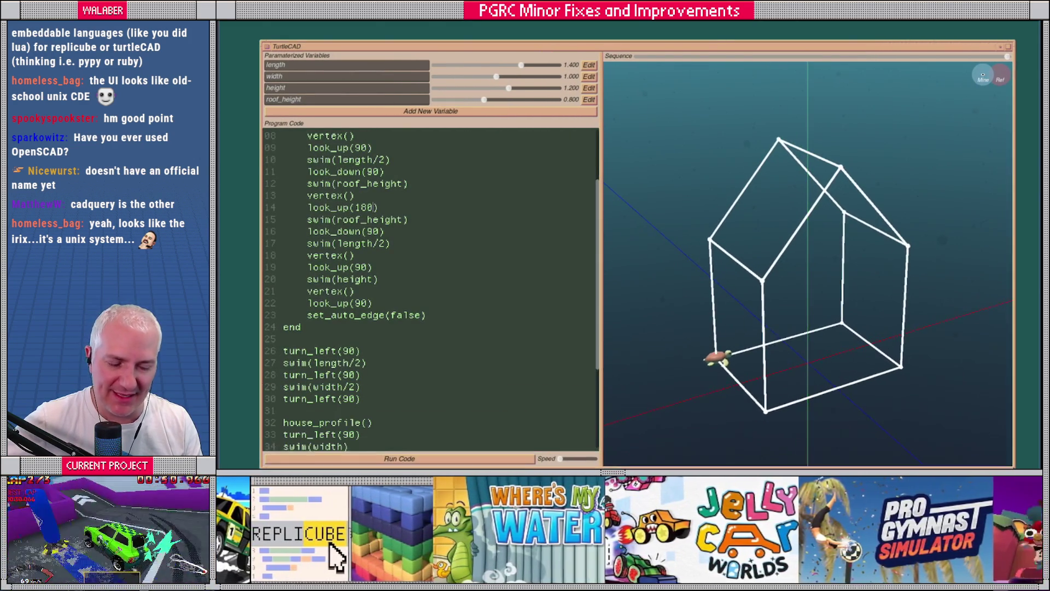
left_click_drag(366, 50, 356, 46)
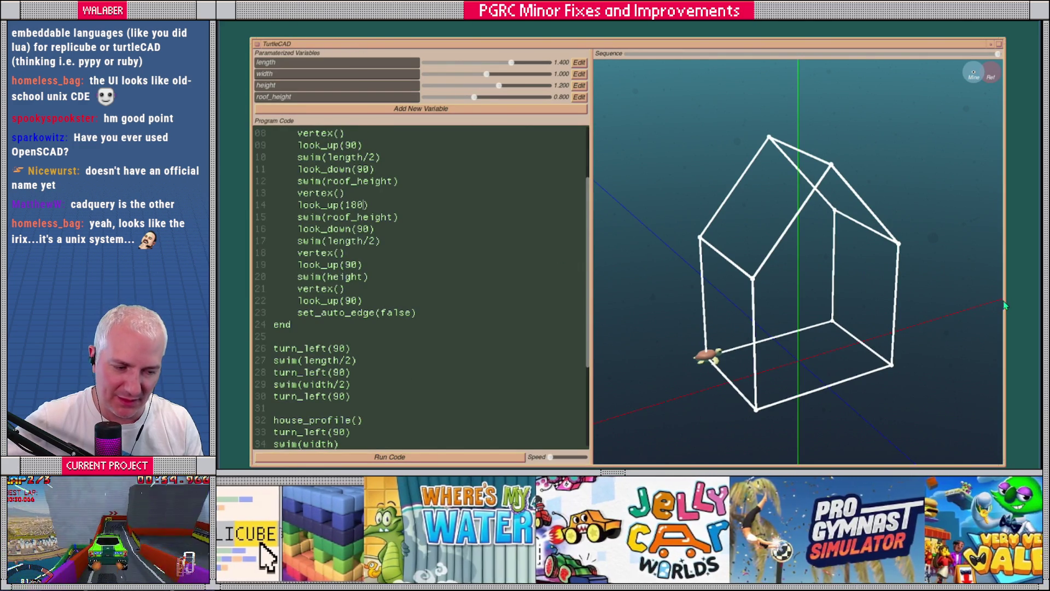
left_click_drag(1011, 305, 1019, 304)
Rebalance the code/3D splitter, fine-tune the window size, and raise house length to 1.600.
left_click_drag(607, 264, 604, 254)
mouse_move(1010, 55)
left_mouse_down()
mouse_move(669, 67)
mouse_move(1008, 60)
mouse_move(708, 60)
mouse_move(1026, 70)
mouse_move(634, 62)
mouse_move(1014, 61)
left_mouse_up()
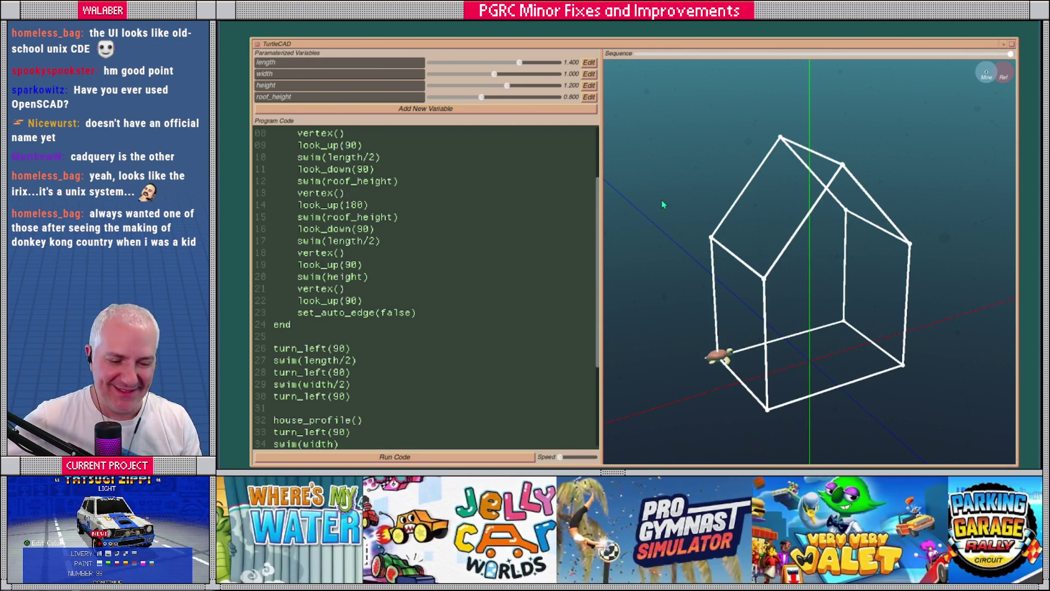
mouse_move(601, 295)
left_mouse_down()
mouse_move(569, 295)
mouse_move(580, 295)
left_mouse_up()
scroll(434, 285, "up", 3)
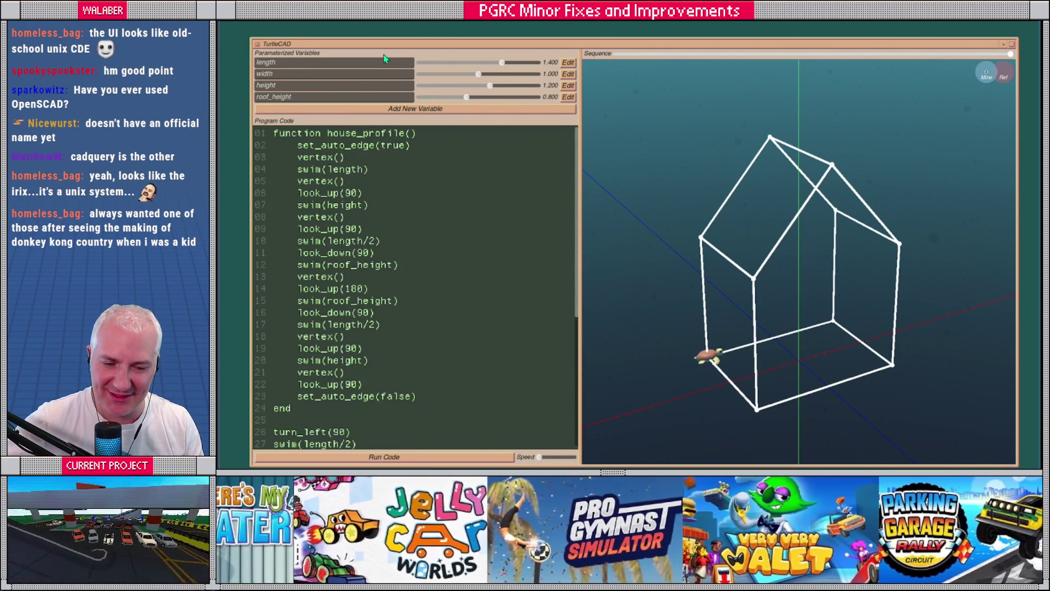
left_click_drag(386, 48, 373, 43)
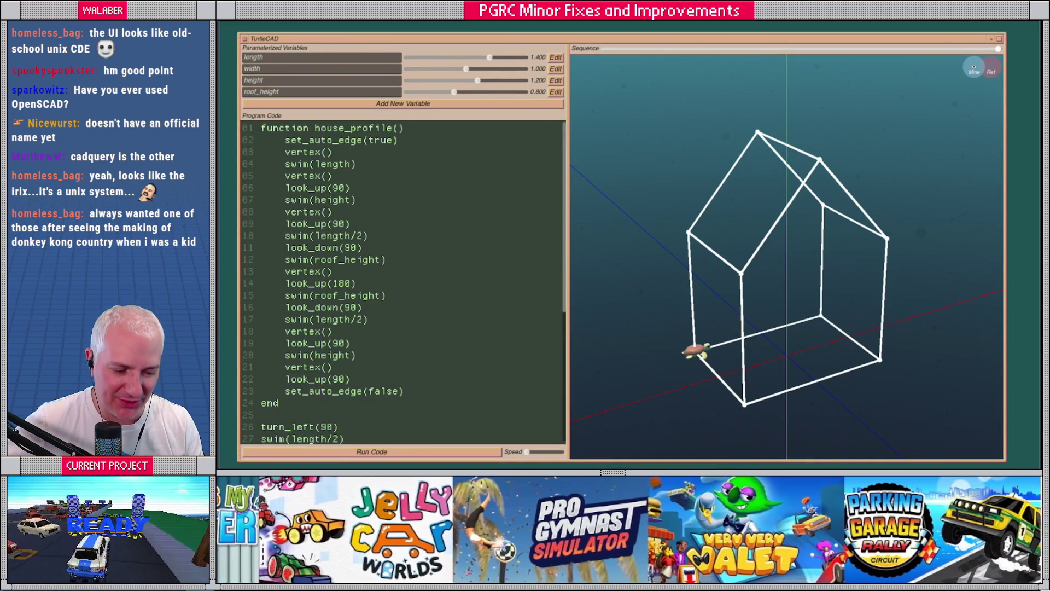
left_click_drag(1006, 464, 1023, 469)
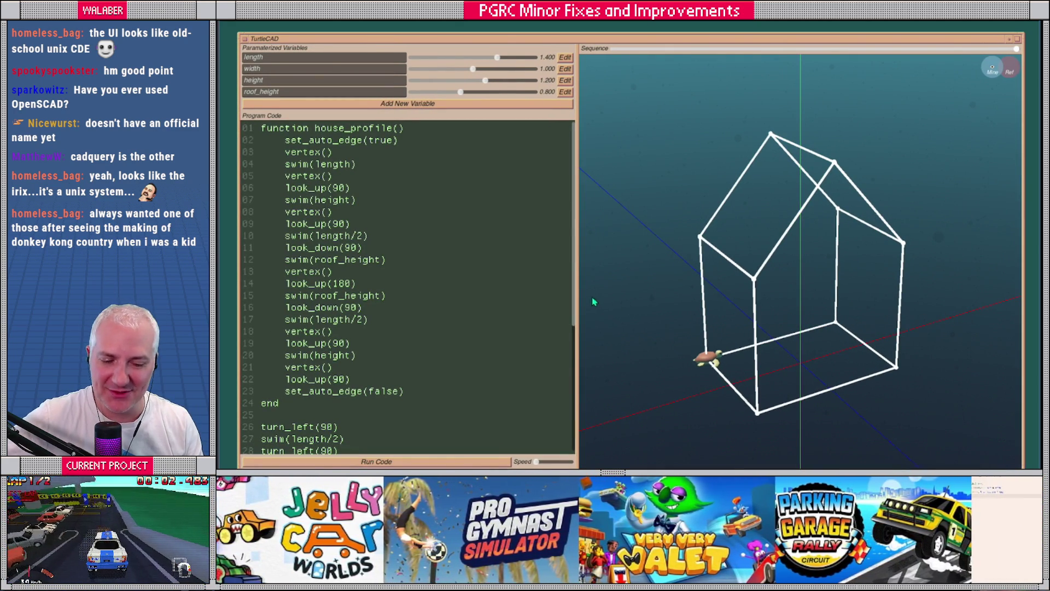
mouse_move(579, 282)
left_mouse_down()
mouse_move(605, 280)
mouse_move(569, 257)
mouse_move(593, 256)
mouse_move(572, 255)
left_mouse_up()
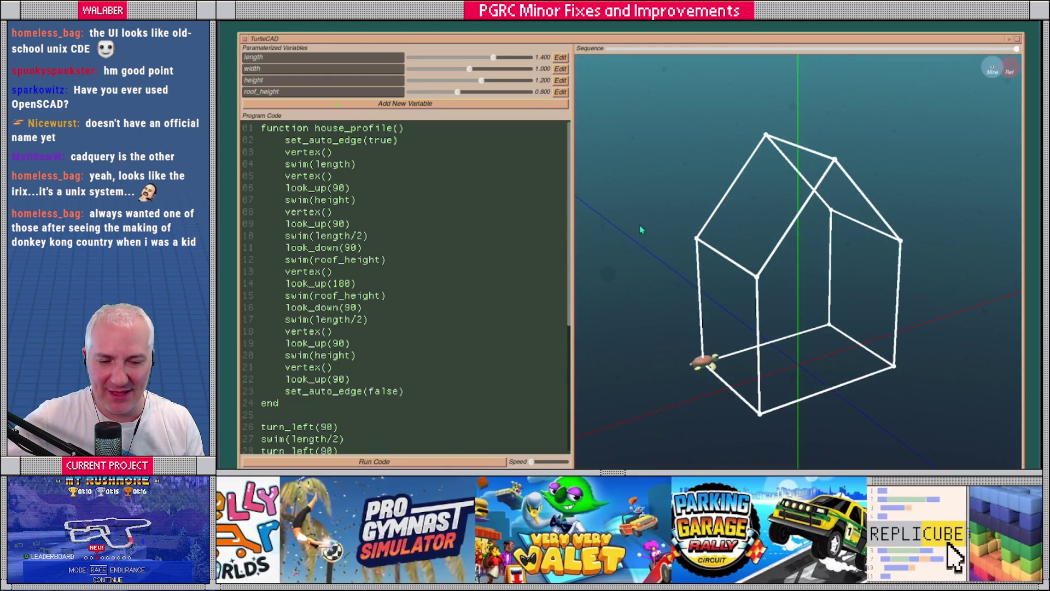
mouse_move(493, 58)
left_mouse_down()
mouse_move(452, 58)
mouse_move(505, 58)
mouse_move(471, 70)
left_mouse_up()
key("alt+Tab")
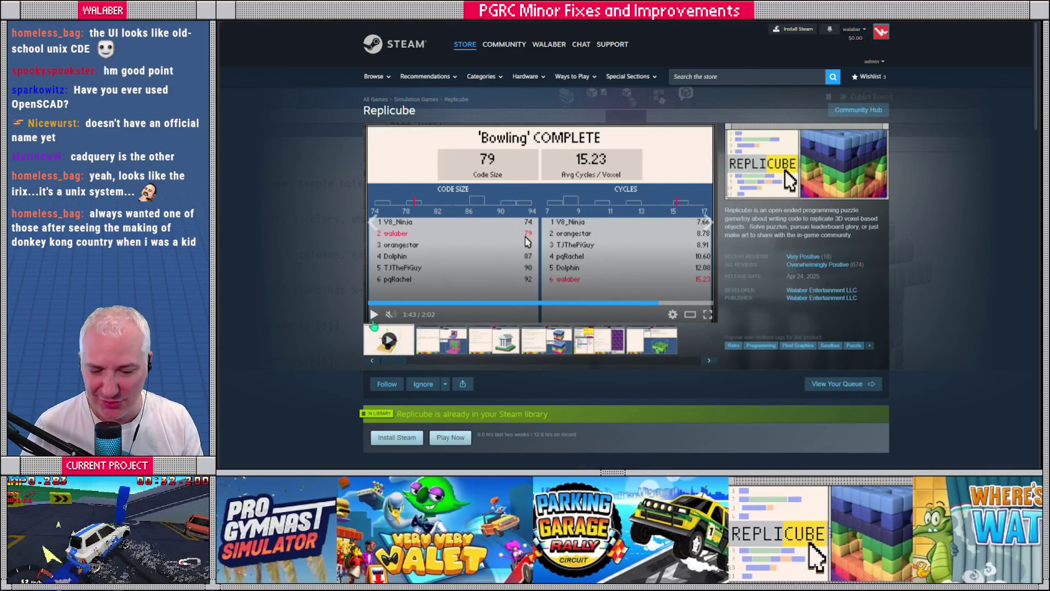
left_click(426, 343)
key("alt+Tab")
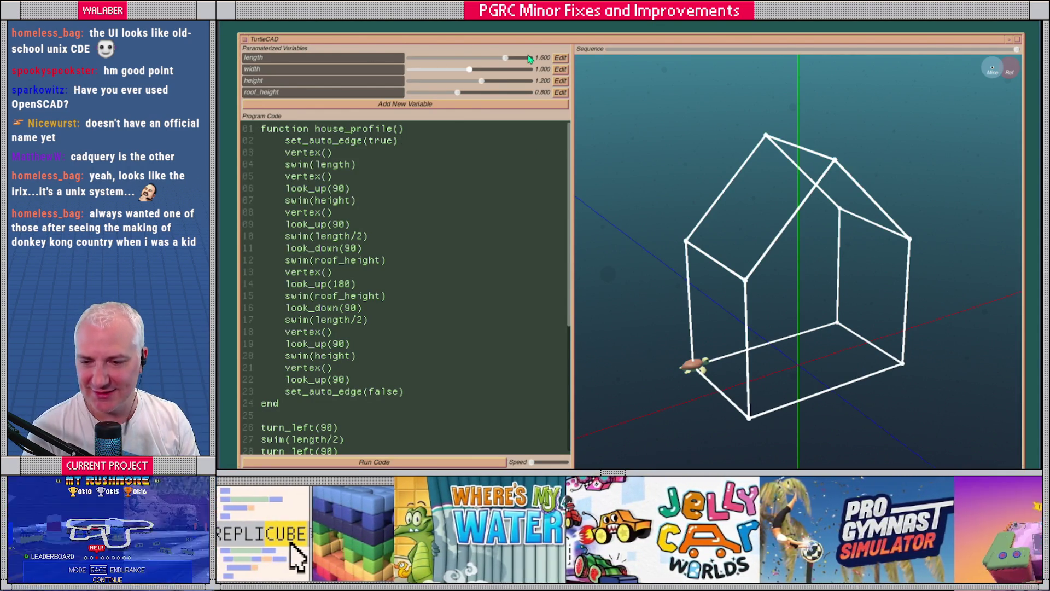
mouse_move(753, 230)
left_mouse_down()
mouse_move(648, 232)
mouse_move(790, 255)
left_mouse_up()
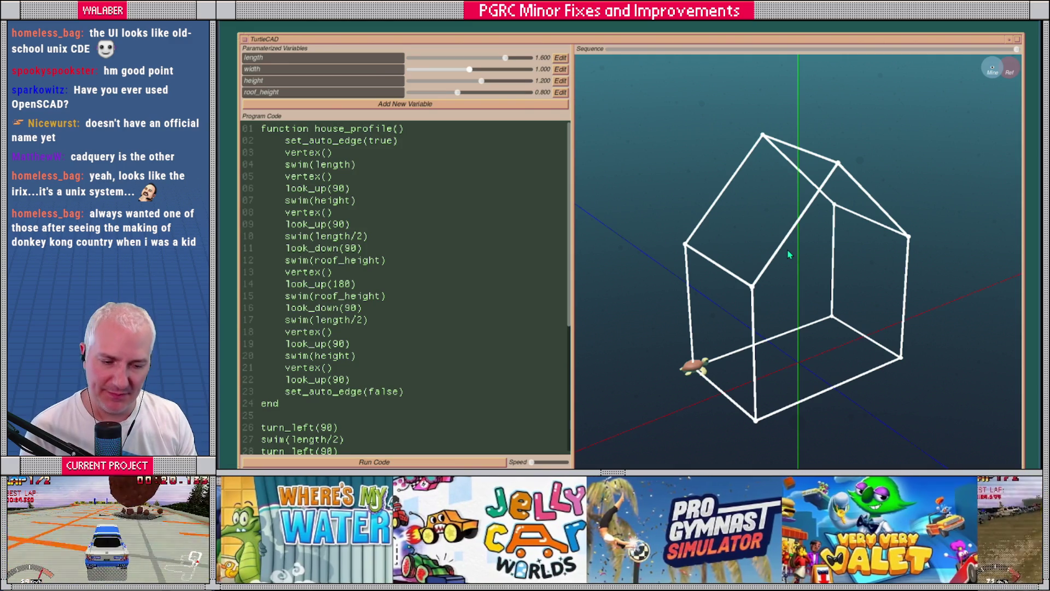
scroll(523, 226, "down", 5)
scroll(460, 228, "up", 5)
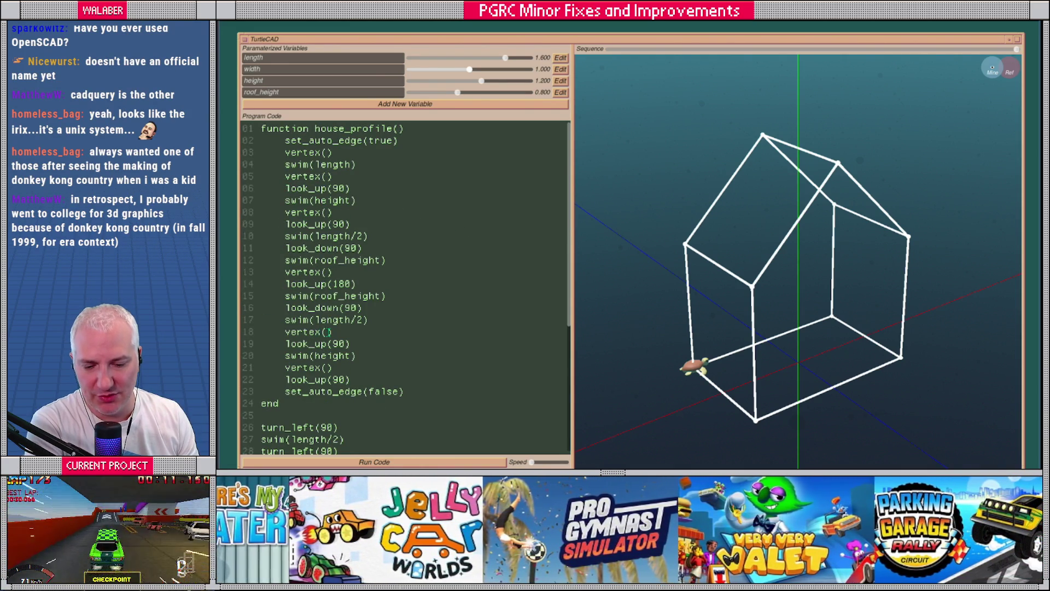
scroll(405, 273, "down", 6)
scroll(404, 274, "up", 4)
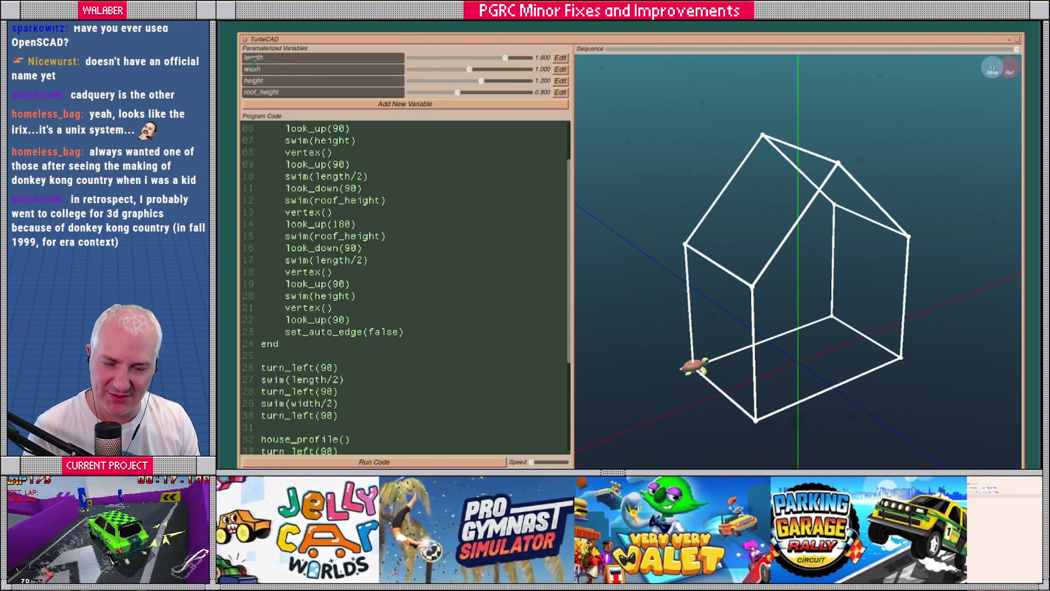
key("alt+Tab")
key("alt+Tab")
key("alt+Tab")
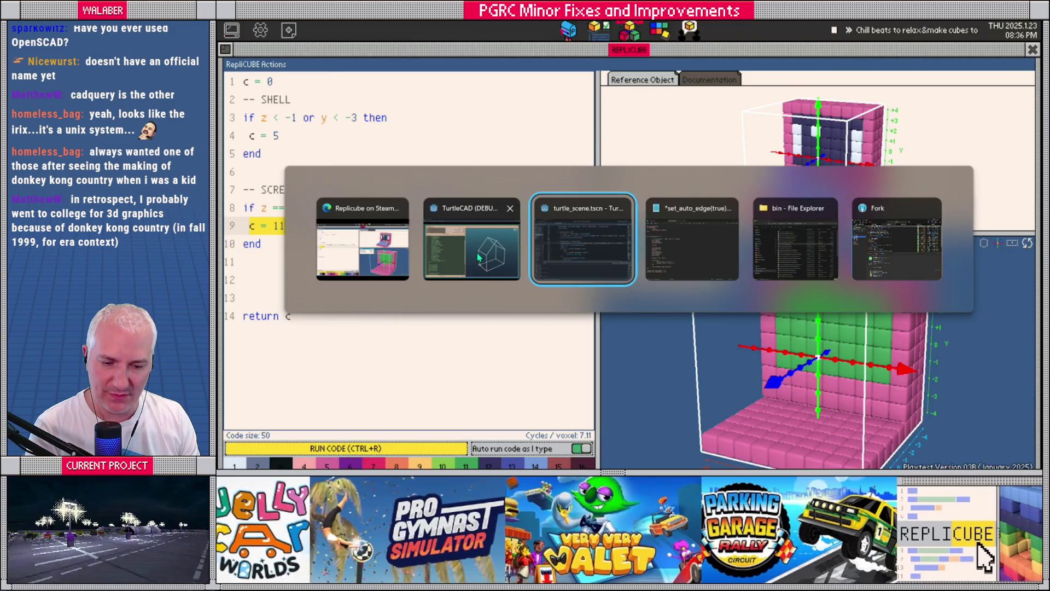
Copy the house_profile code from TurtleCAD and paste it into the Notepad notes.
left_click(450, 257)
key("ctrl+a")
key("alt+Tab")
key("alt+Tab")
key("alt+Tab")
key("alt+Tab")
key("alt+Tab")
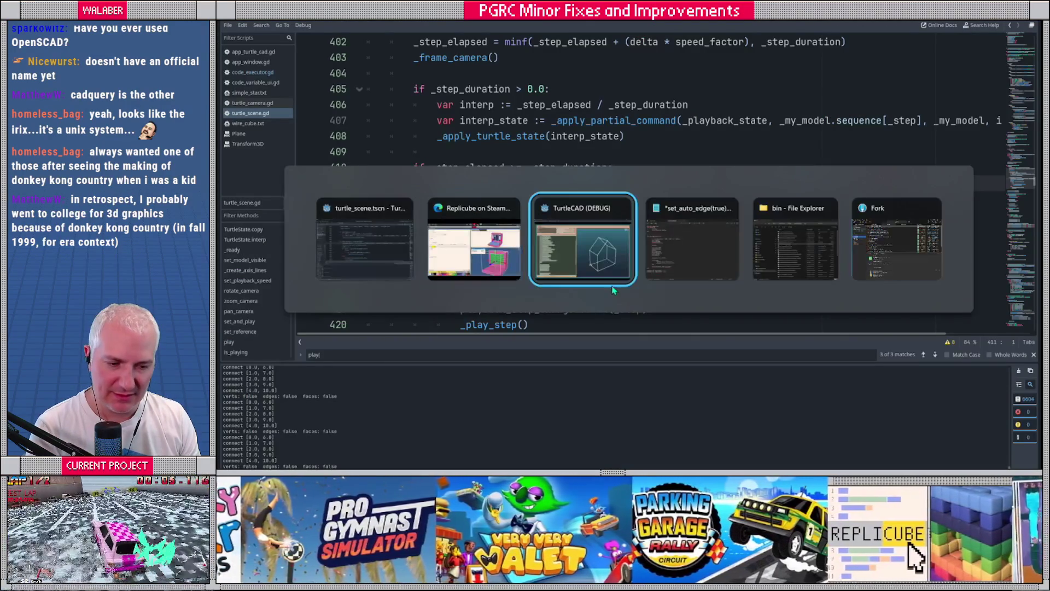
key("Return")
key("Return")
type("function house_profile() \tset_auto_edge(true) \tvertex() \tswim(length) \tvertex() \tlook_up(90) \tswim(height) \tvertex() \tlook_up(90) \tswim(length/2) \tlook_down(90) \tswim(roof_height) \tvertex() \tlook_up(180) \tswim(roof_height) \tlook_down(90) \tswim(length/2) \tvertex() \tlook_up(90) \tswim(height) \tvertex() \tlook_up(90) \tset_auto_edge(false) end  turn_left(90) swim(length/2) turn_left(90) swim(width/2) turn_left(90)  house_profile() turn_left(90) swim(width) turn_right(90) house_profile()  for i=0,4 do \tconnect({i, i+6}) end")
Copy the five-line set_auto_edge…end circle loop and select all of TurtleCAD's code.
scroll(520, 255, "up", 10)
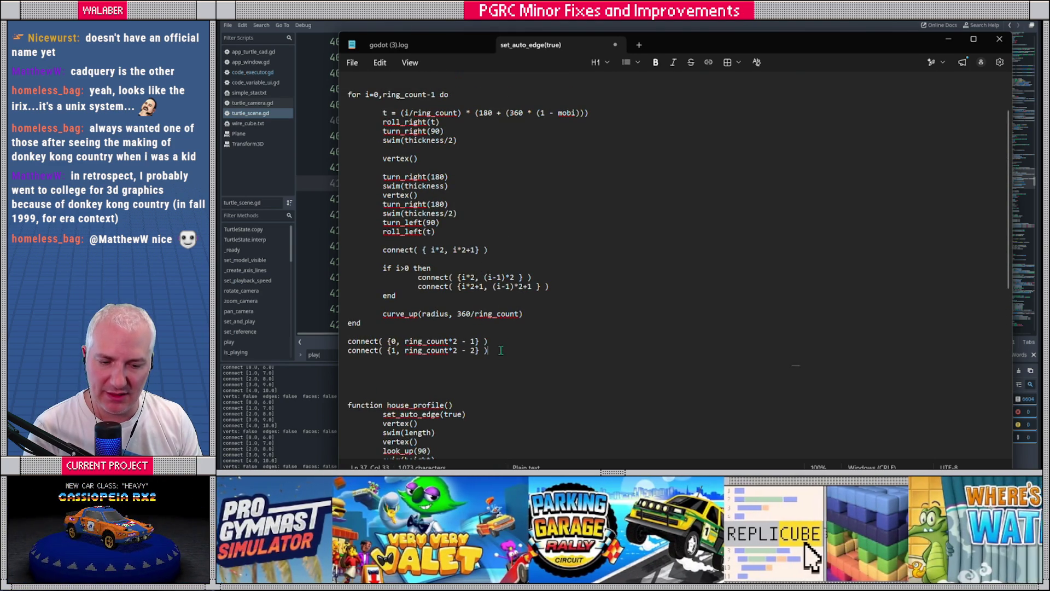
scroll(500, 350, "up", 2)
left_click(389, 146, "shift")
left_click(381, 115)
left_click_drag(389, 123, 312, 84)
key("ctrl+c")
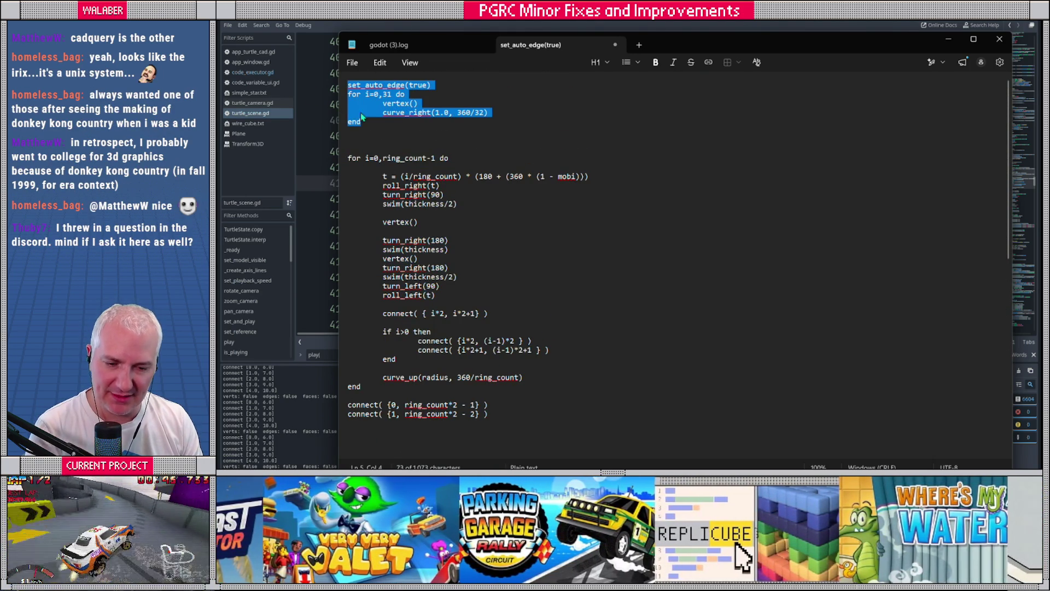
key("alt+Tab")
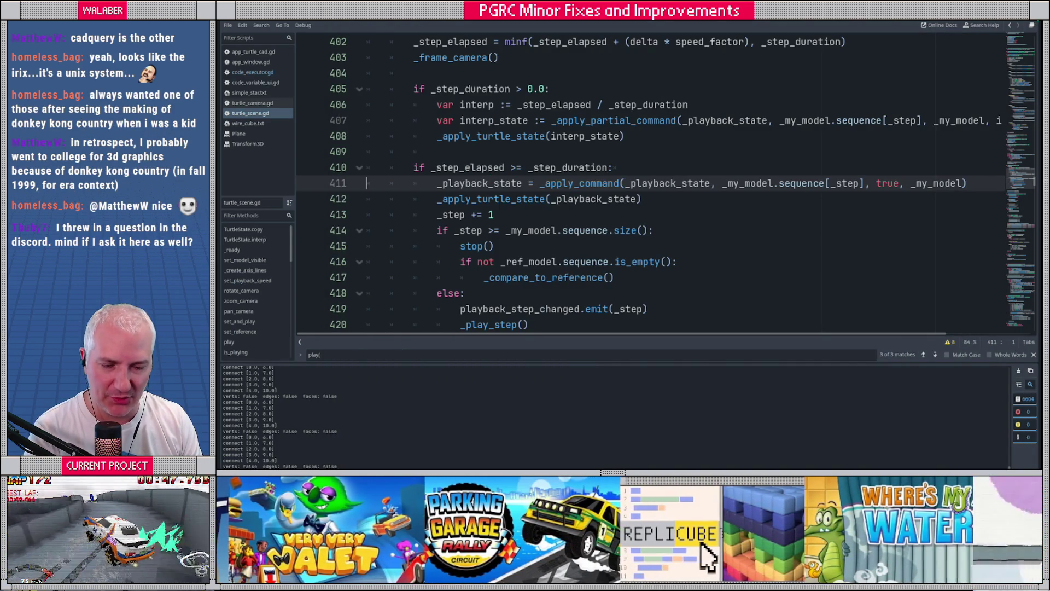
key("alt+Tab")
key("ctrl+a")
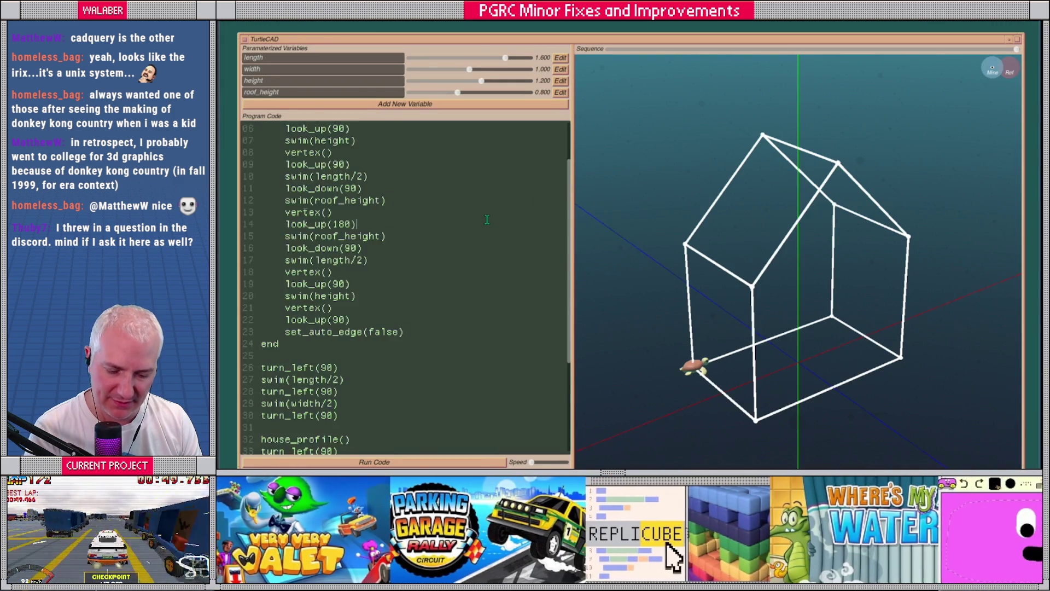
Paste the curve_right(1.0, 360/32) loop over the house code, run it, and highlight 360/32.
key("ctrl+v")
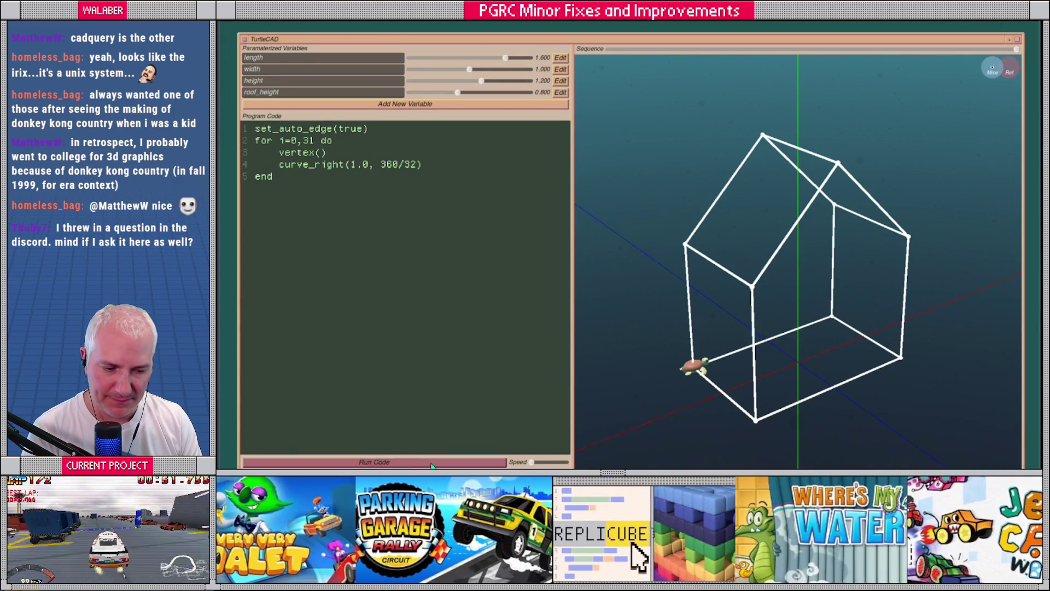
left_click(430, 463)
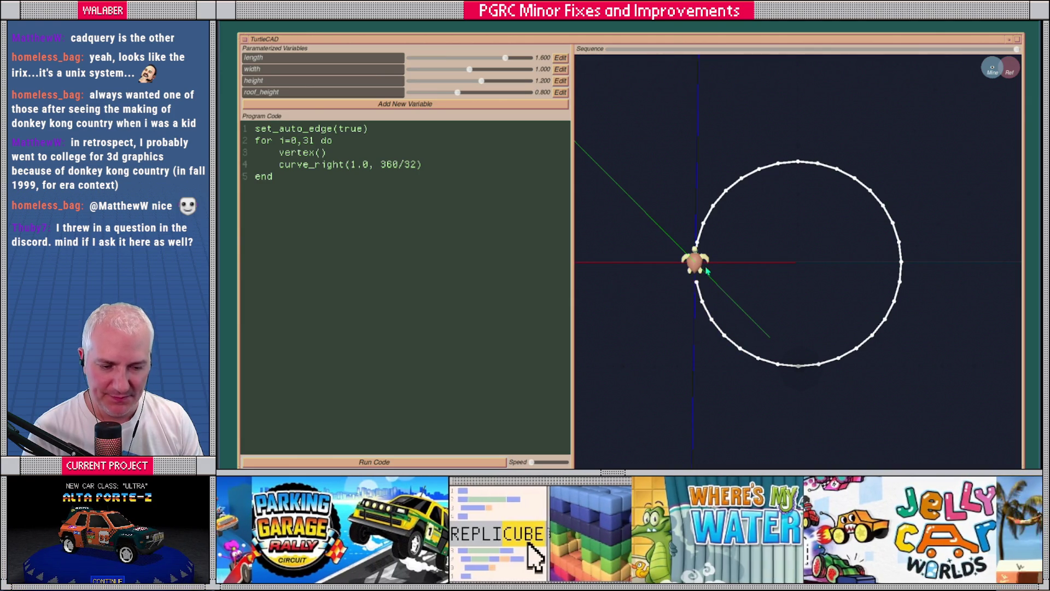
left_click_drag(277, 163, 312, 164)
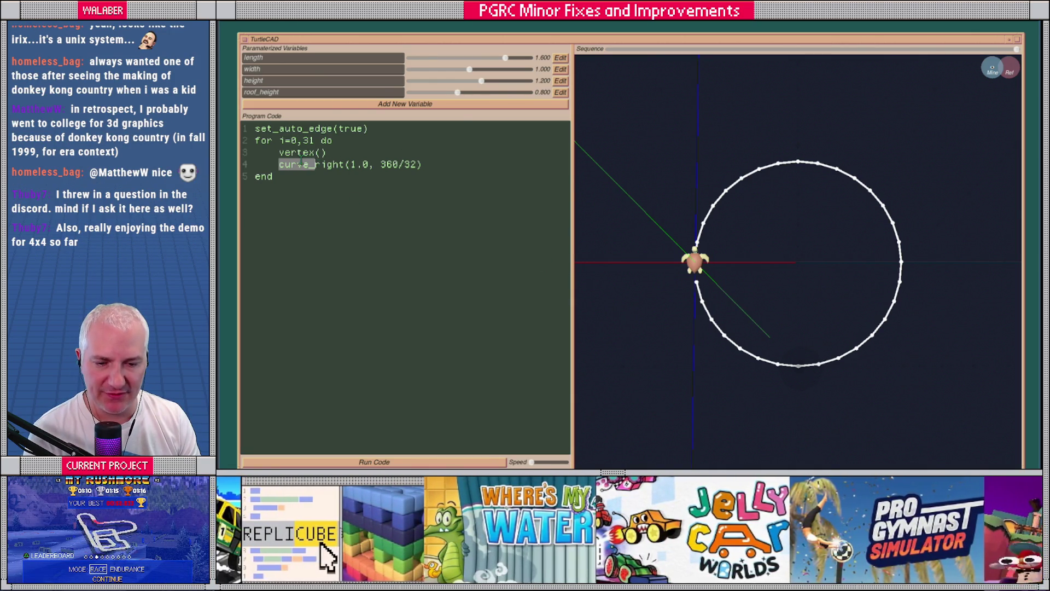
left_click(303, 163)
left_click_drag(345, 164, 419, 164)
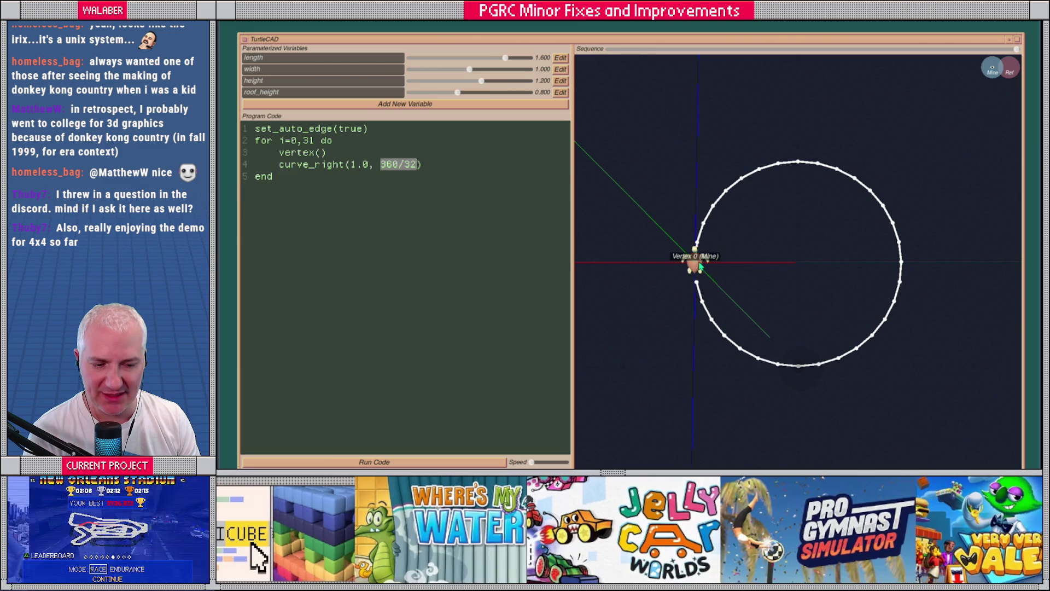